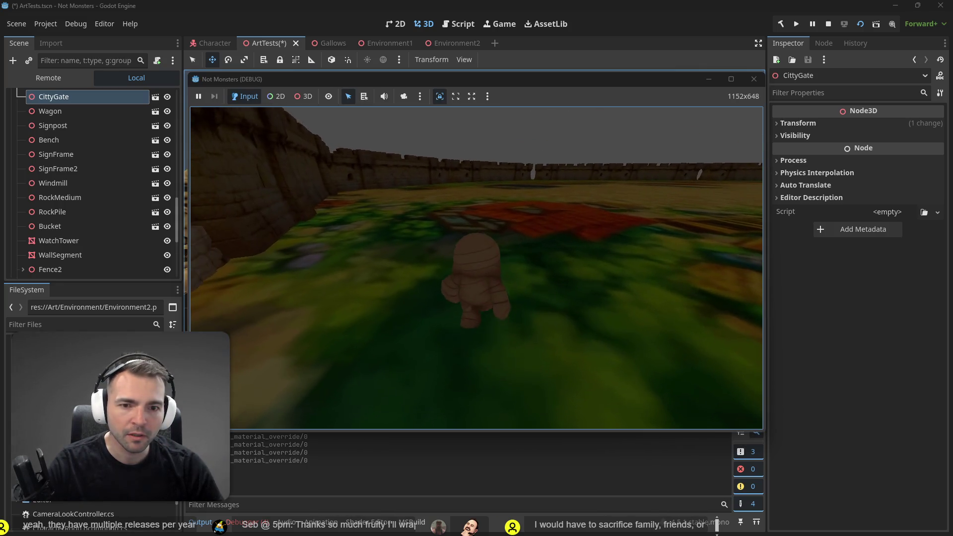
Walk the character forward in the ArtTests test run, then stop the game to return to the 3D view
key(w)
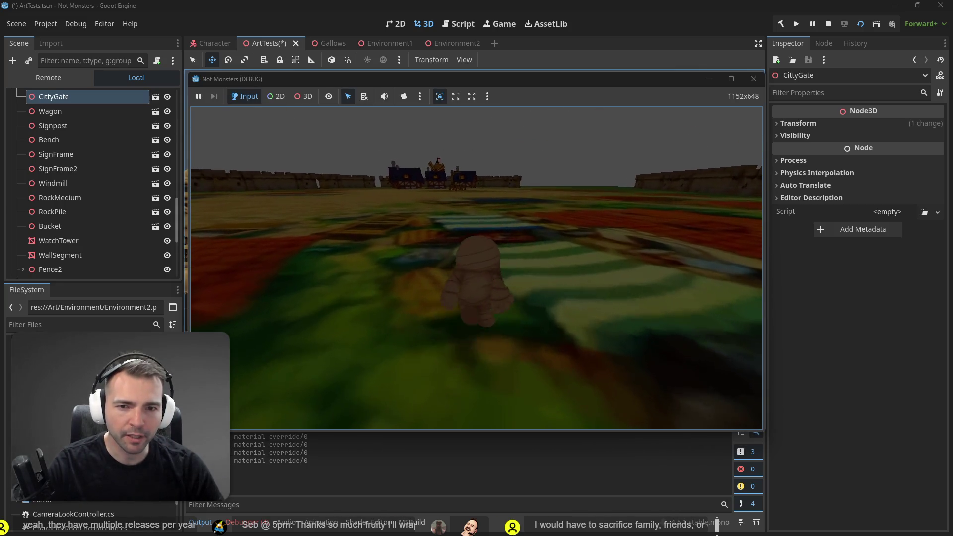
key(F8)
scroll(37, 165, up, 5)
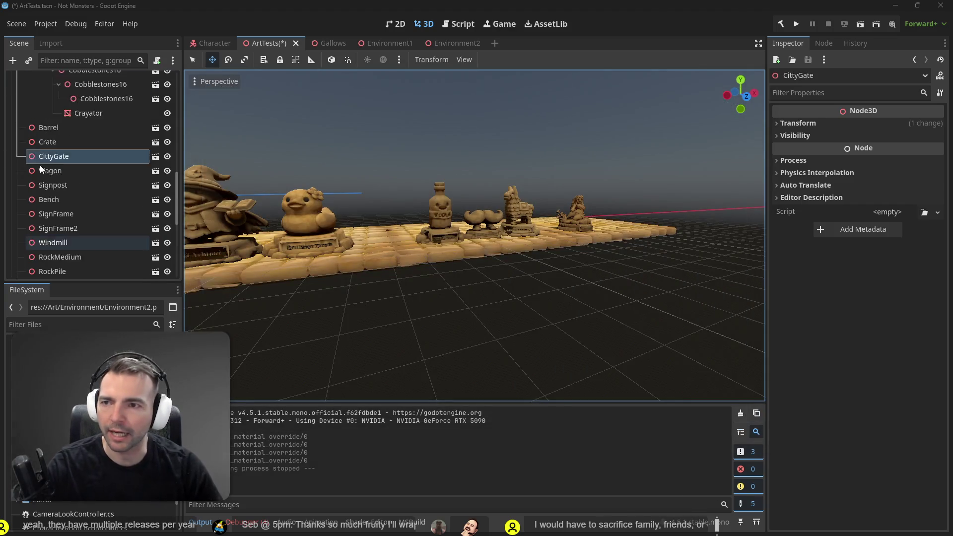
Play-test the Environment2 scene, walking the mummy toward the gallows, then stop it
scroll(74, 149, up, 5)
scroll(214, 79, up, 2)
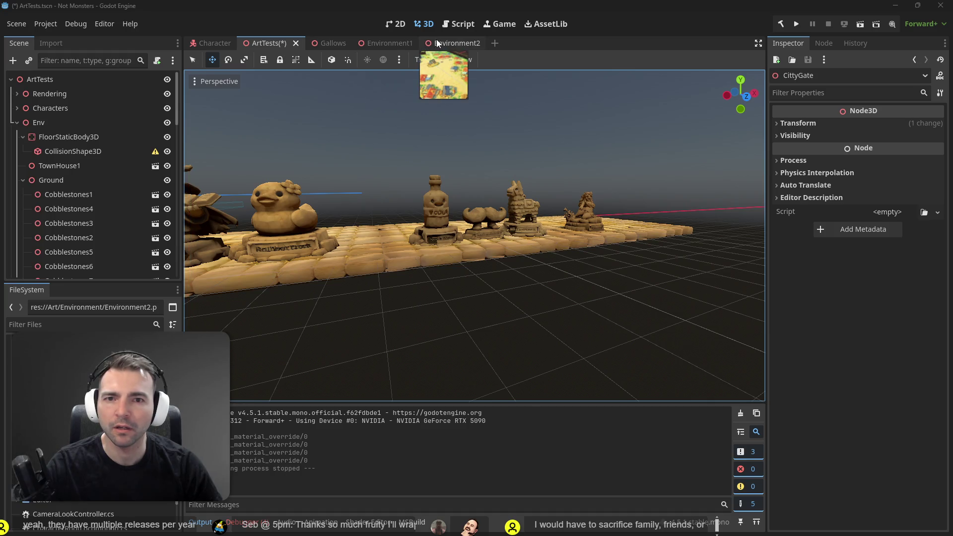
click(439, 43)
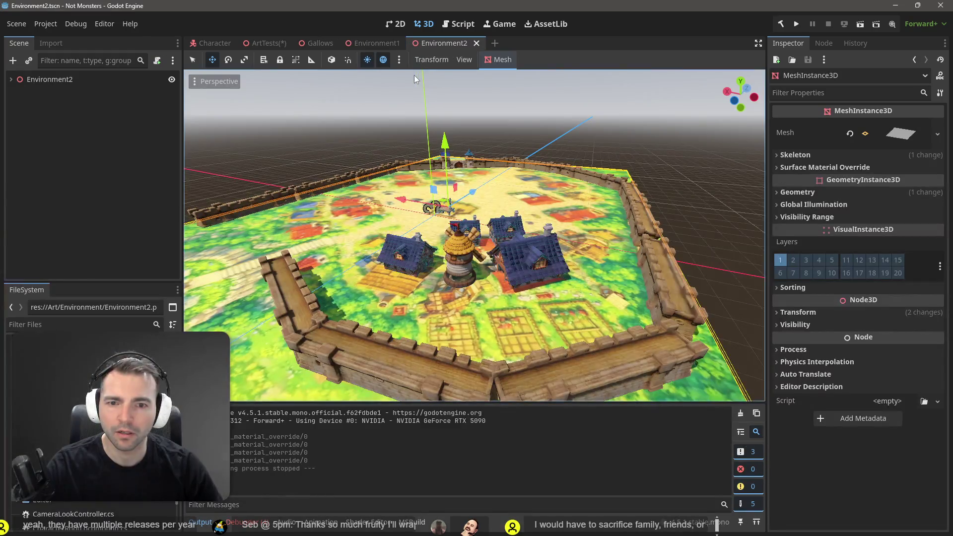
click(256, 43)
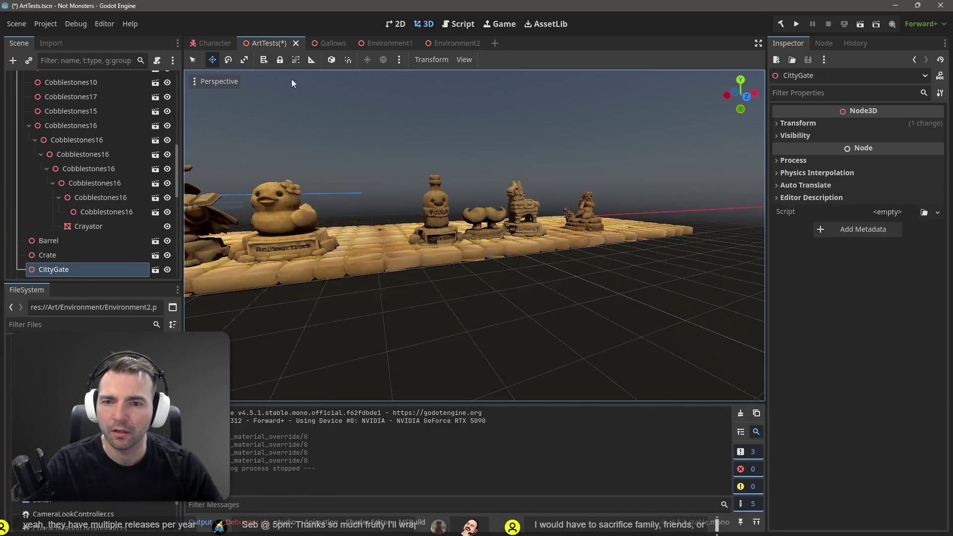
click(456, 43)
click(374, 44)
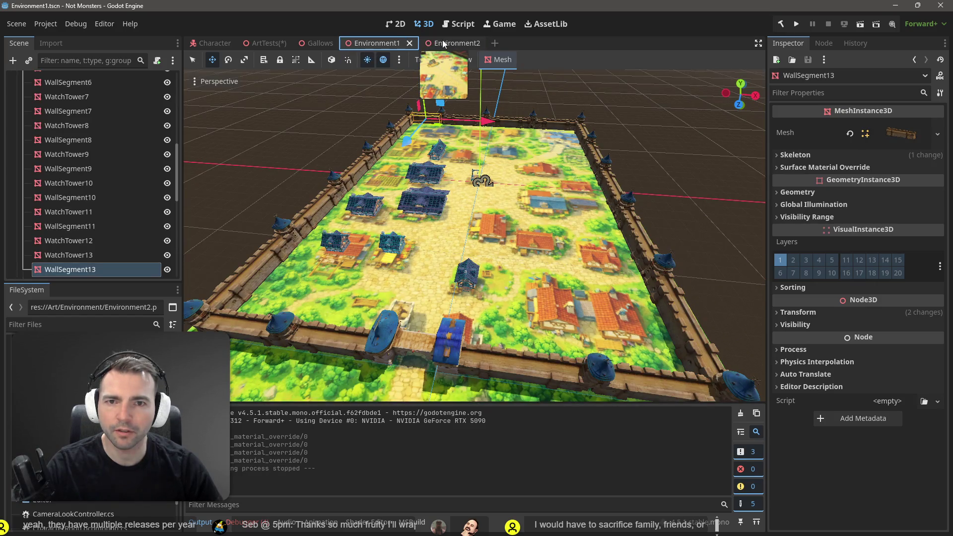
click(443, 43)
key(F6)
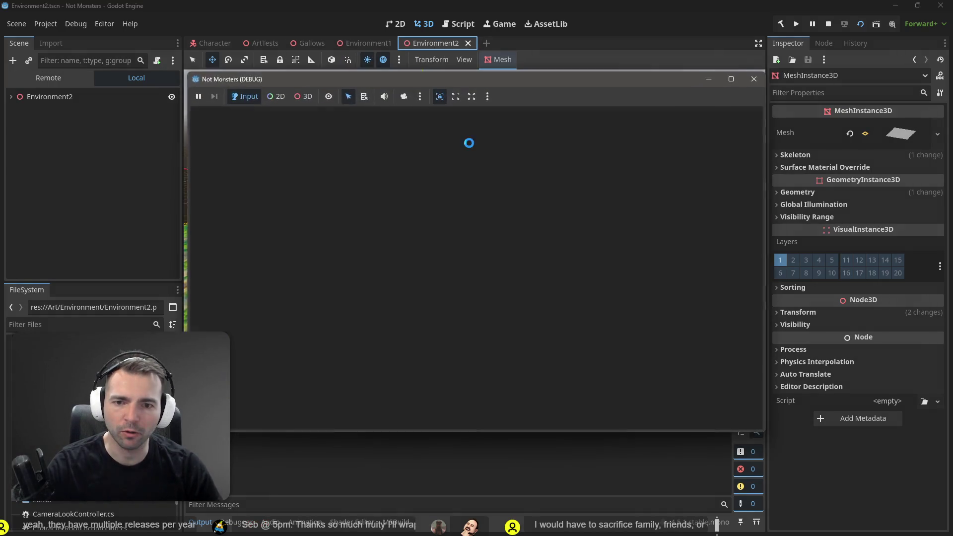
key(w)
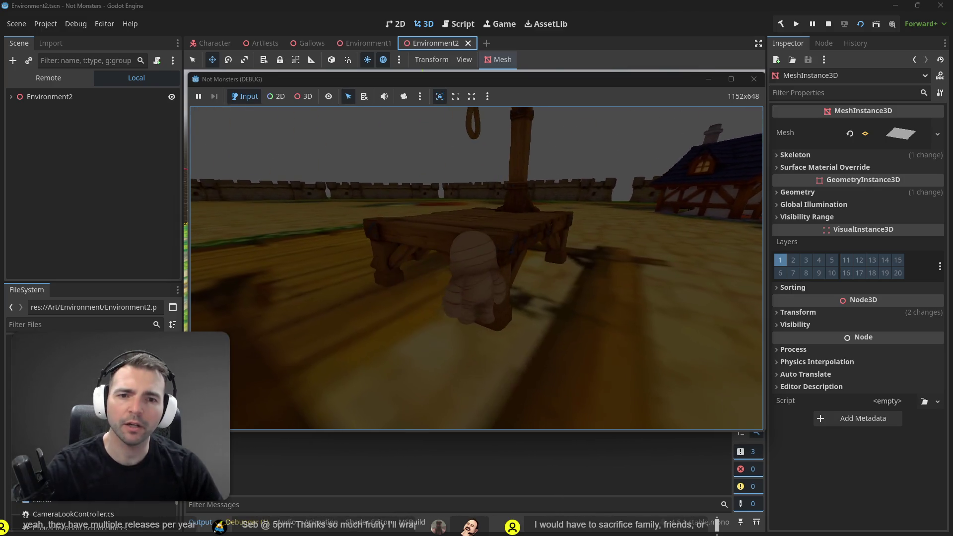
key(F8)
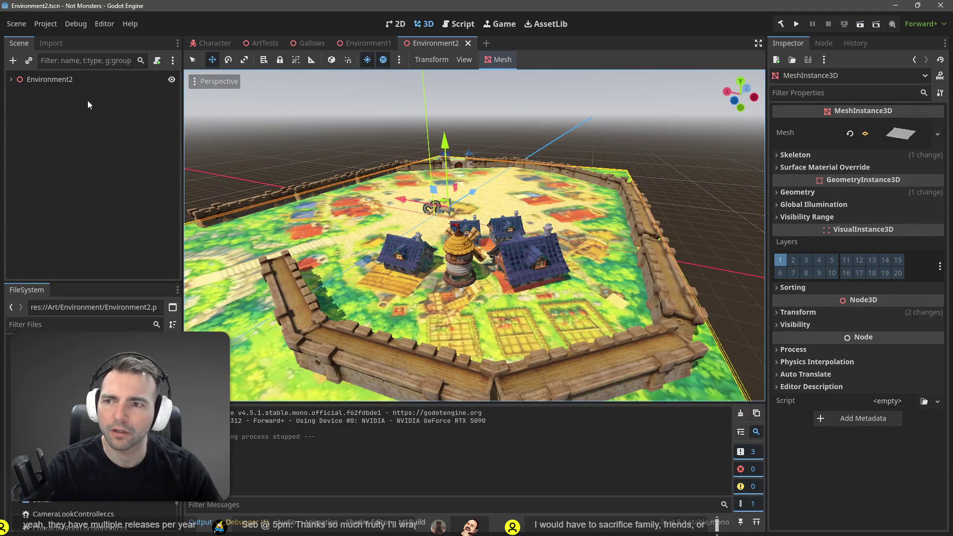
Copy the Rendering node from ArtTests and paste it under the Environment2 root
click(368, 43)
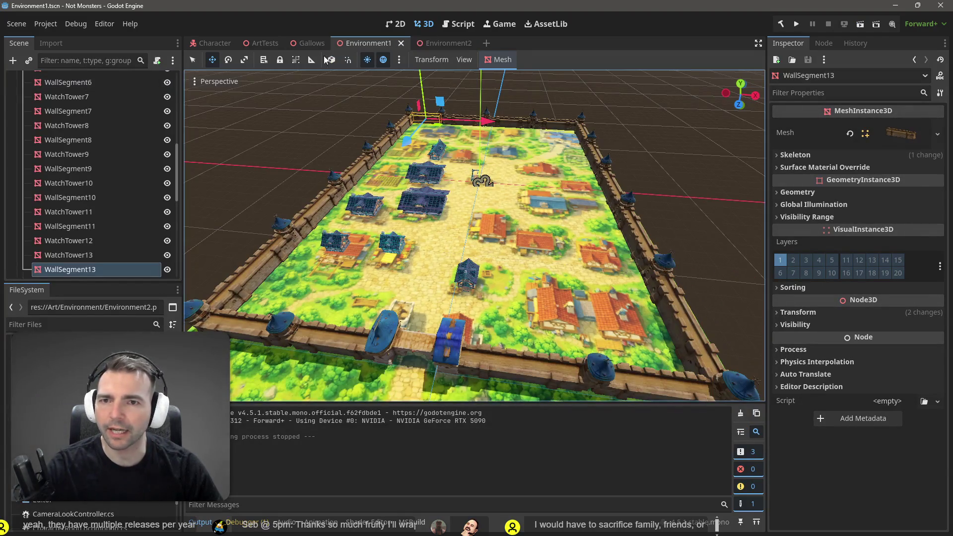
click(455, 44)
click(263, 43)
scroll(115, 103, up, 5)
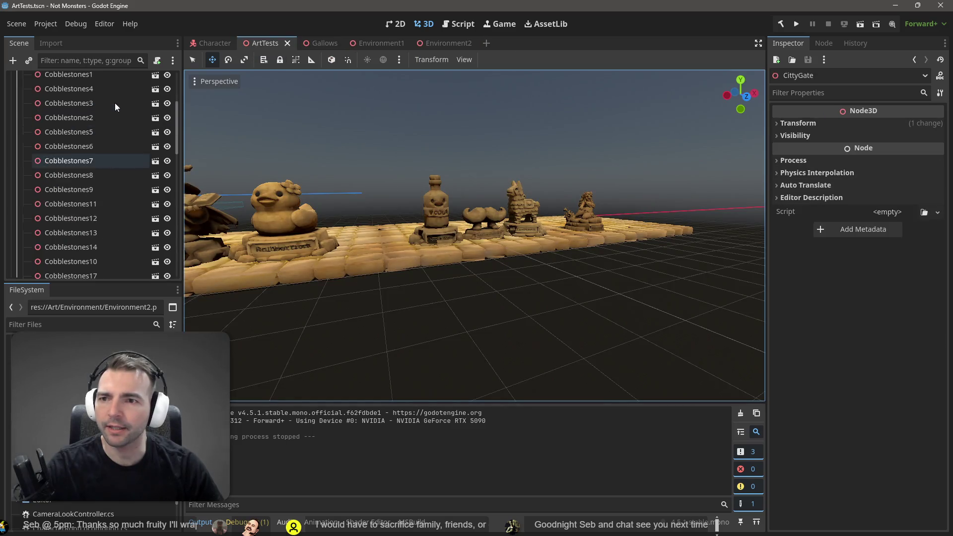
scroll(147, 140, up, 1)
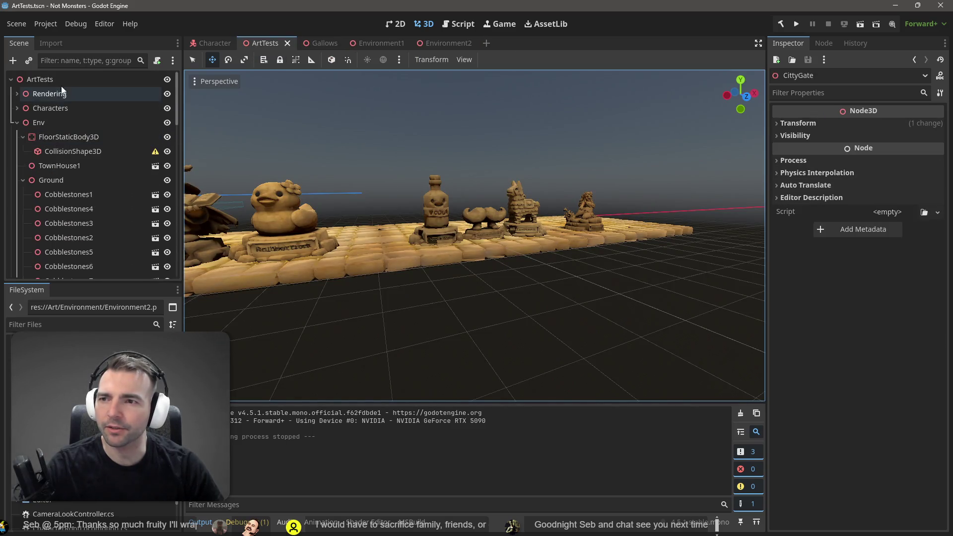
click(17, 124)
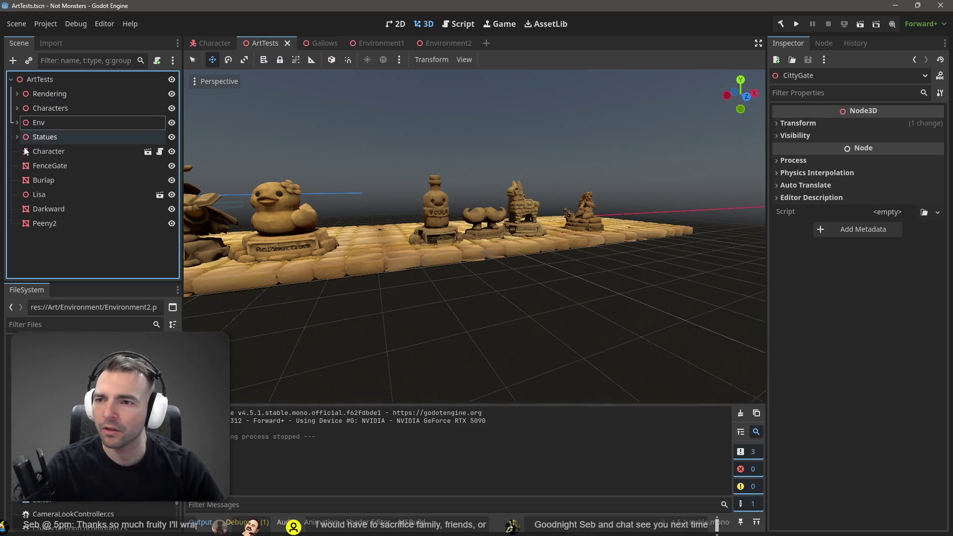
click(52, 94)
click(460, 43)
click(90, 183)
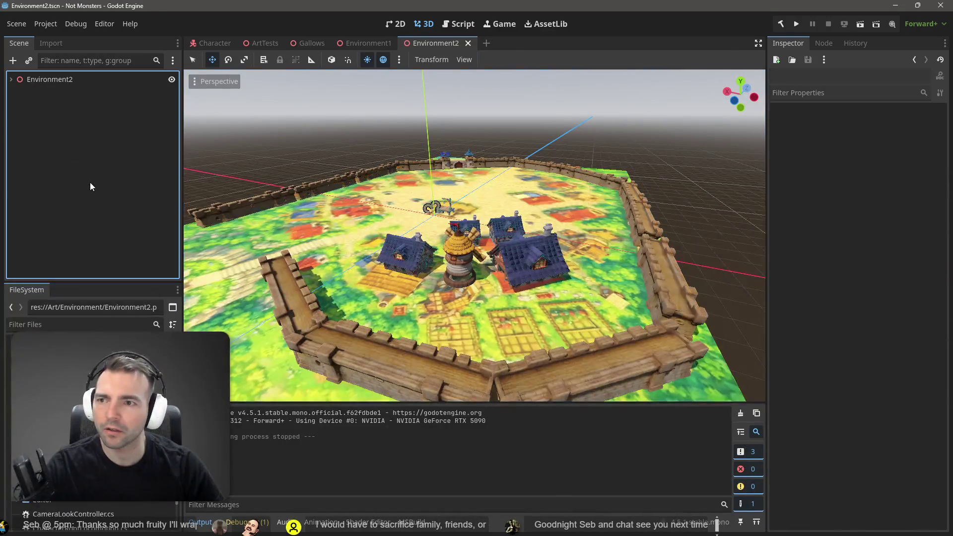
key(ctrl+v)
Check TownHouse1's transform in Environment2's tree, then save and launch the scene with F5
click(11, 79)
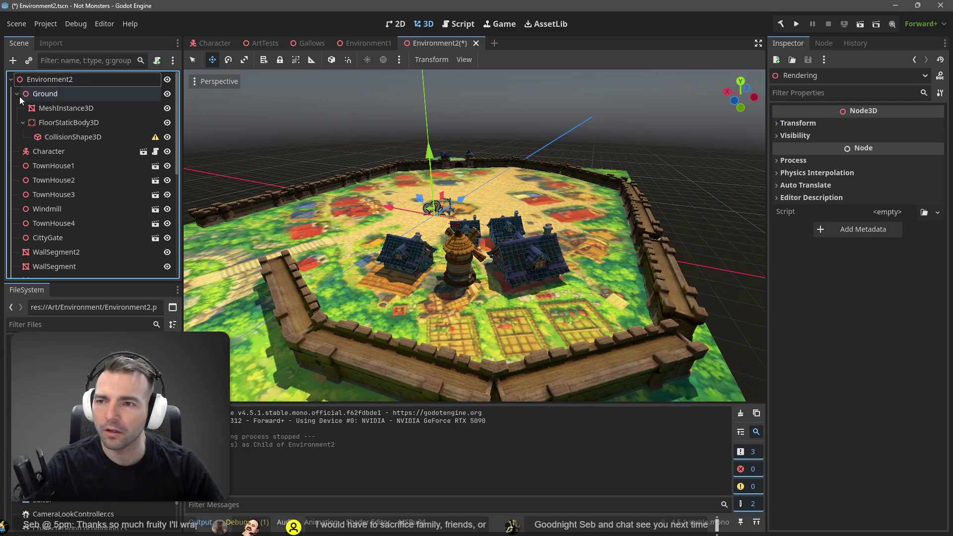
click(16, 94)
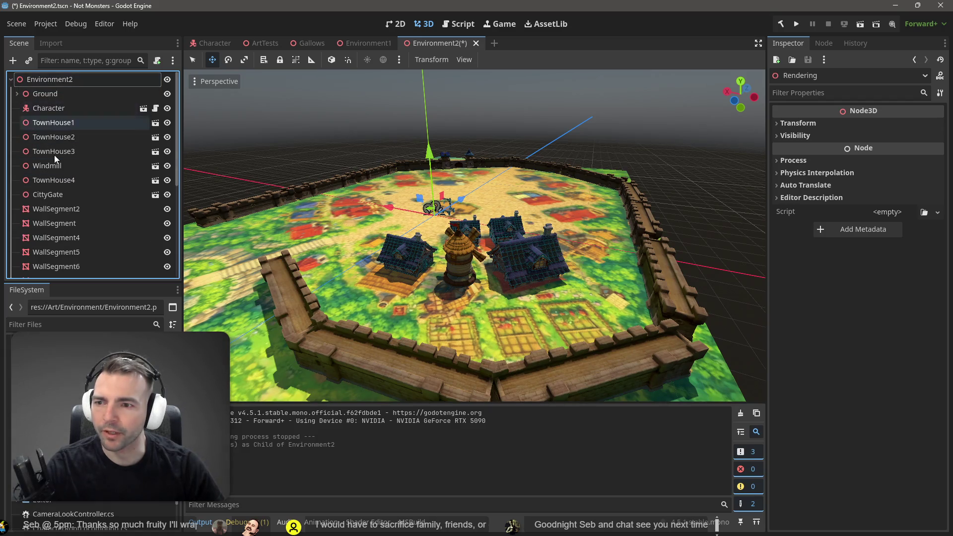
click(56, 125)
click(630, 100)
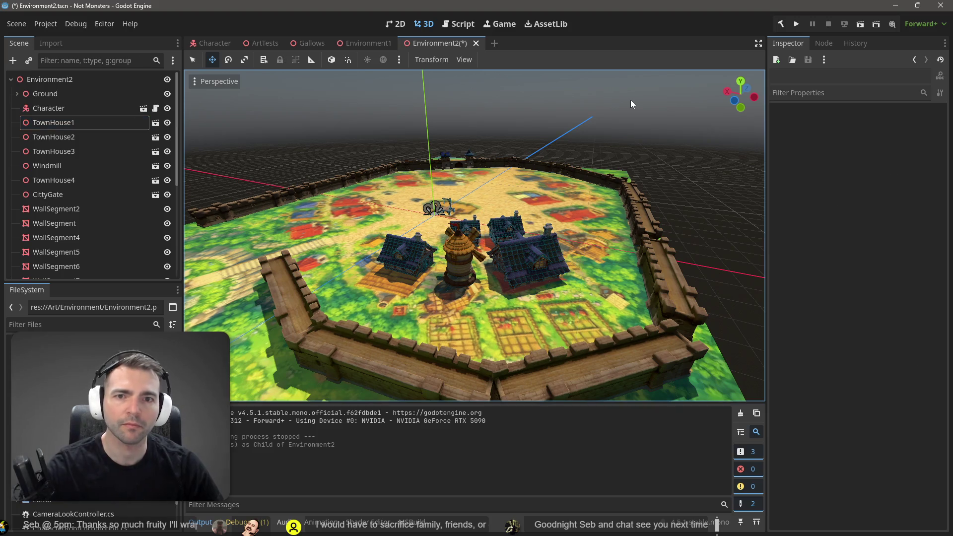
key(F5)
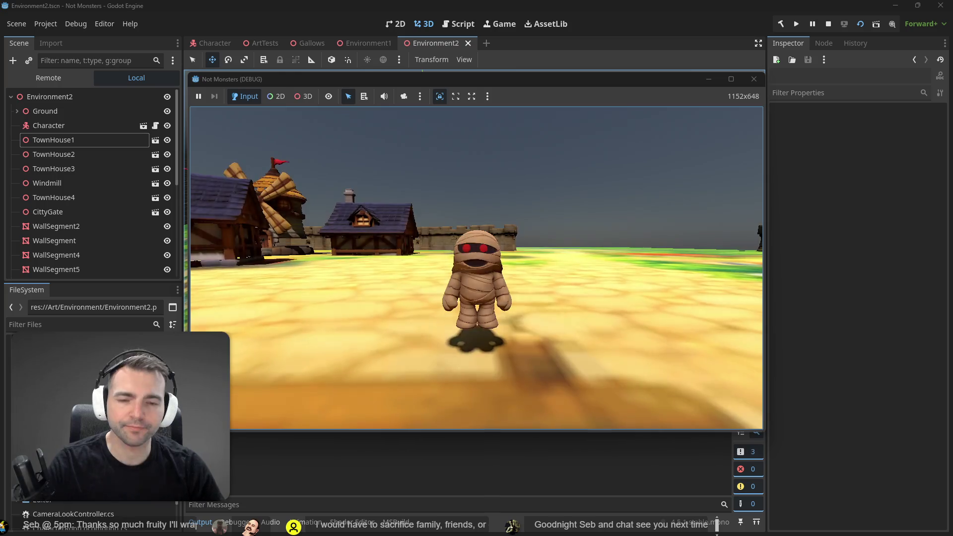
Run the mummy past the townhouses toward the windmill and gallows plaza, then stop the game
key(w)
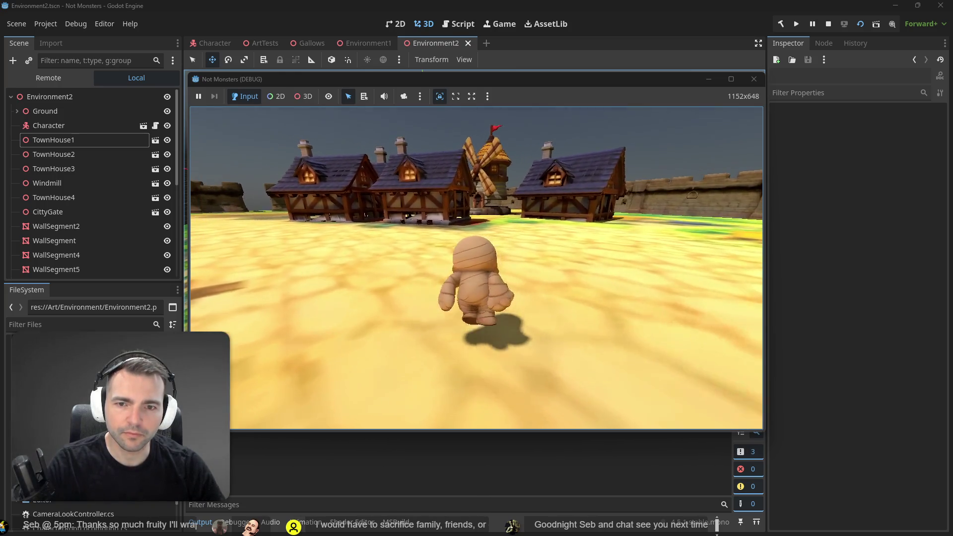
key(w)
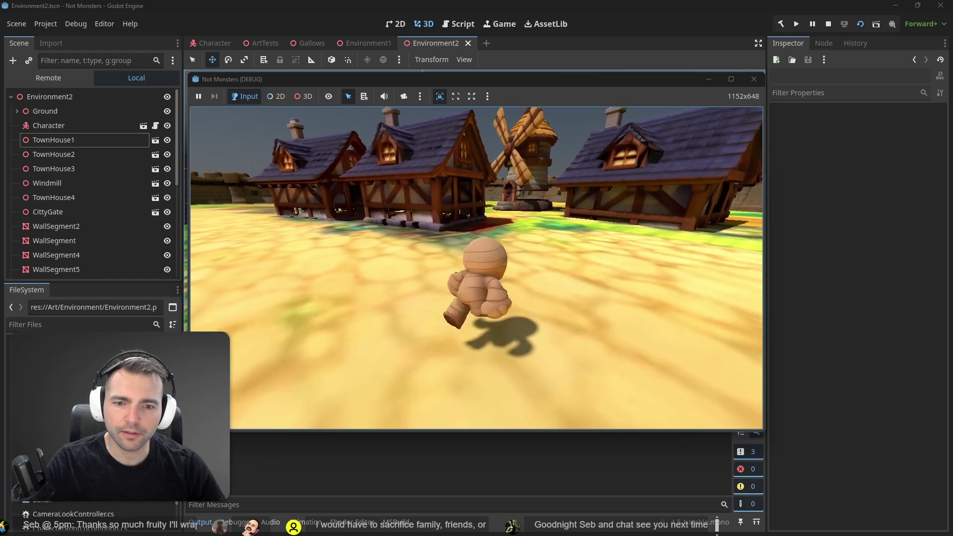
key(w)
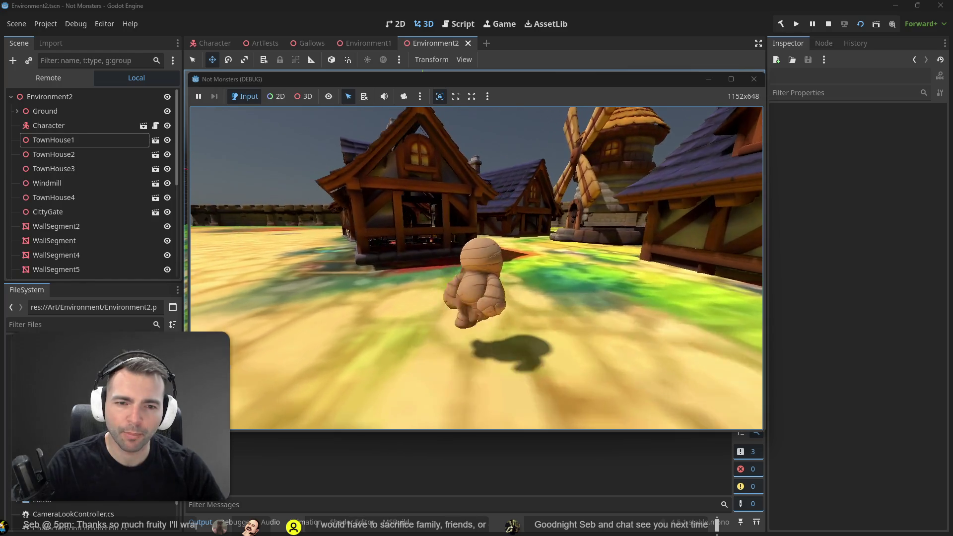
key(w)
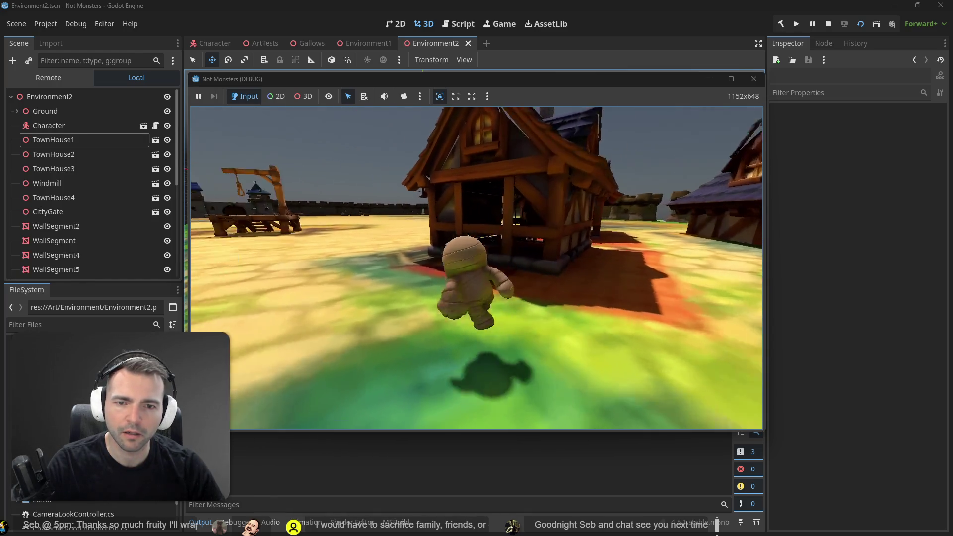
key(F8)
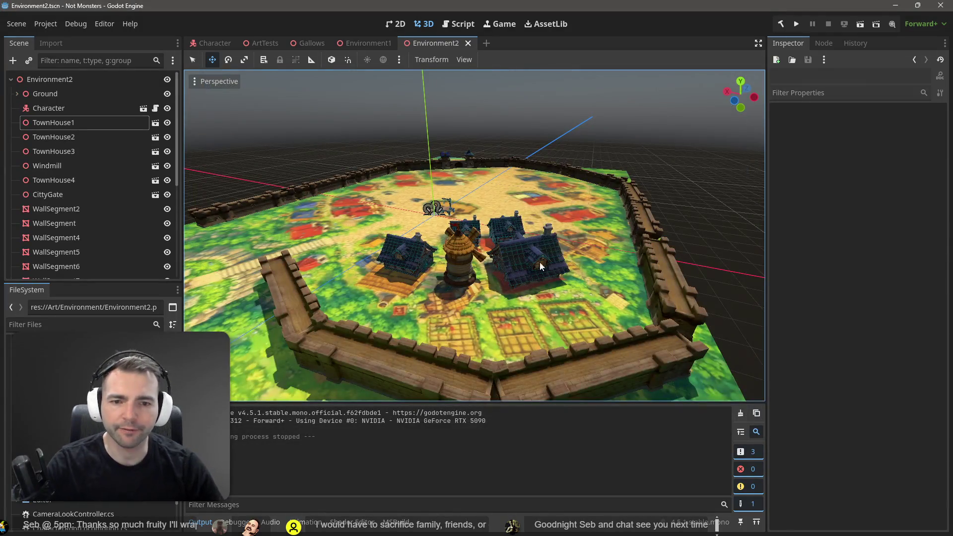
Select TownHouse3, fly around the town, then select TownHouse4 and paste a TownHouse5 copy
click(538, 269)
scroll(538, 270, down, 5)
scroll(538, 269, up, 6)
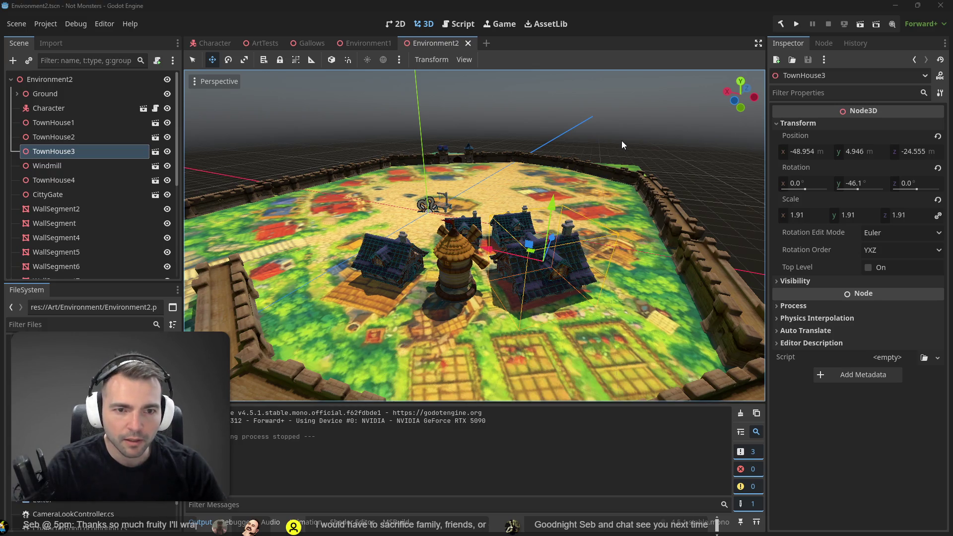
mouse_move(622, 139)
mouse_down()
mouse_move(596, 152)
mouse_move(576, 198)
mouse_move(620, 143)
mouse_up()
click(524, 179)
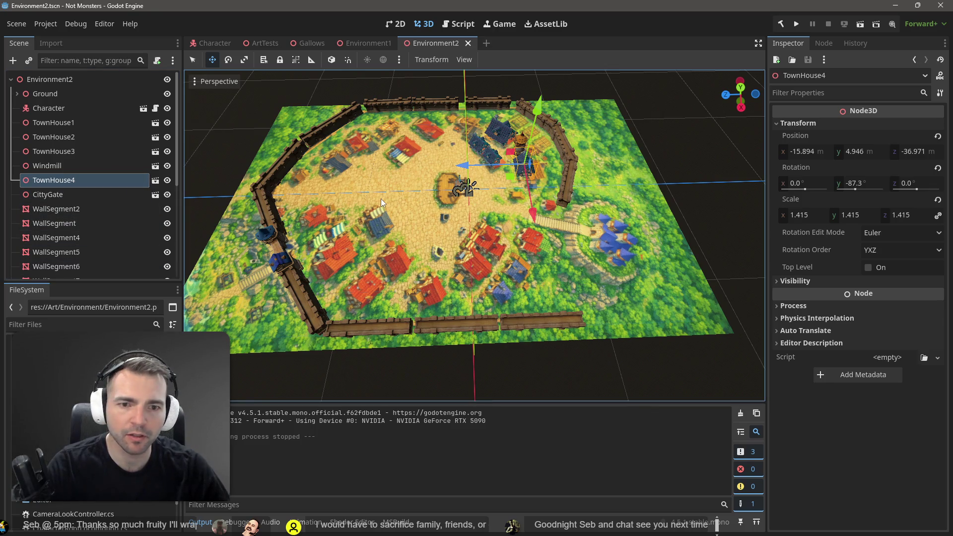
key(ctrl+v)
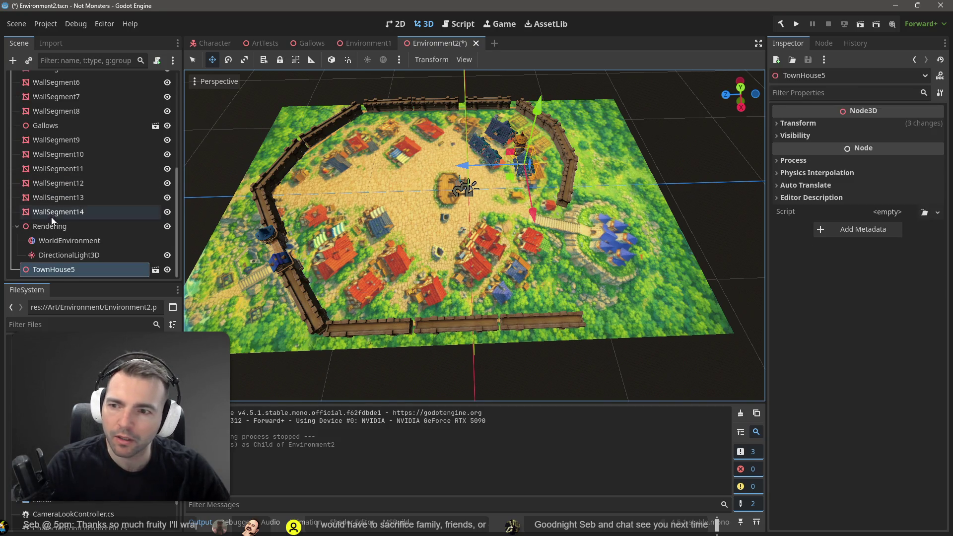
Move the Rendering node to the top of Environment2, above Ground
click(17, 227)
click(70, 255)
mouse_move(70, 256)
mouse_down()
mouse_move(64, 166)
mouse_move(131, 141)
mouse_move(41, 91)
mouse_up()
Slide TownHouse1 along X and Z to x 66.354, z -10.826
click(61, 138)
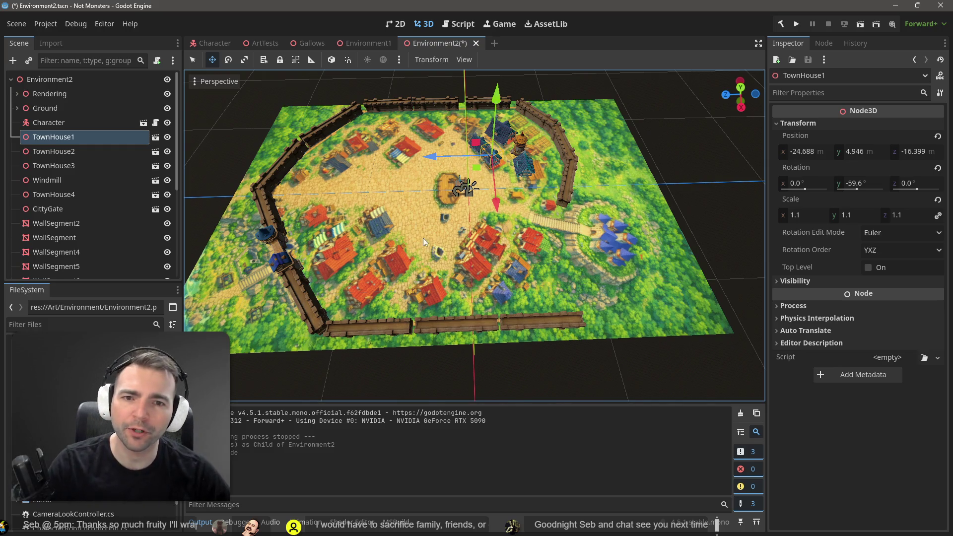
mouse_move(493, 197)
mouse_down()
mouse_move(519, 249)
mouse_move(524, 327)
mouse_move(540, 371)
mouse_up()
drag(444, 288, 451, 290)
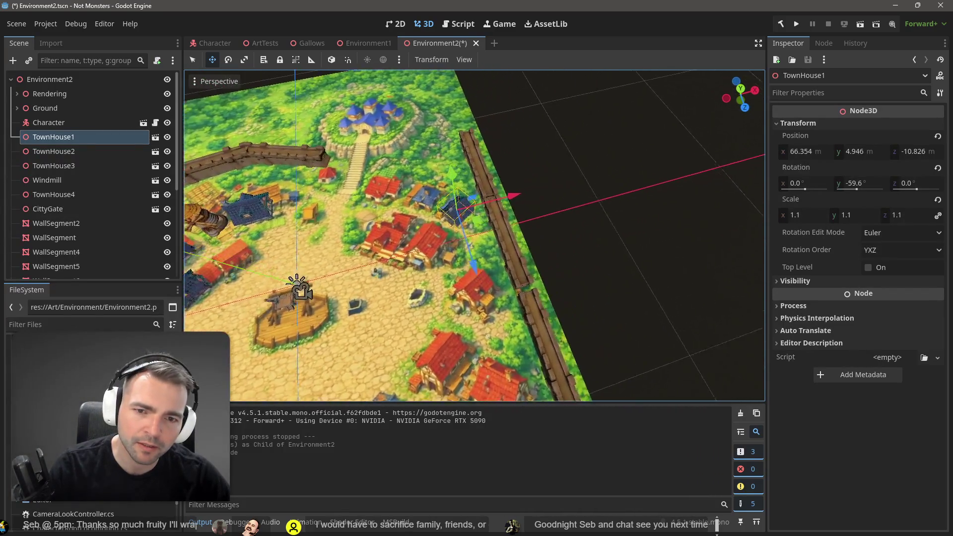
mouse_move(480, 228)
mouse_down()
mouse_move(445, 221)
mouse_move(472, 233)
mouse_move(460, 234)
mouse_up()
Paste a duplicate of the blue town house and slide it toward the wall
key(e)
key(ctrl+v)
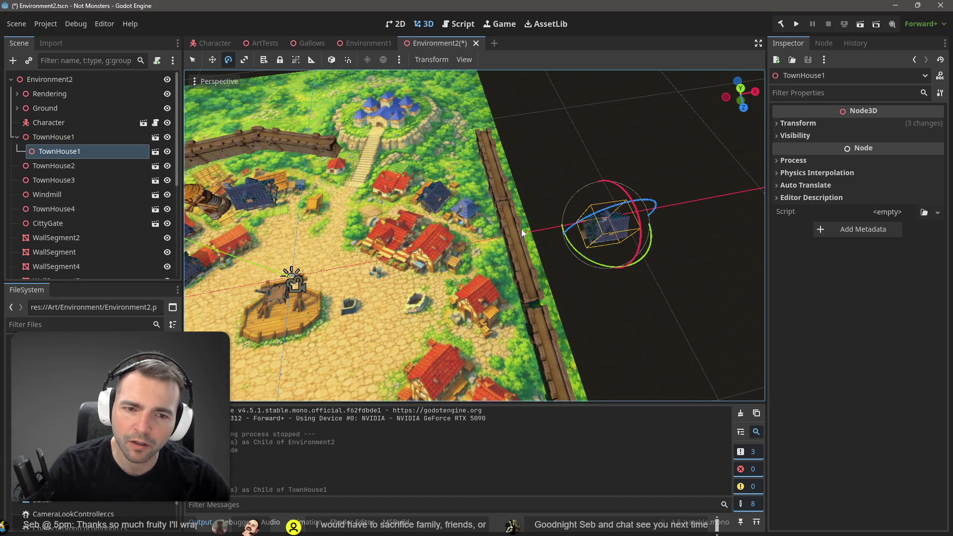
key(ctrl+z)
click(428, 201)
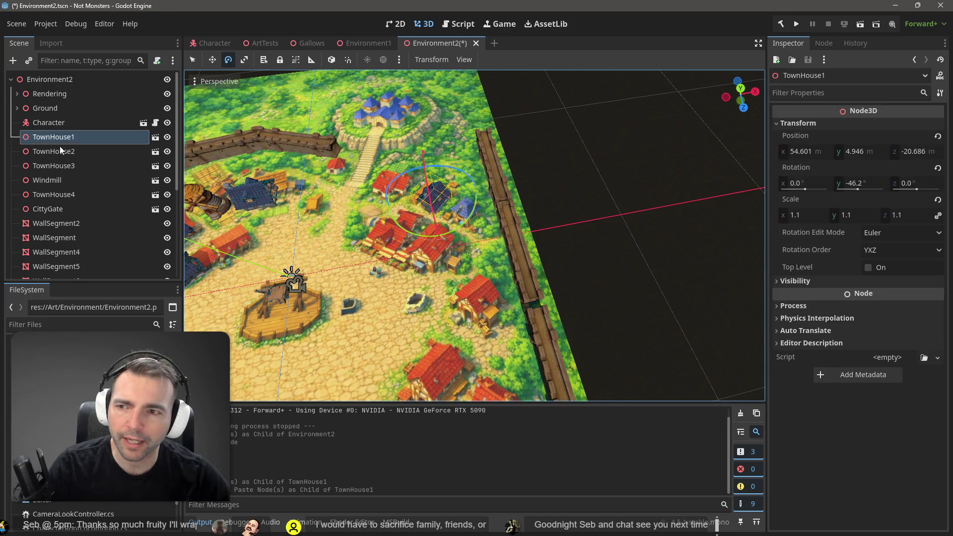
key(ctrl+shift+v)
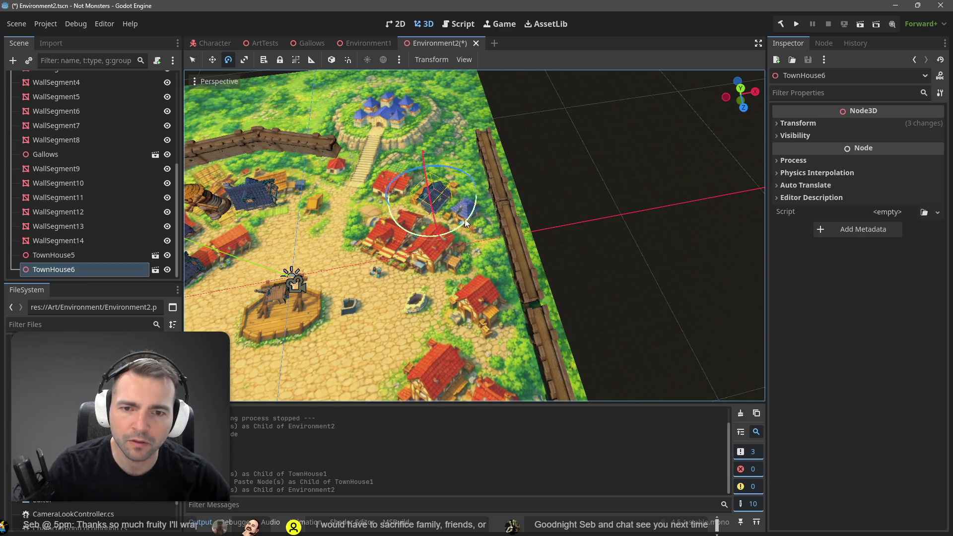
key(w)
drag(450, 210, 481, 226)
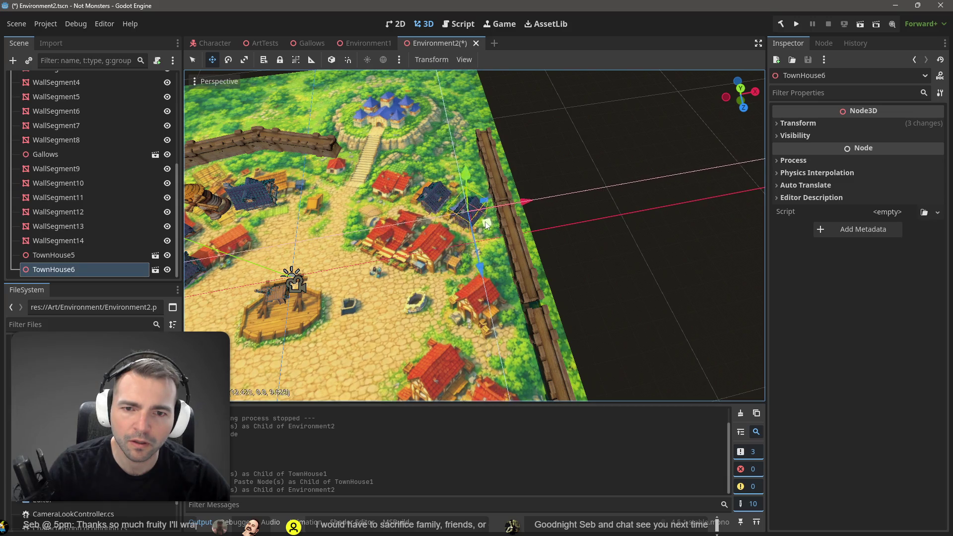
Place another house copy up-left, then enlarge TownHouse6
click(437, 199)
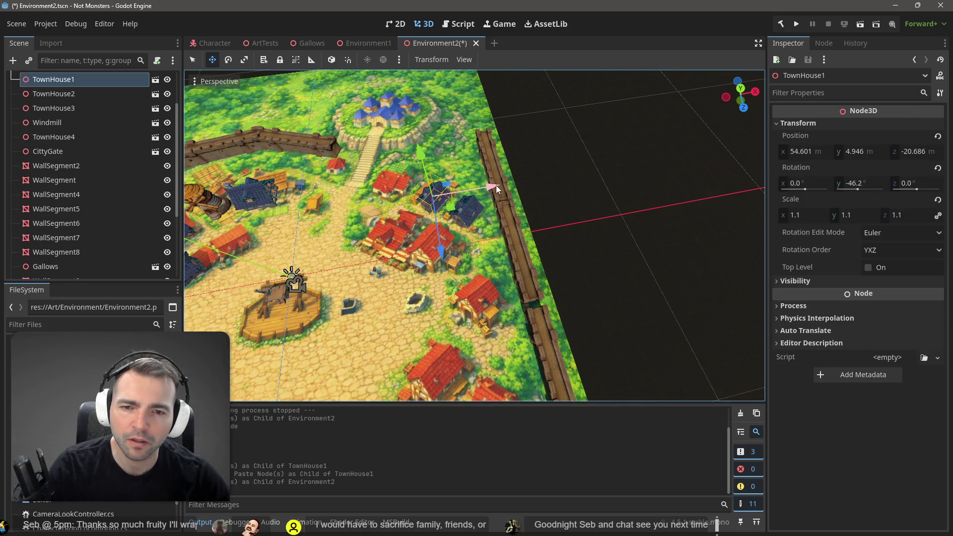
key(ctrl+shift+v)
mouse_move(452, 211)
mouse_down()
mouse_move(385, 195)
mouse_move(406, 194)
mouse_move(425, 215)
mouse_move(413, 203)
mouse_up()
key(e)
key(r)
click(518, 198)
click(567, 183)
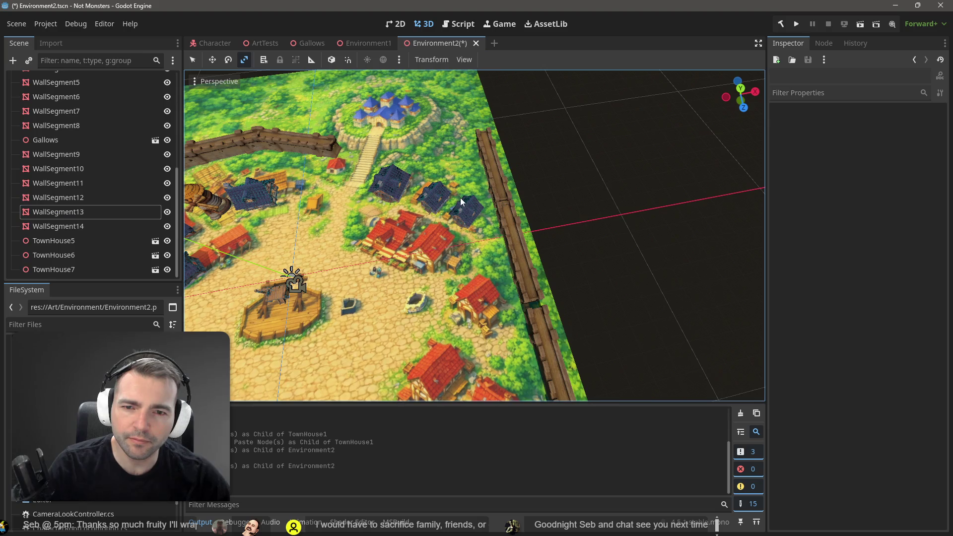
click(450, 210)
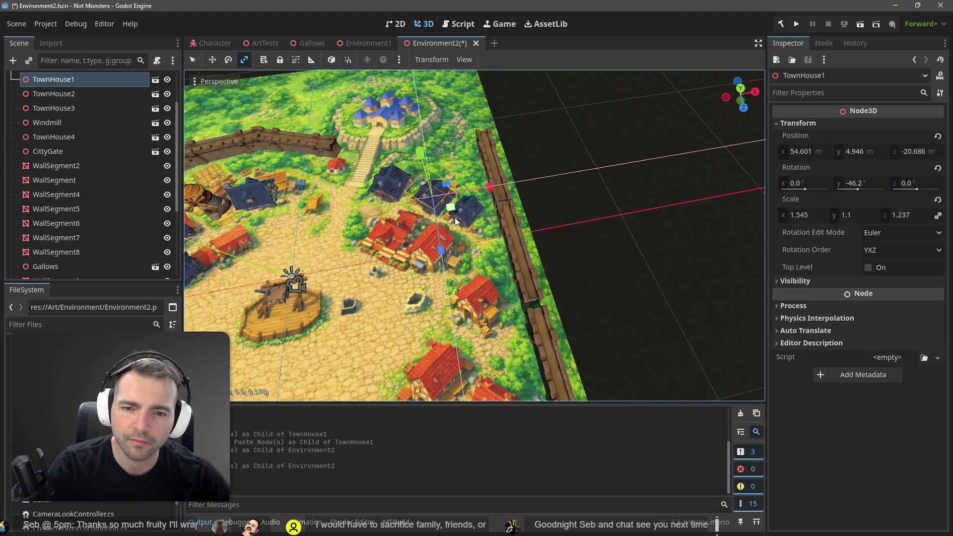
click(481, 220)
drag(482, 220, 483, 221)
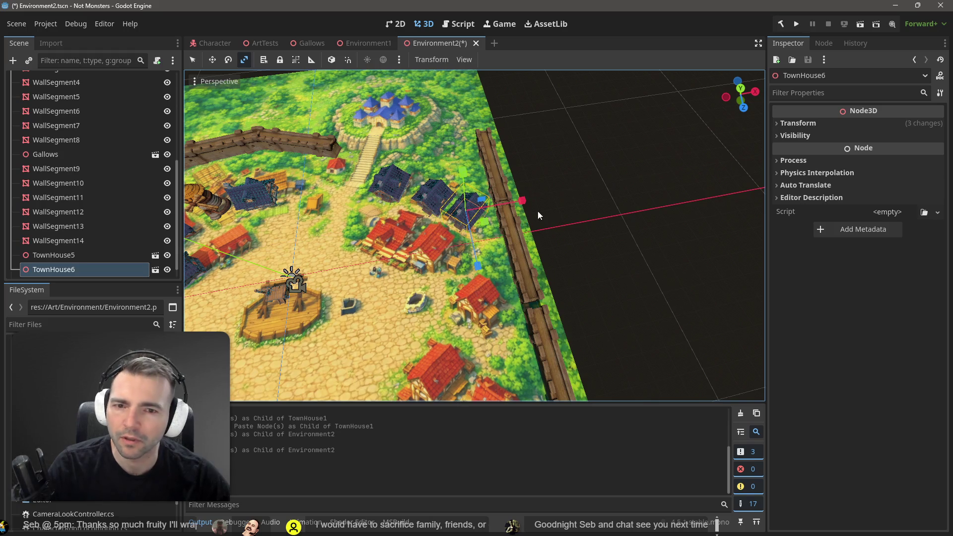
Paste TownHouse8 onto the open ground, raise it slightly, and save the scene
key(ctrl+v)
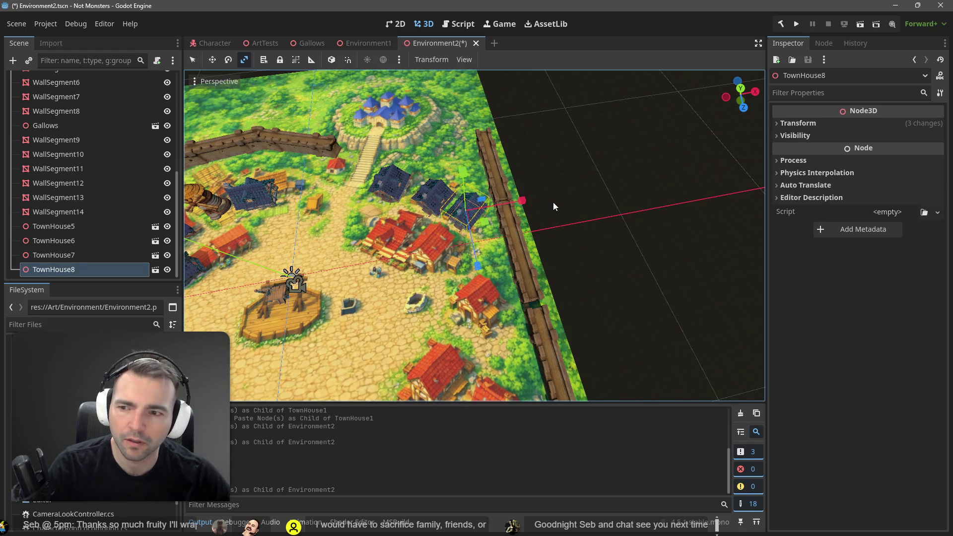
key(w)
drag(480, 219, 442, 283)
key(r)
click(448, 262)
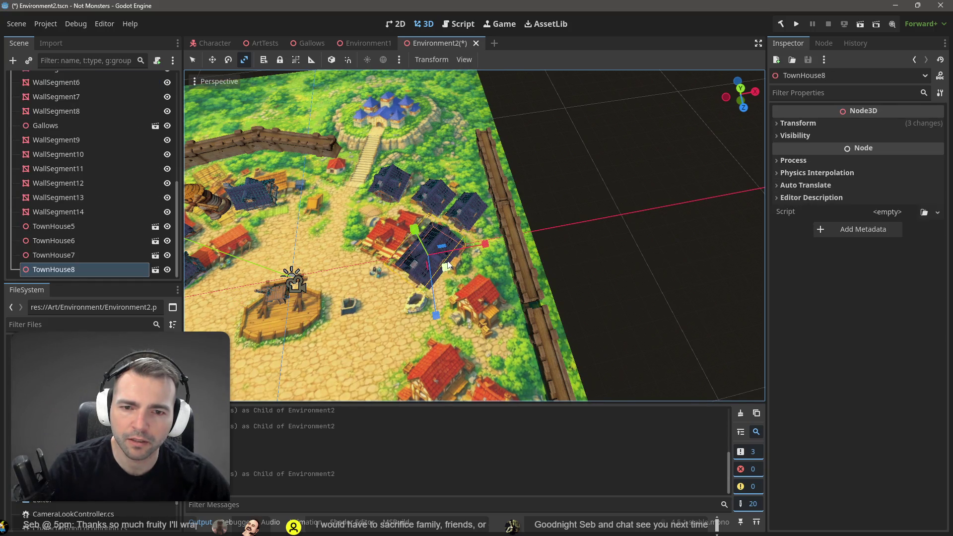
click(519, 244)
click(426, 259)
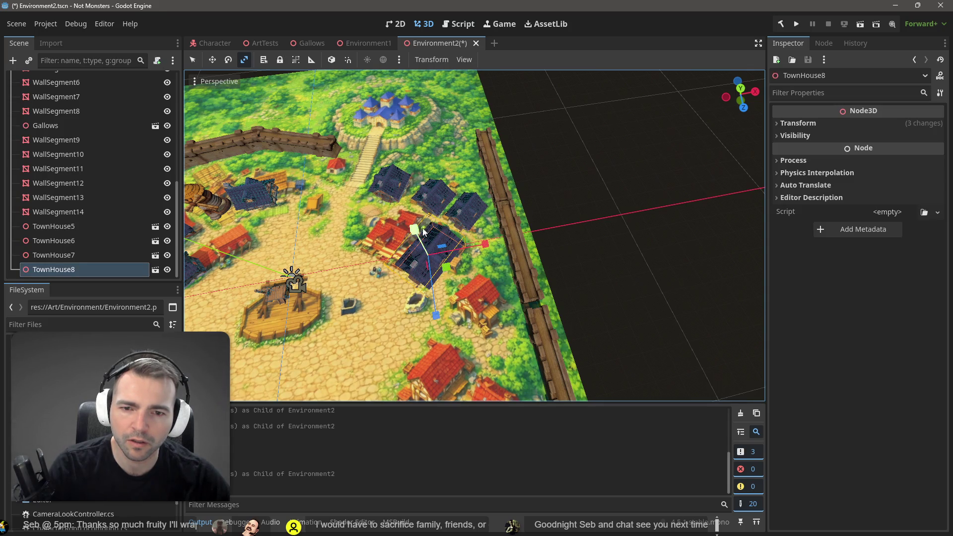
key(w)
mouse_move(420, 237)
mouse_down()
mouse_move(433, 242)
mouse_move(427, 256)
mouse_move(400, 245)
mouse_up()
click(479, 246)
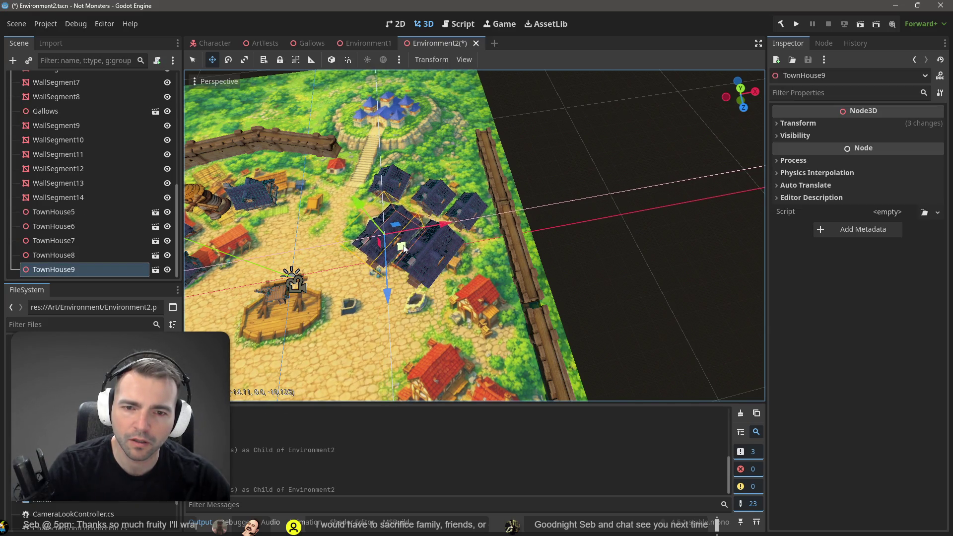
click(532, 271)
key(ctrl+s)
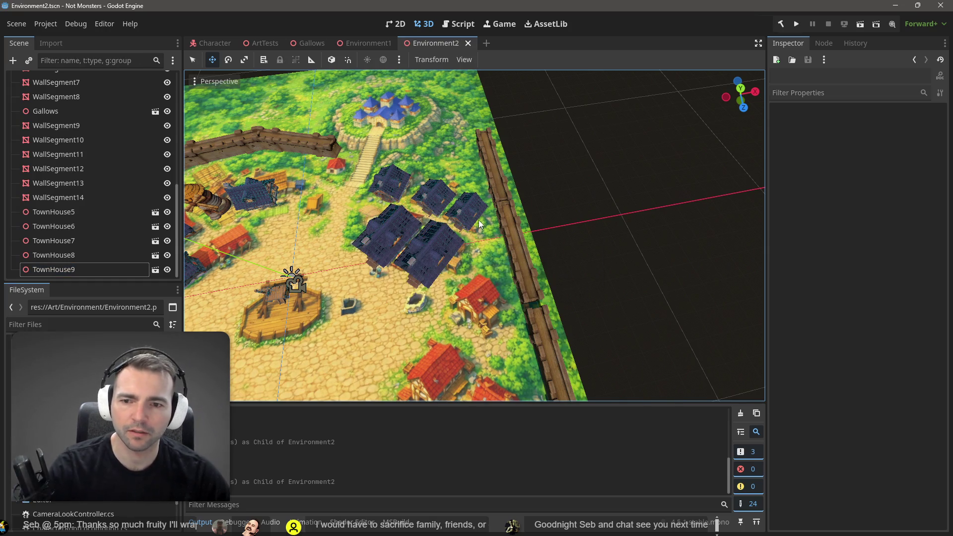
key(F6)
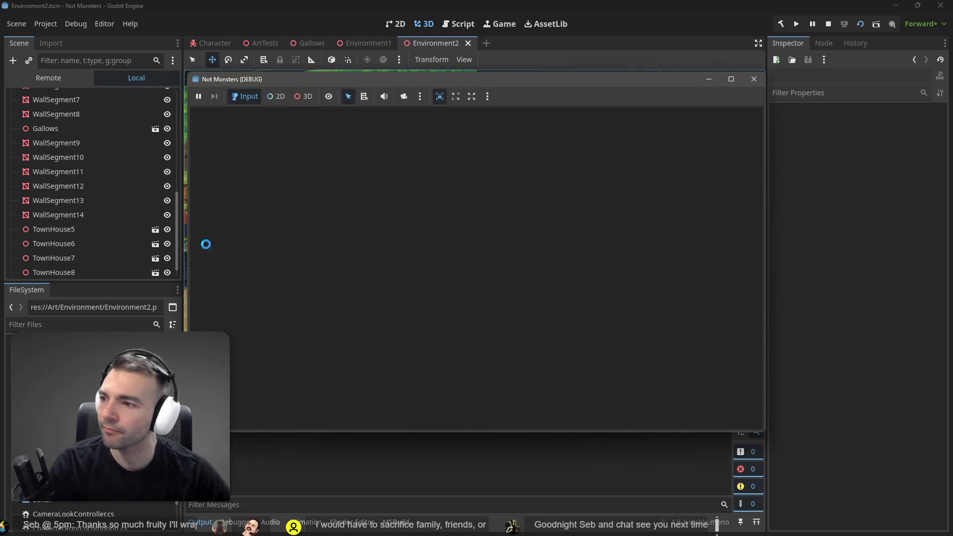
key(w)
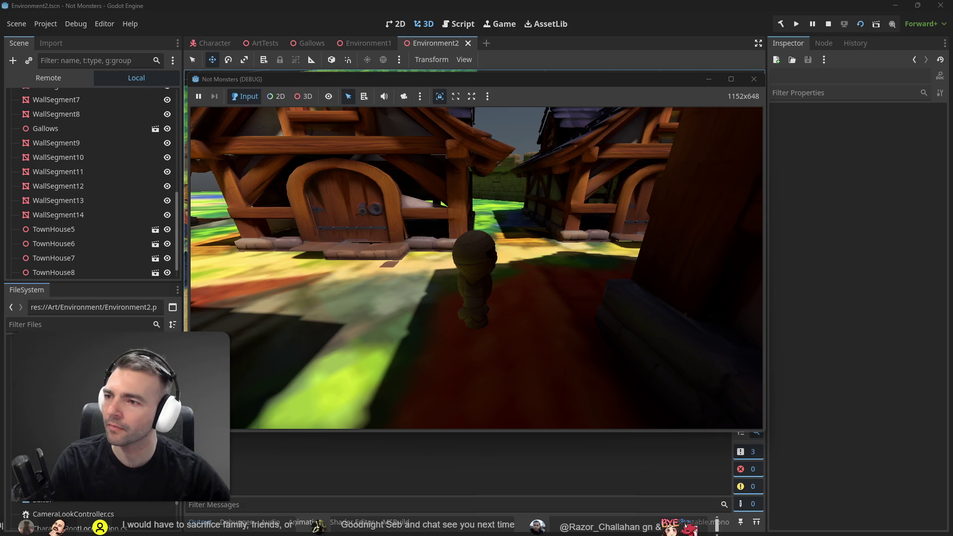
key(F8)
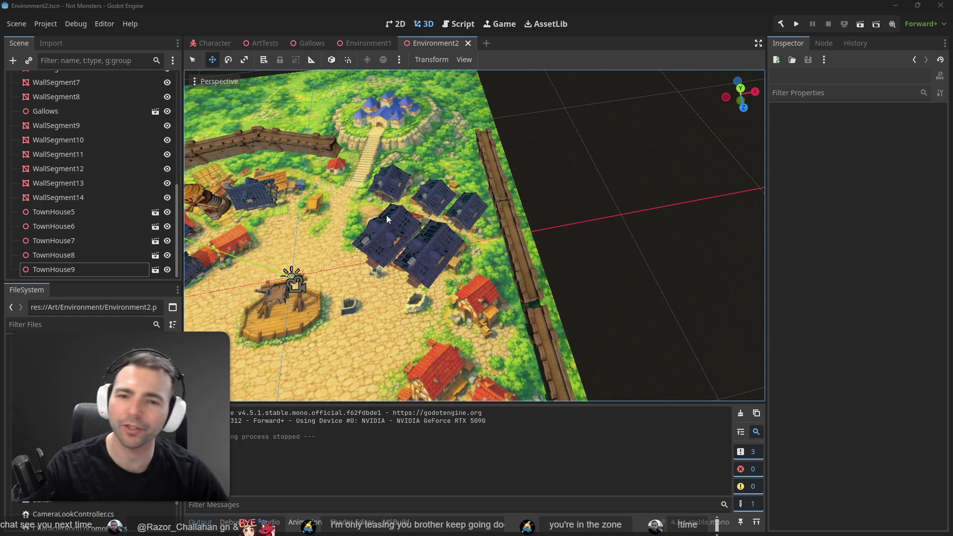
click(440, 254)
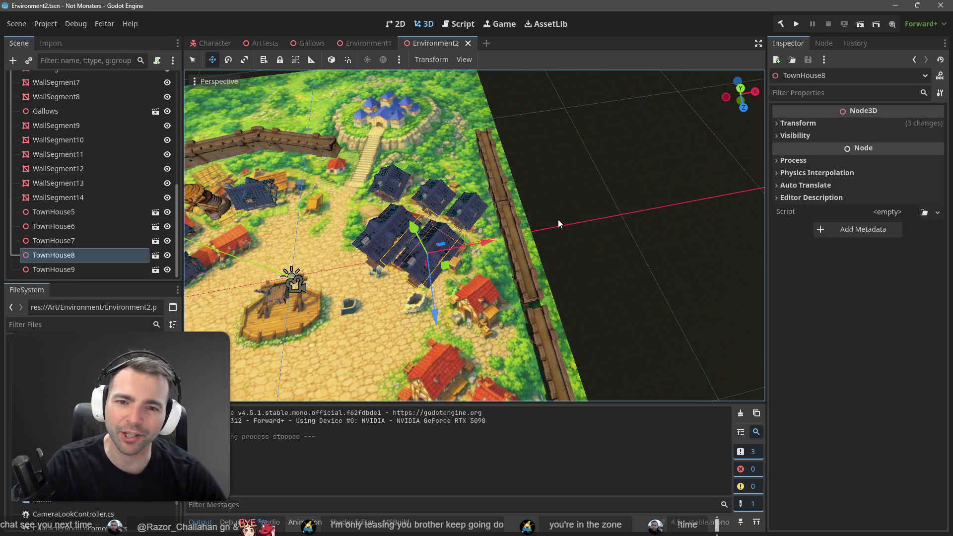
Fly the camera down among the houses and gallows, then pull back to a high town overview
click(558, 219)
scroll(558, 219, up, 2)
key(w)
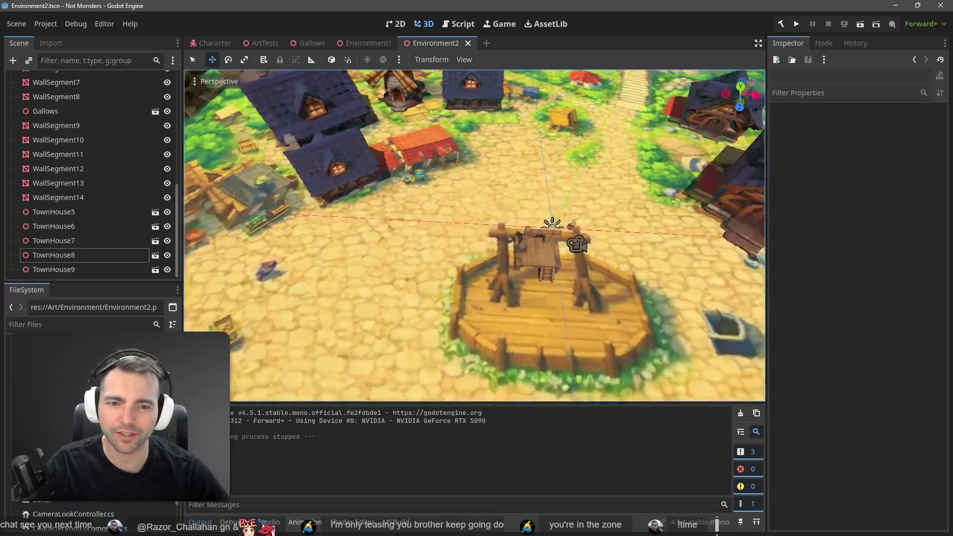
key(w)
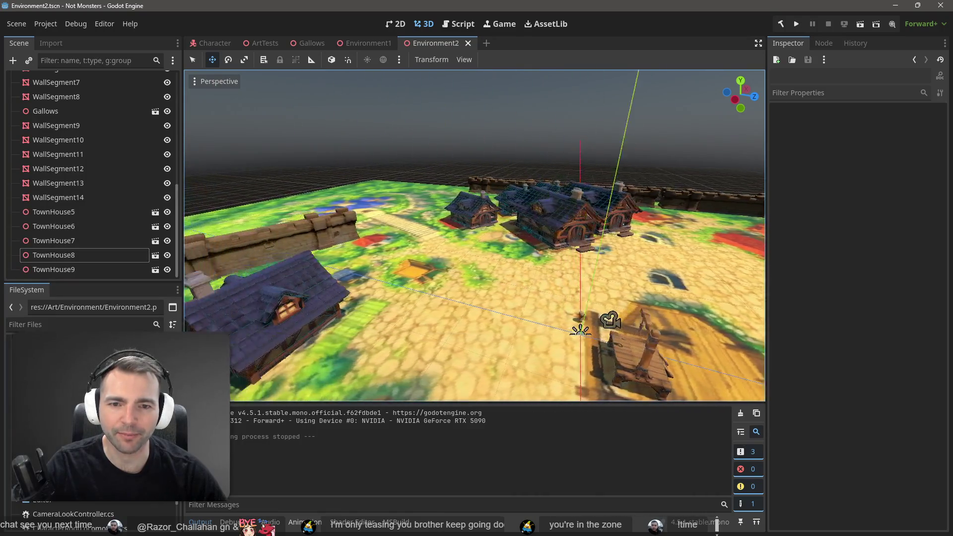
key(w)
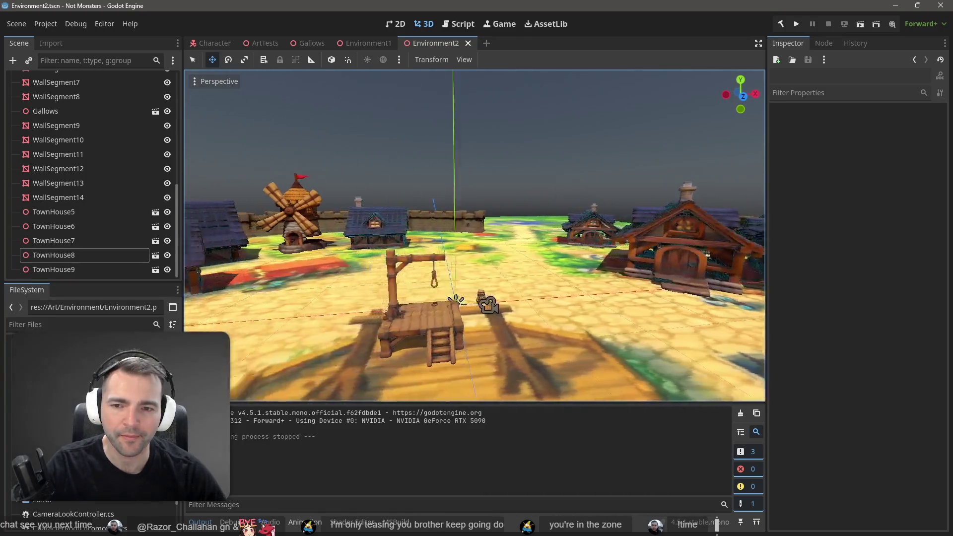
key(w)
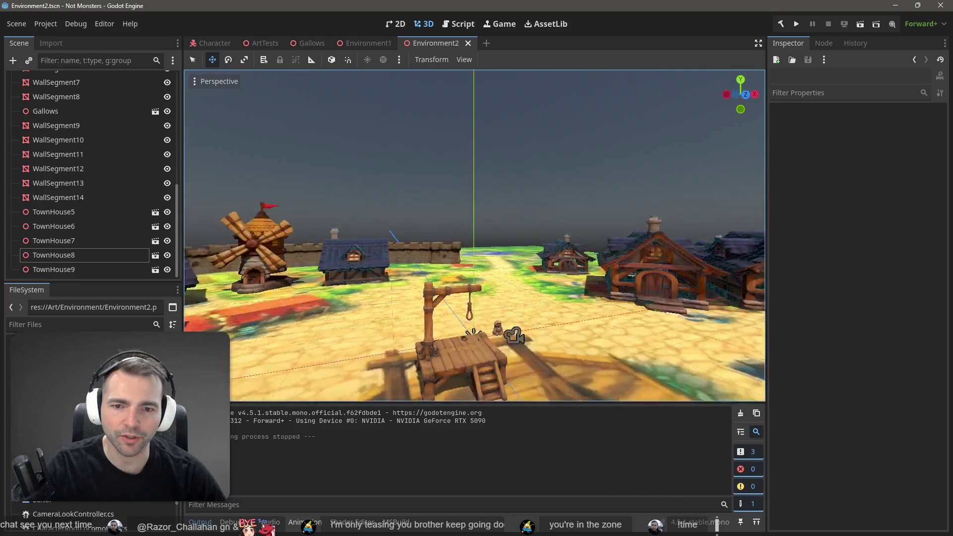
key(s)
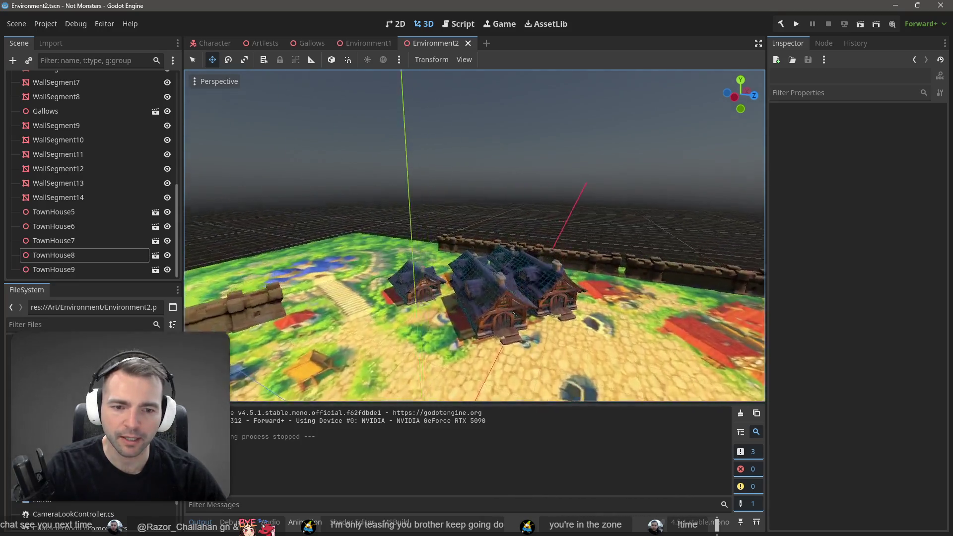
key(s)
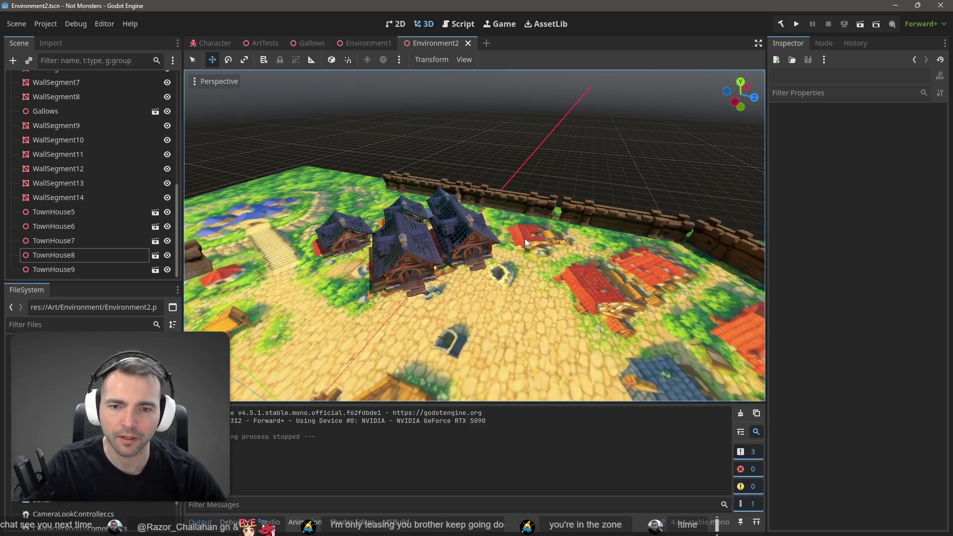
key(a)
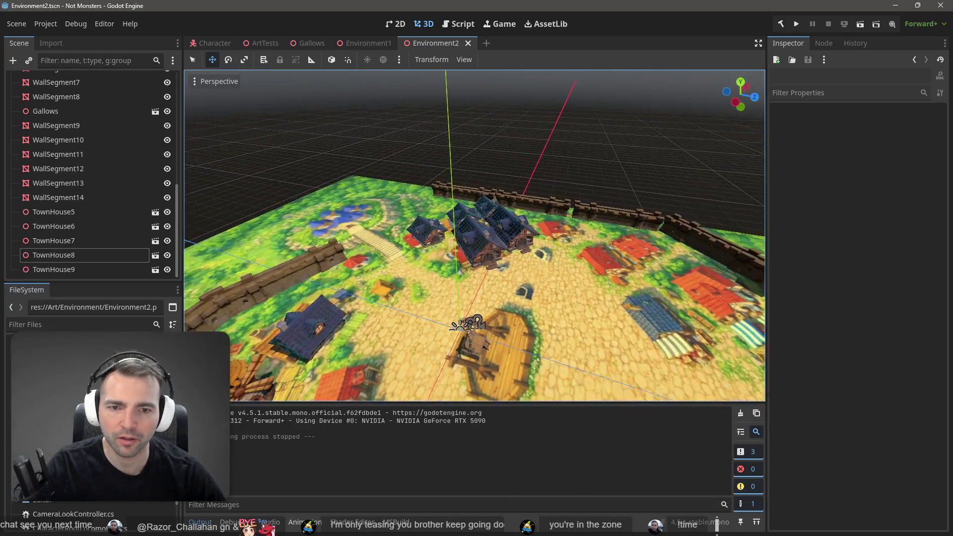
key(w)
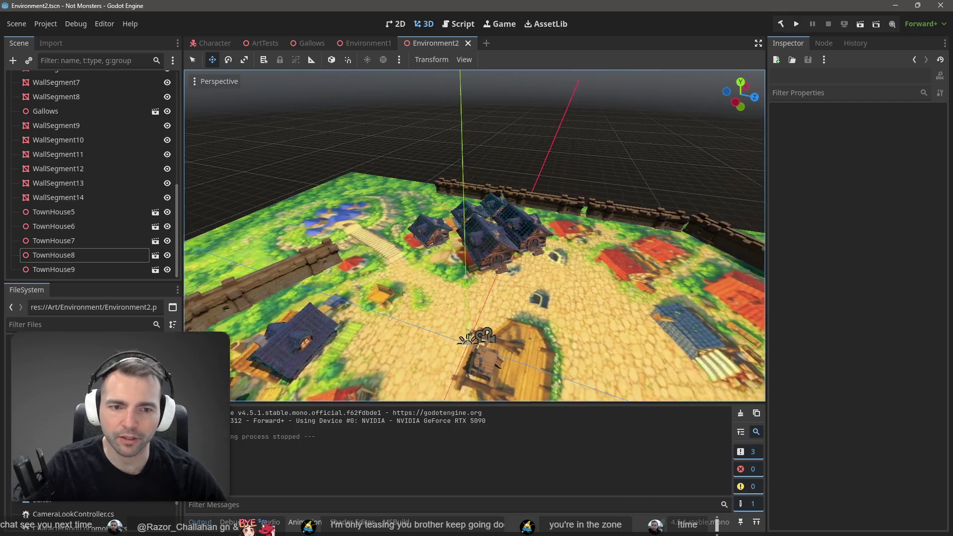
key(s)
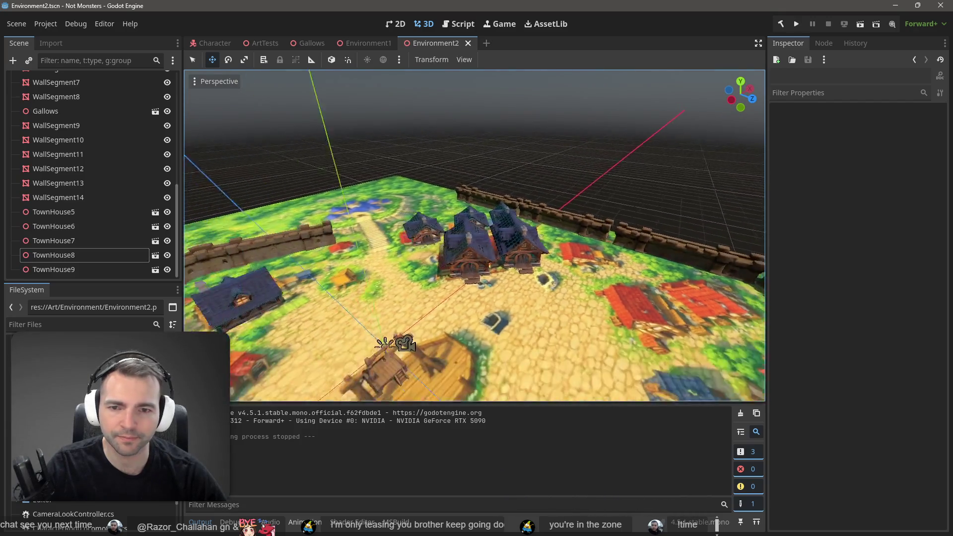
Circle the town past the blue houses and wall, then fly in and select the windmill
key(d)
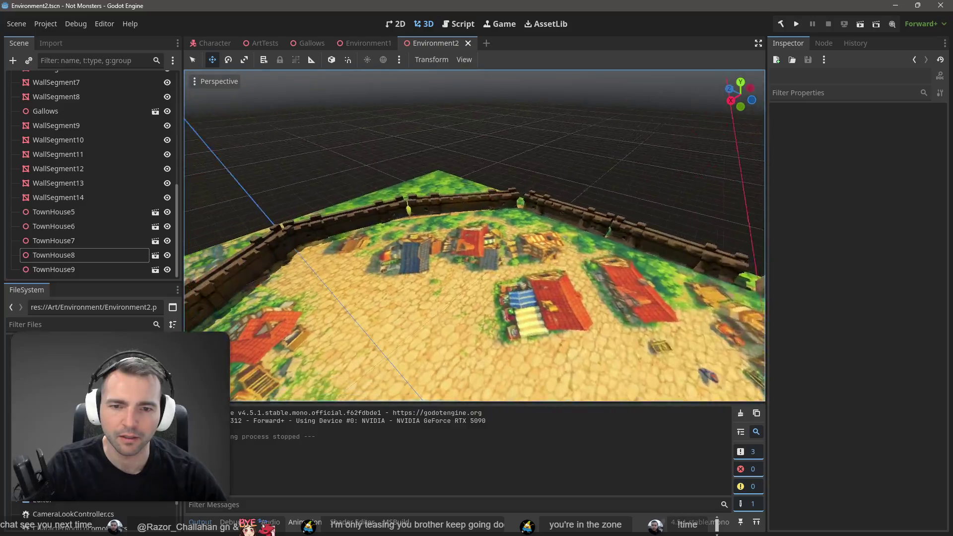
key(w)
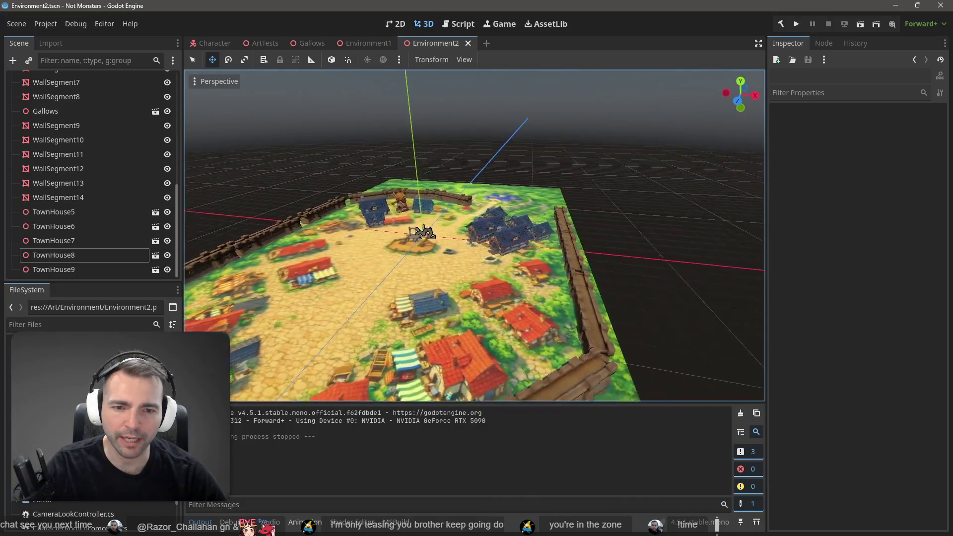
key(w)
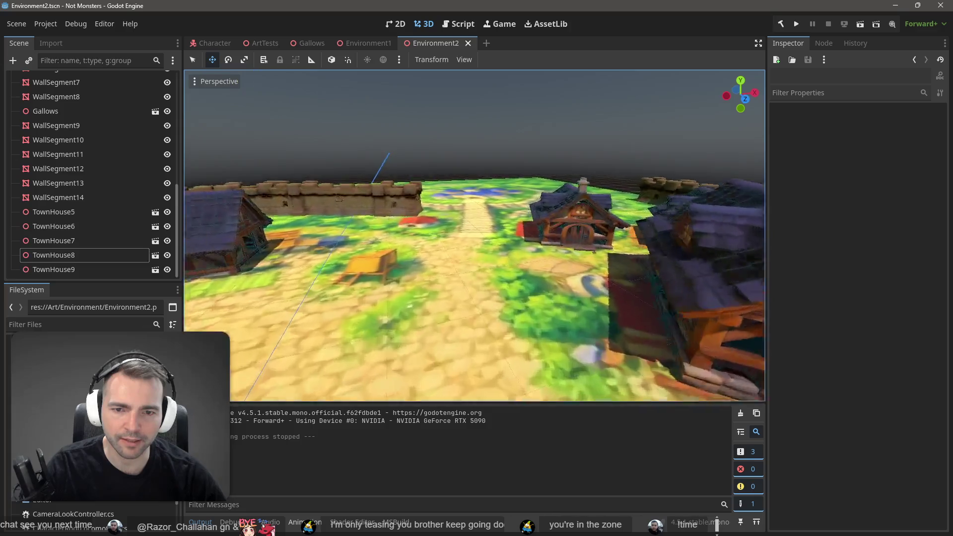
key(d)
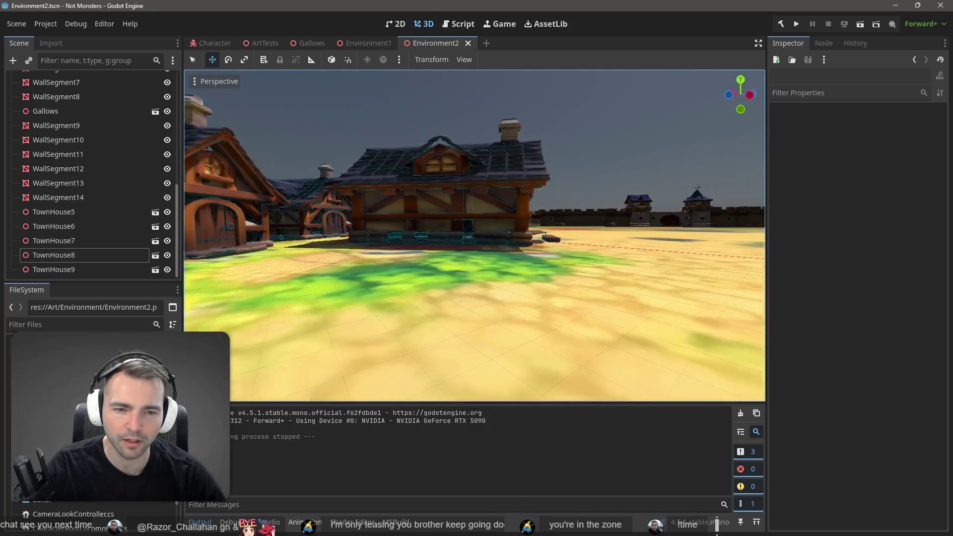
key(w)
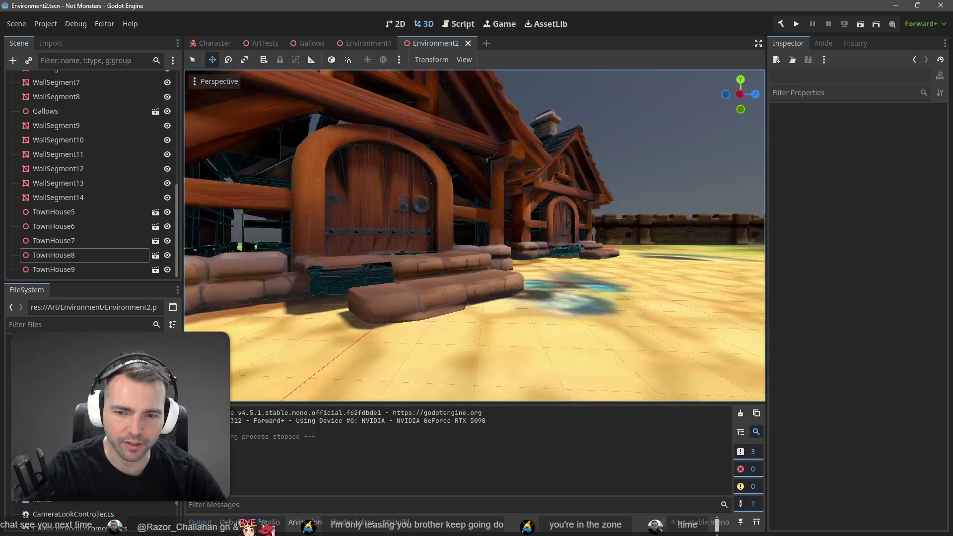
key(w)
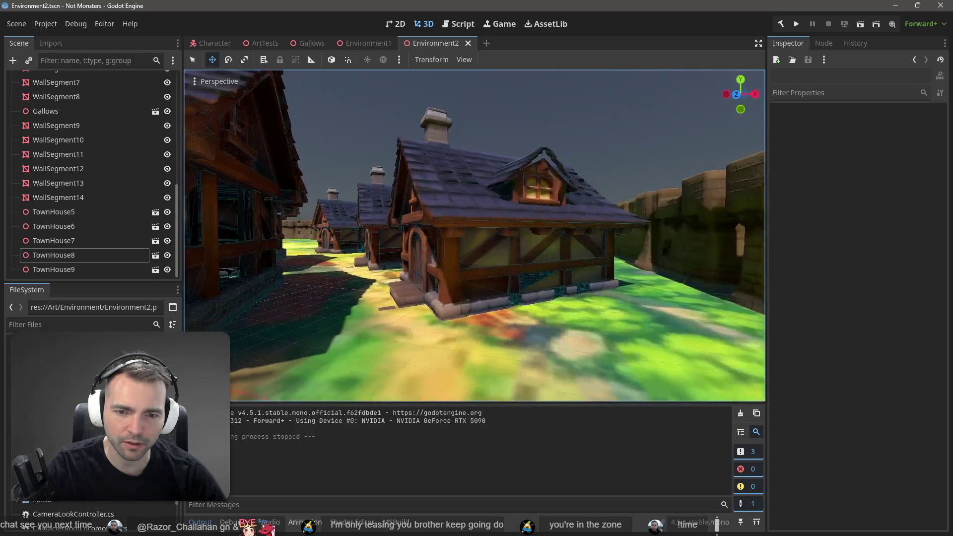
key(s)
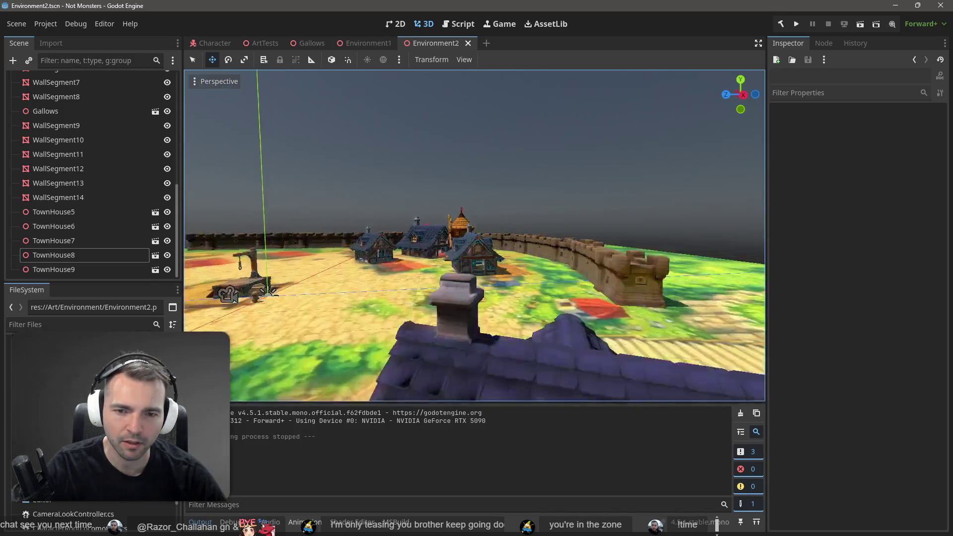
key(s)
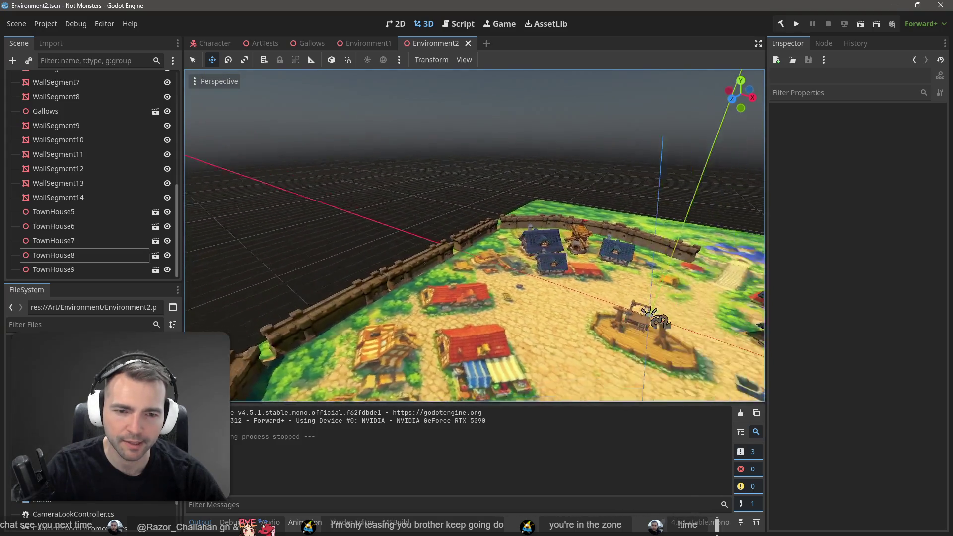
key(w)
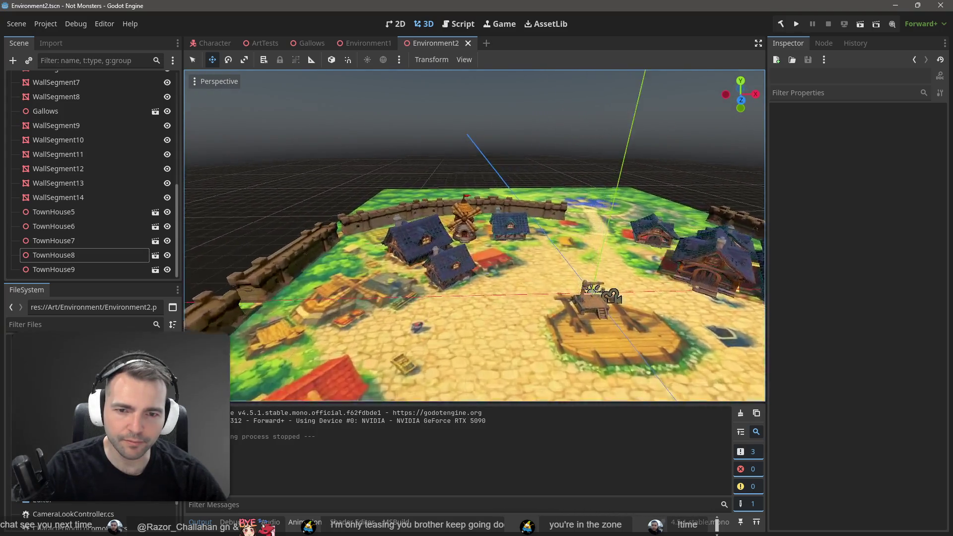
click(463, 232)
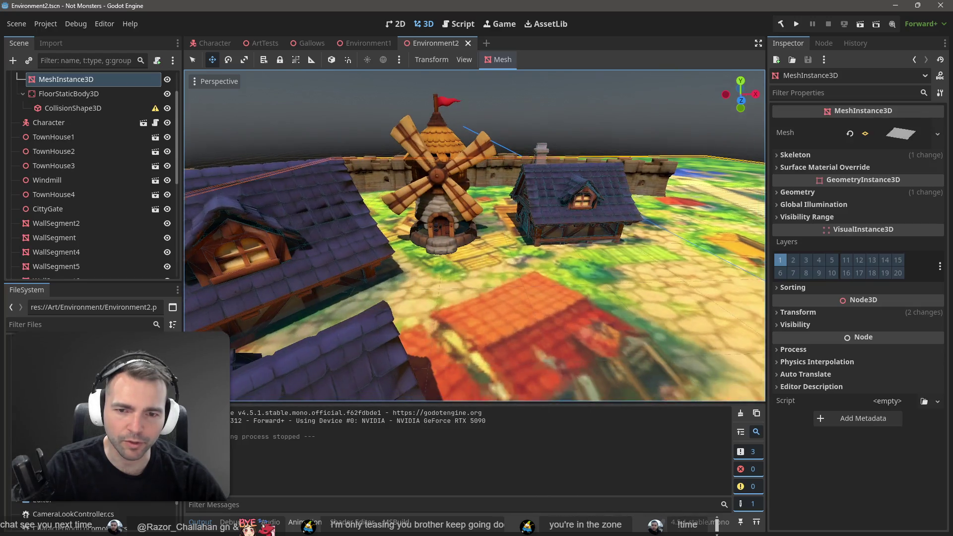
Move, rotate and scale down the windmill so it stands among the crop fields inside the wall
click(428, 191)
key(s)
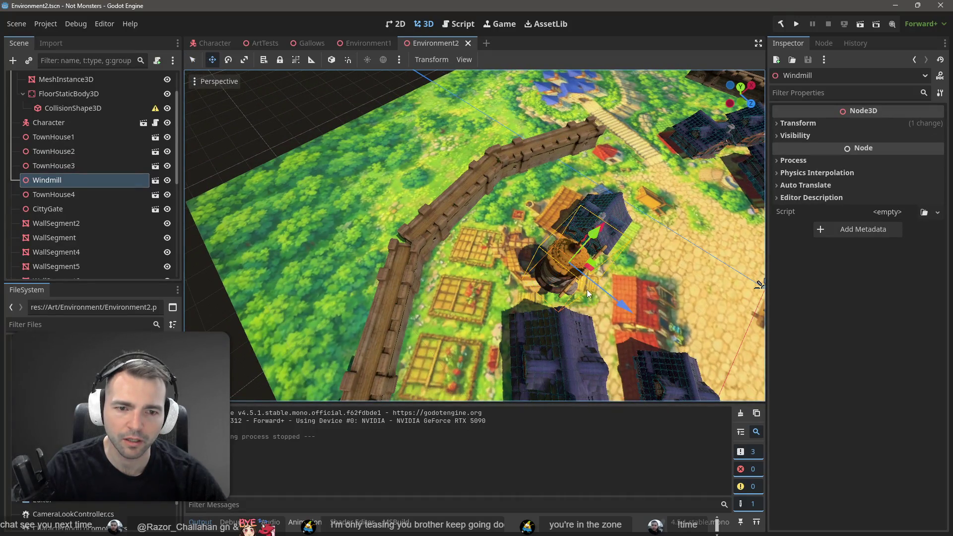
mouse_move(586, 256)
mouse_down()
mouse_move(493, 263)
mouse_move(435, 238)
mouse_move(445, 251)
mouse_move(439, 233)
mouse_move(463, 227)
mouse_move(457, 235)
mouse_move(472, 243)
mouse_move(450, 234)
mouse_move(460, 224)
mouse_move(455, 245)
mouse_move(472, 234)
mouse_move(475, 266)
mouse_move(461, 257)
mouse_move(459, 237)
mouse_move(449, 238)
mouse_up()
key(e)
key(r)
key(ctrl+z)
key(ctrl+z)
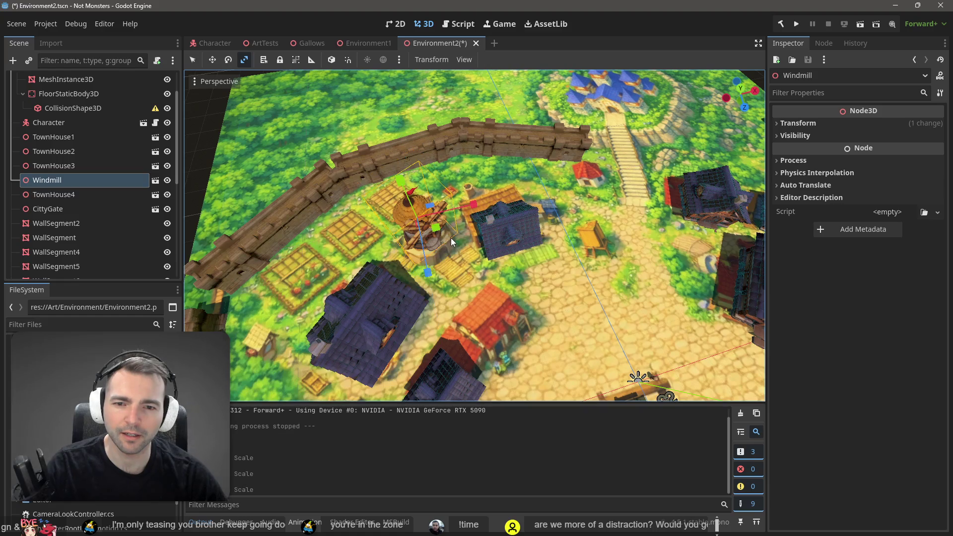
mouse_move(411, 210)
mouse_down()
mouse_move(427, 224)
mouse_move(404, 203)
mouse_up()
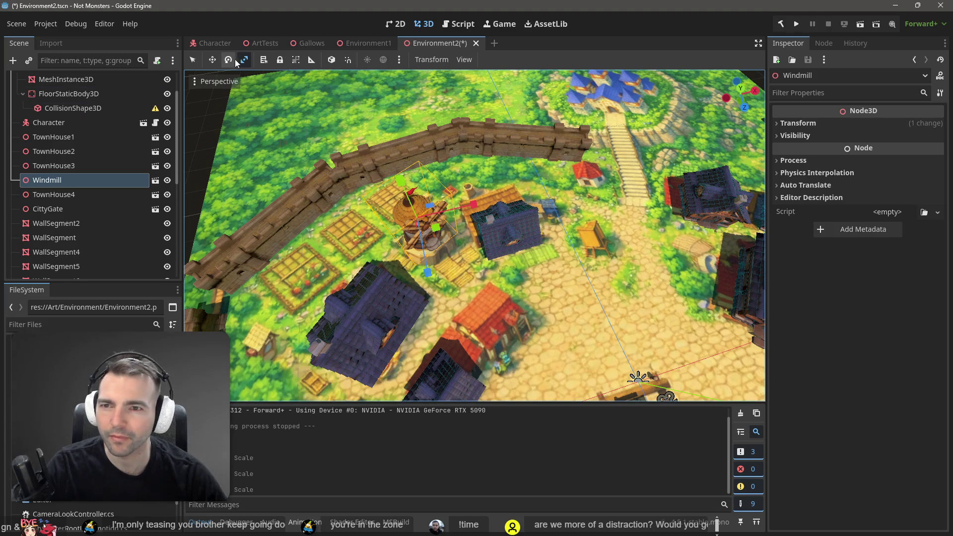
mouse_move(479, 225)
mouse_down()
mouse_move(447, 196)
mouse_move(391, 225)
mouse_move(509, 249)
mouse_up()
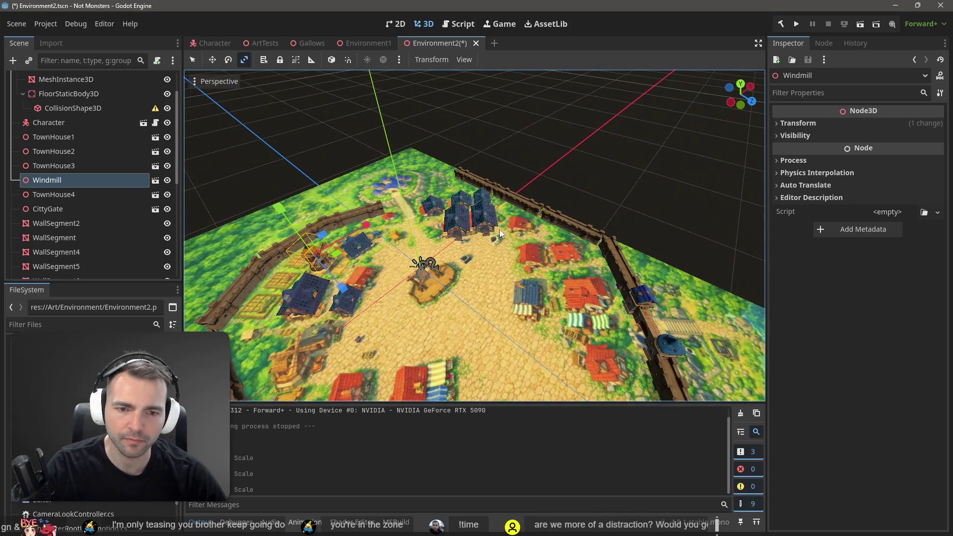
Paste TownHouse10 at the scene root, move it onto the town square and turn it
click(498, 230)
key(ctrl+v)
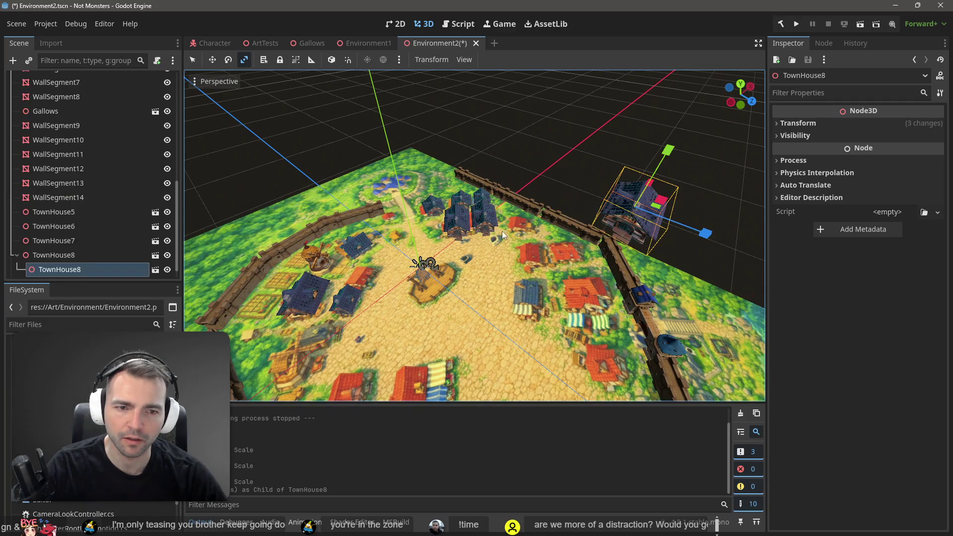
key(ctrl+z)
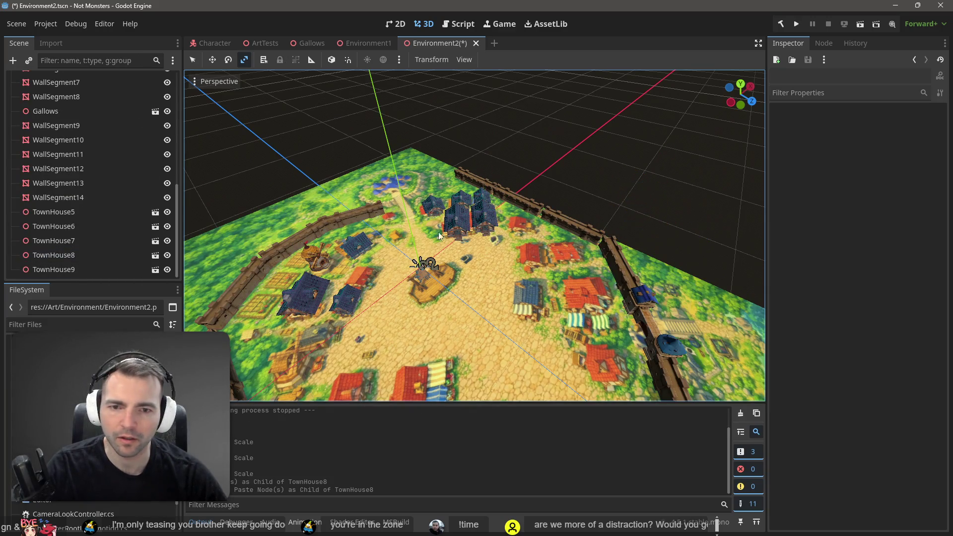
click(485, 223)
click(619, 165)
key(ctrl+v)
key(w)
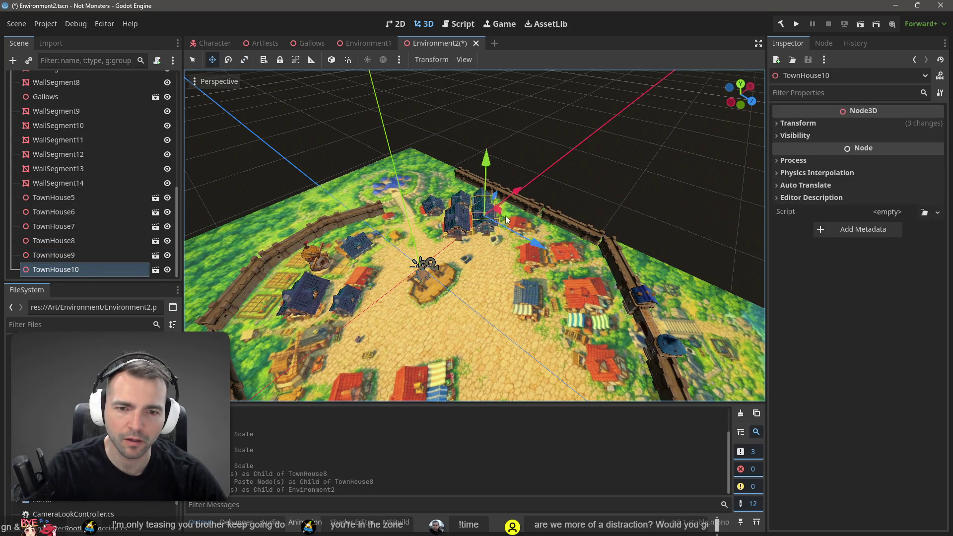
drag(510, 215, 556, 304)
key(e)
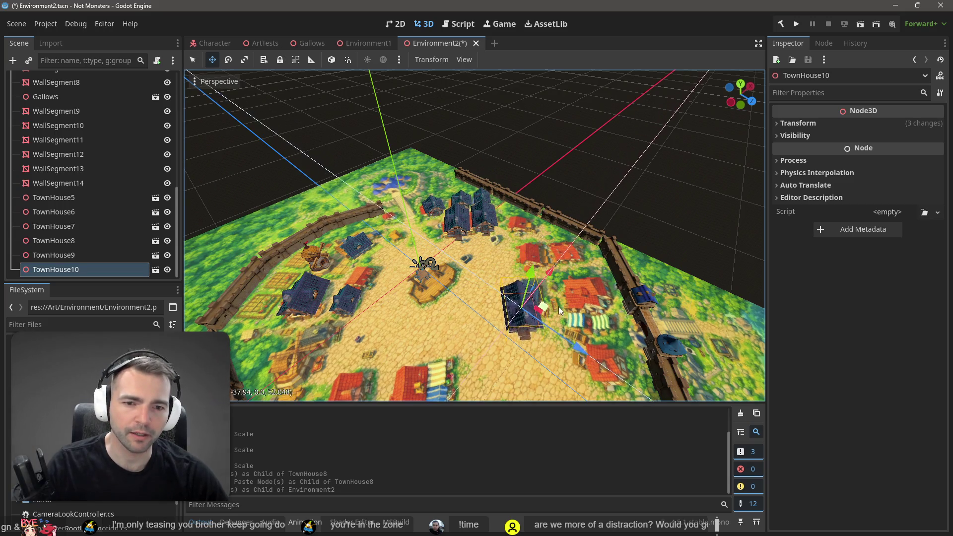
mouse_move(545, 346)
mouse_down()
mouse_move(490, 359)
mouse_move(538, 363)
mouse_up()
key(w)
scroll(602, 254, down, 3)
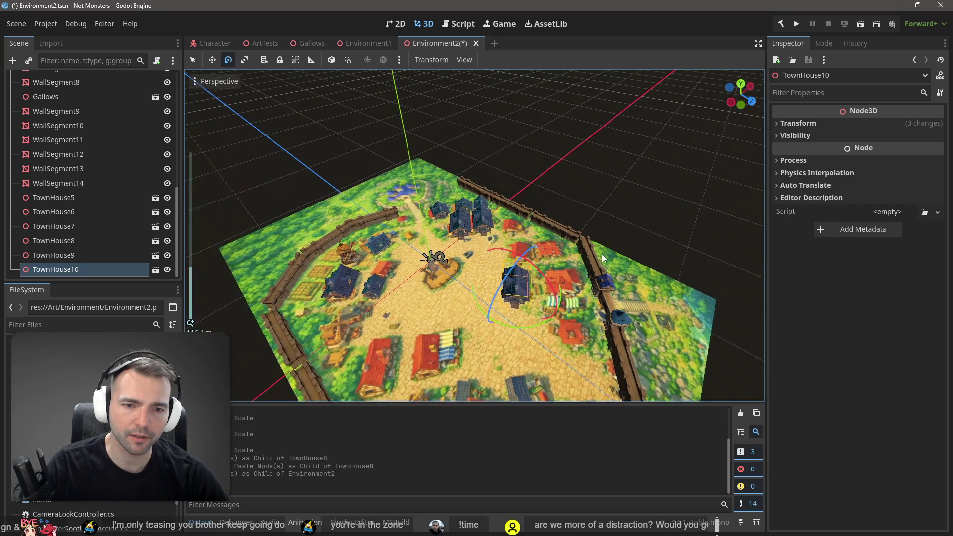
scroll(580, 276, up, 4)
scroll(580, 276, down, 3)
scroll(528, 257, up, 3)
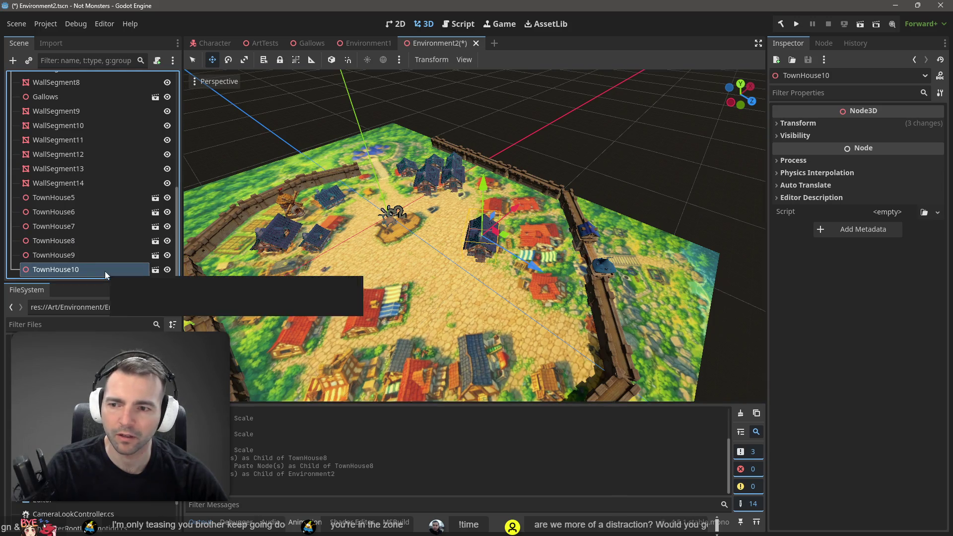
Duplicate it as TownHouse11, place it further down-left on the square and rotate it
key(ctrl+d)
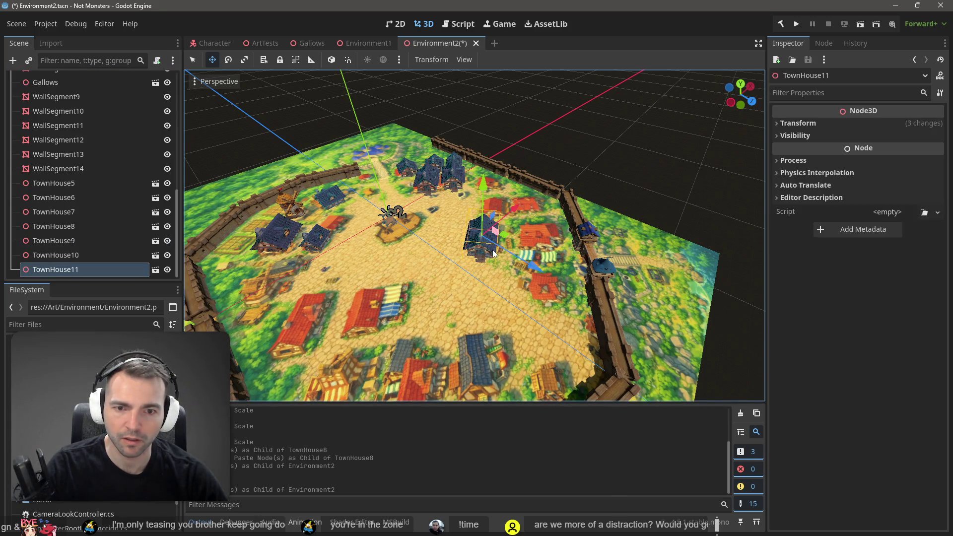
key(g)
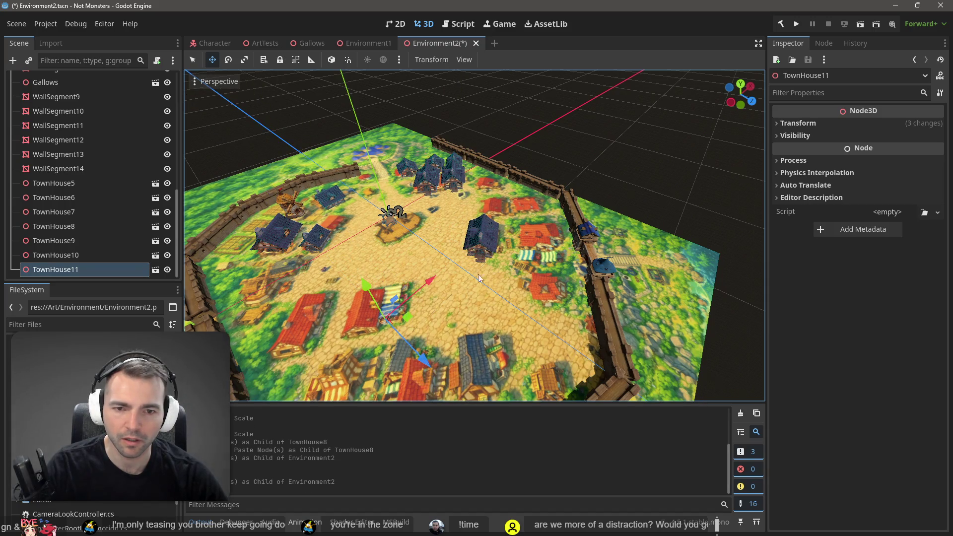
click(399, 306)
click(389, 333)
key(e)
mouse_move(373, 339)
mouse_down()
mouse_move(419, 328)
mouse_move(439, 288)
mouse_move(318, 86)
mouse_move(177, 73)
mouse_move(164, 90)
mouse_move(177, 88)
mouse_up()
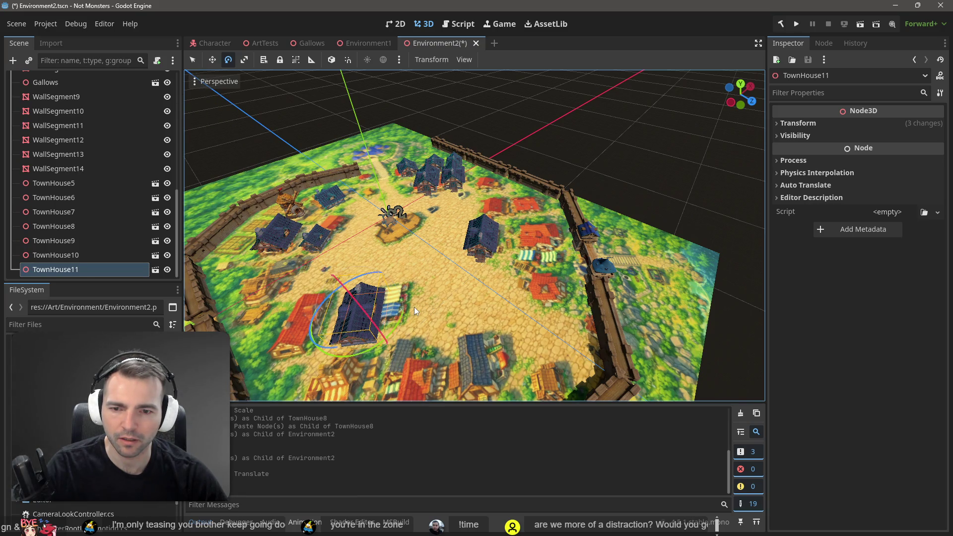
Duplicate TownHouse11 as TownHouse12 and slide it to a new spot down-left
key(ctrl+d)
key(w)
drag(387, 314, 329, 323)
drag(472, 236, 388, 252)
scroll(475, 236, up, 5)
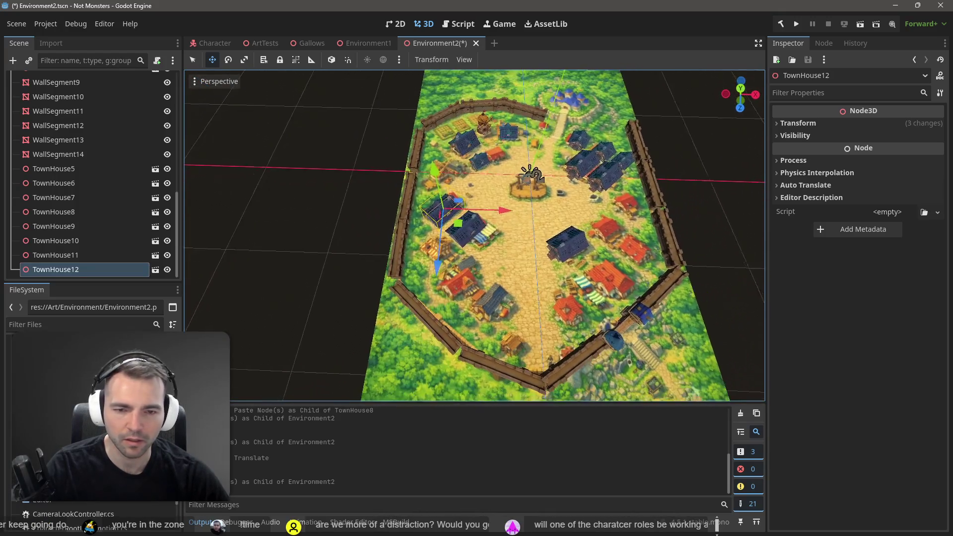
Paste TownHouse13 from TownHouse11 and move it onto an empty spot below
drag(501, 279, 519, 275)
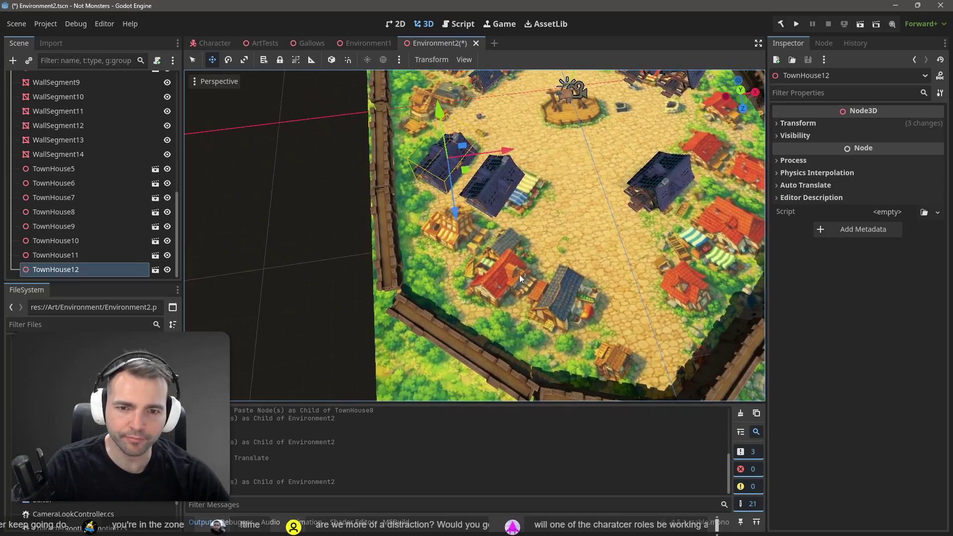
click(493, 182)
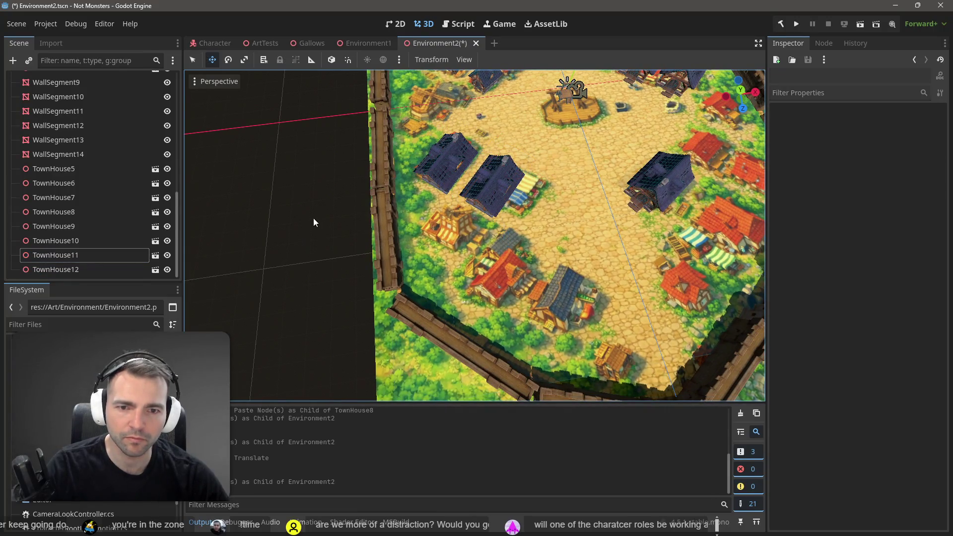
key(ctrl+v)
mouse_move(522, 204)
mouse_down()
mouse_move(586, 320)
mouse_move(600, 316)
mouse_up()
click(326, 225)
scroll(326, 225, down, 8)
scroll(325, 228, up, 6)
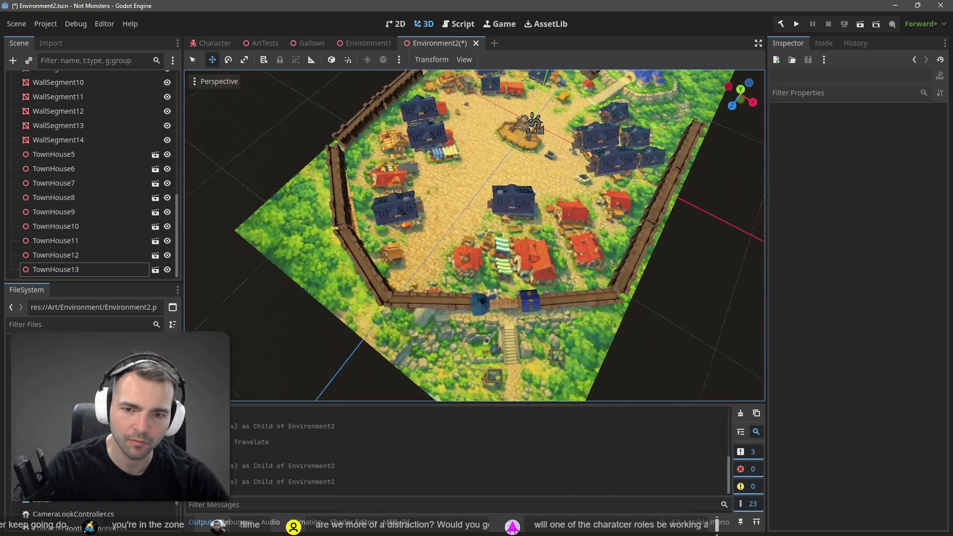
Paste TownHouse14, move it near the eastern wall and rotate it
key(ctrl+v)
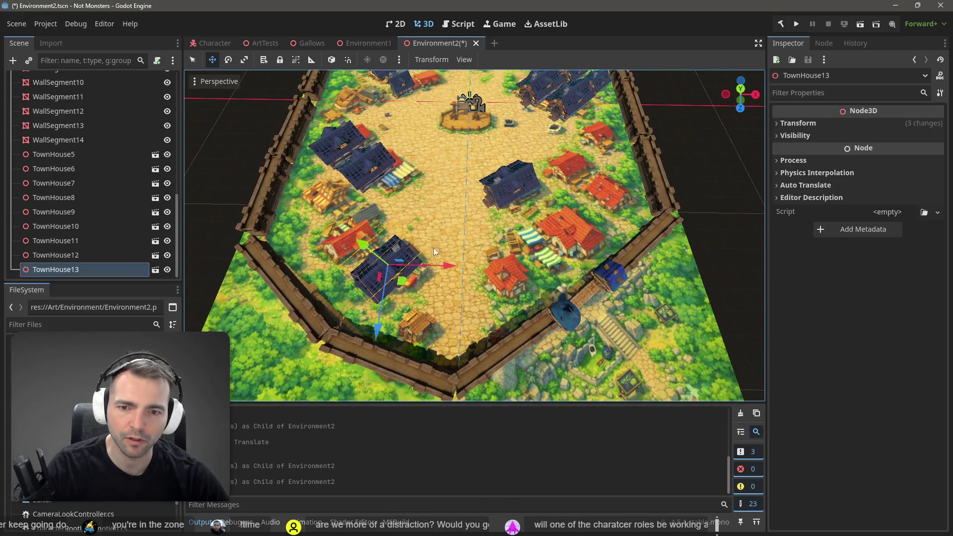
click(240, 145)
click(402, 270)
mouse_move(405, 283)
mouse_down()
mouse_move(538, 278)
mouse_move(578, 251)
mouse_move(626, 268)
mouse_move(664, 258)
mouse_move(644, 255)
mouse_up()
key(e)
key(w)
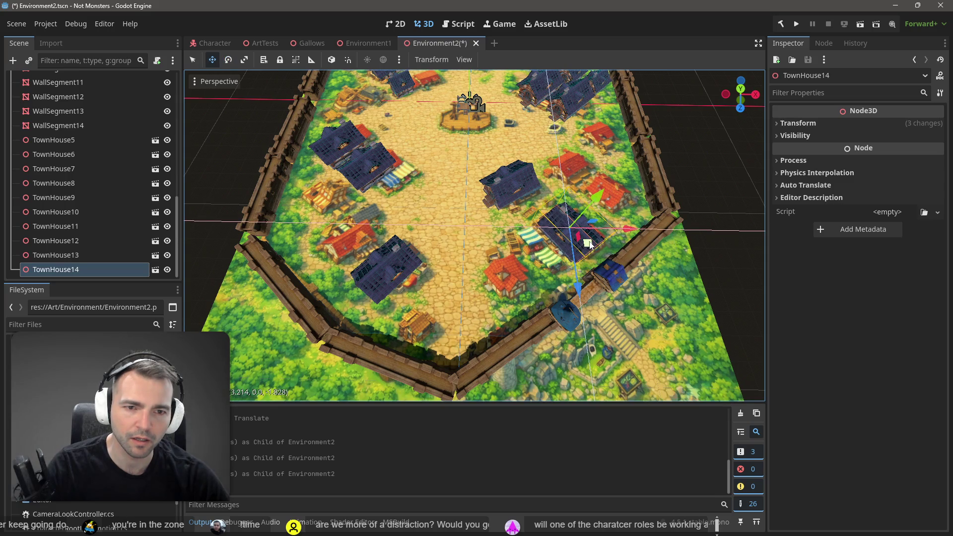
Duplicate TownHouse15 into TownHouse16 on the square's right side, then into TownHouse17
click(406, 90)
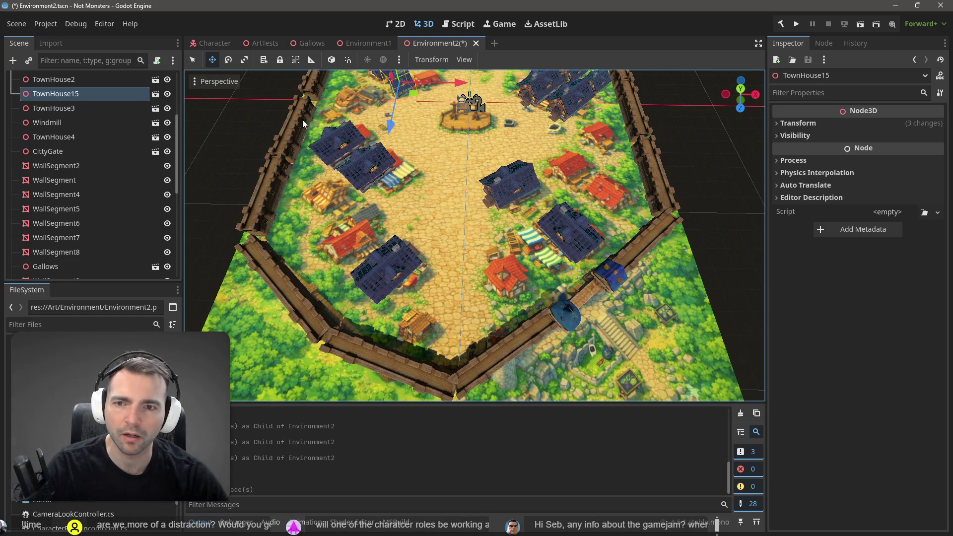
key(ctrl+d)
mouse_move(418, 94)
mouse_down()
mouse_move(634, 211)
mouse_move(613, 221)
mouse_up()
key(ctrl+d)
Rotate and resize TownHouse17, then save the scene and run the game
key(e)
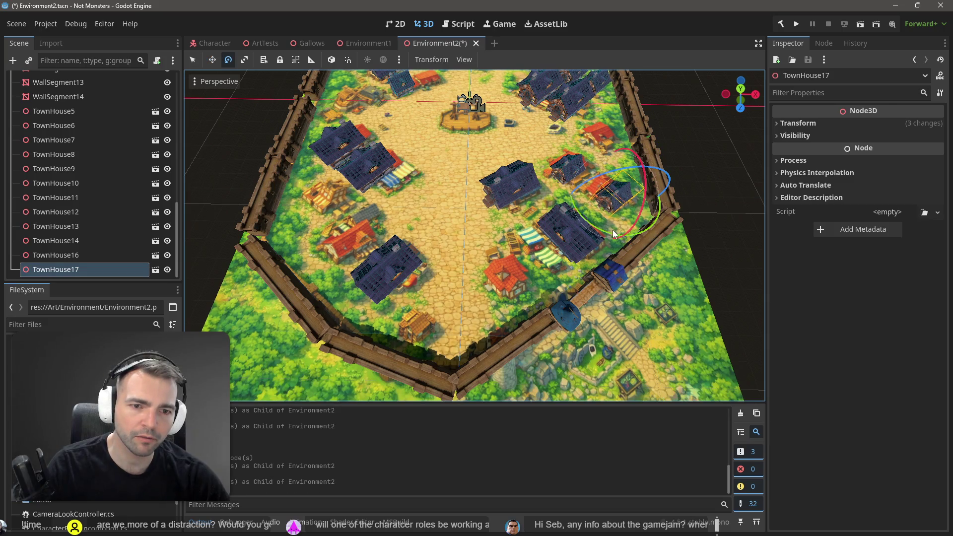
click(612, 231)
key(ctrl+z)
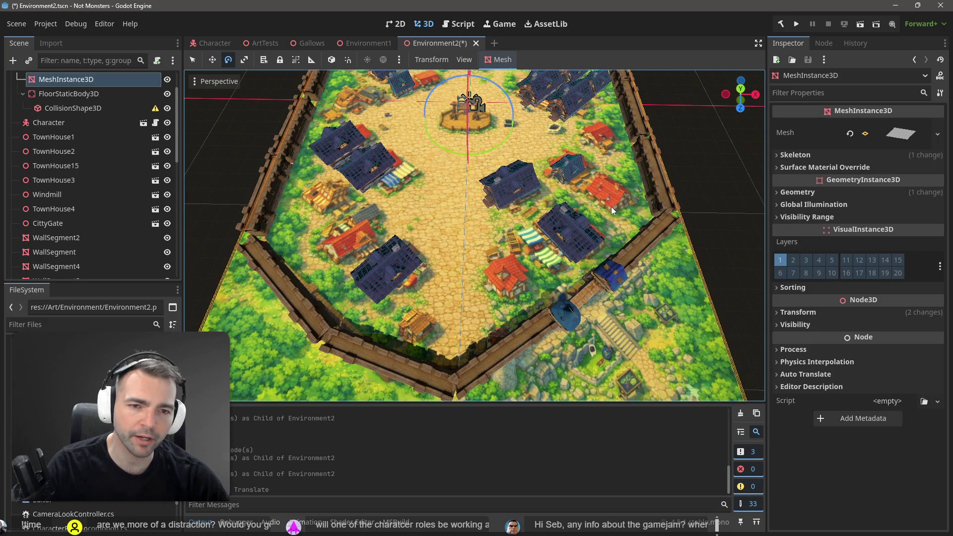
key(ctrl+shift+z)
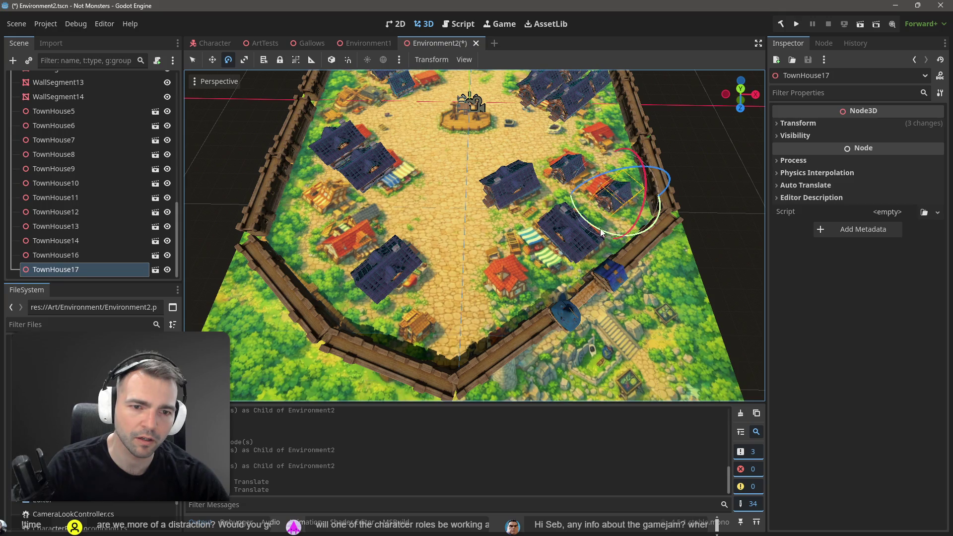
key(r)
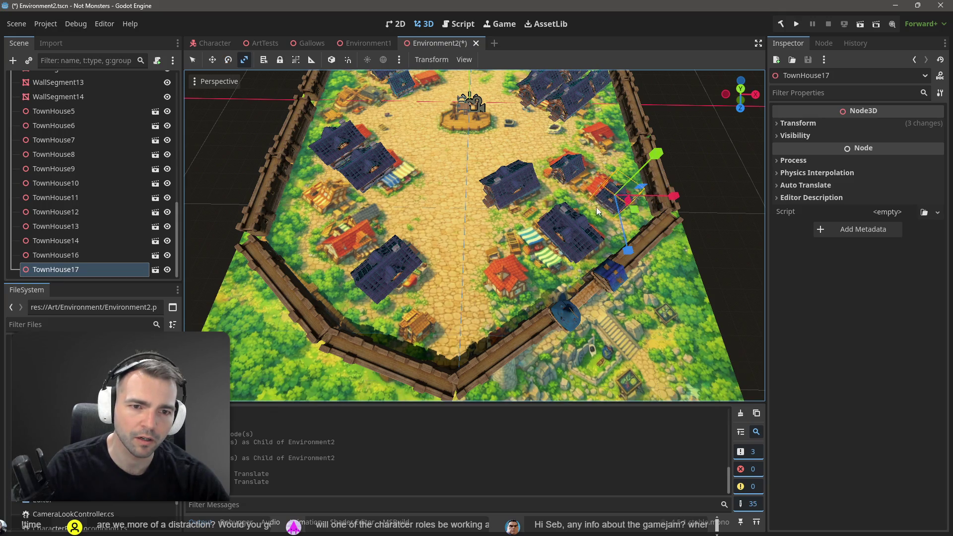
drag(639, 212, 675, 215)
key(F5)
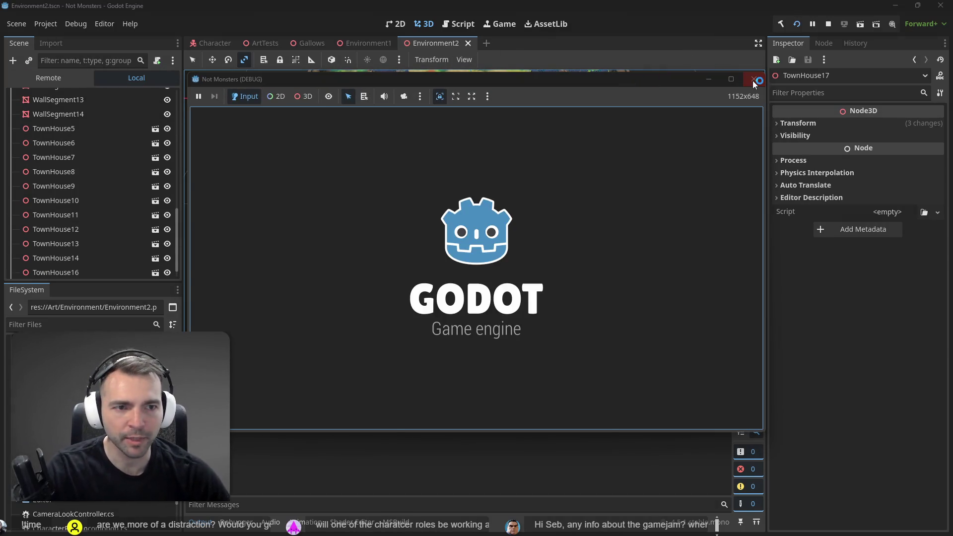
Relaunch the game, walk the mummy toward the houses, stop it and select the town floor
click(753, 80)
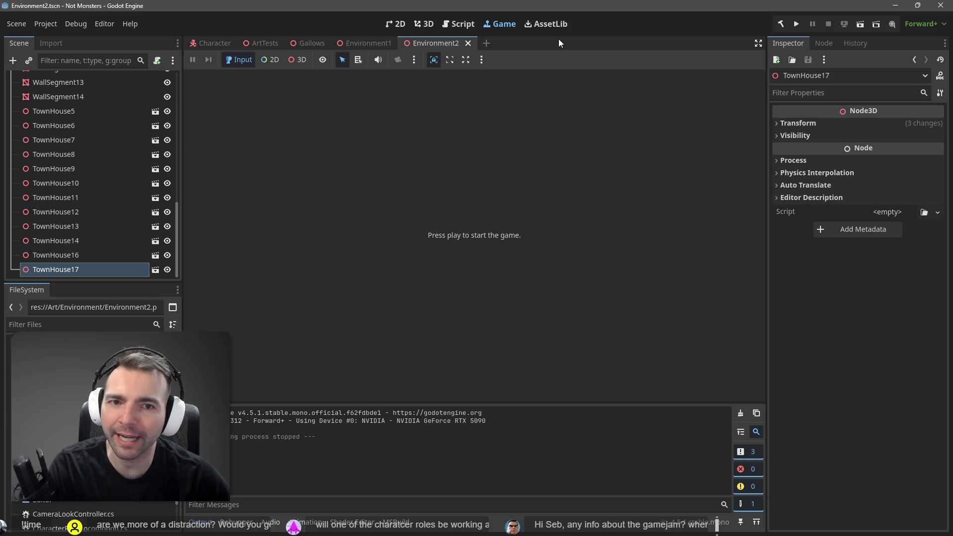
key(F5)
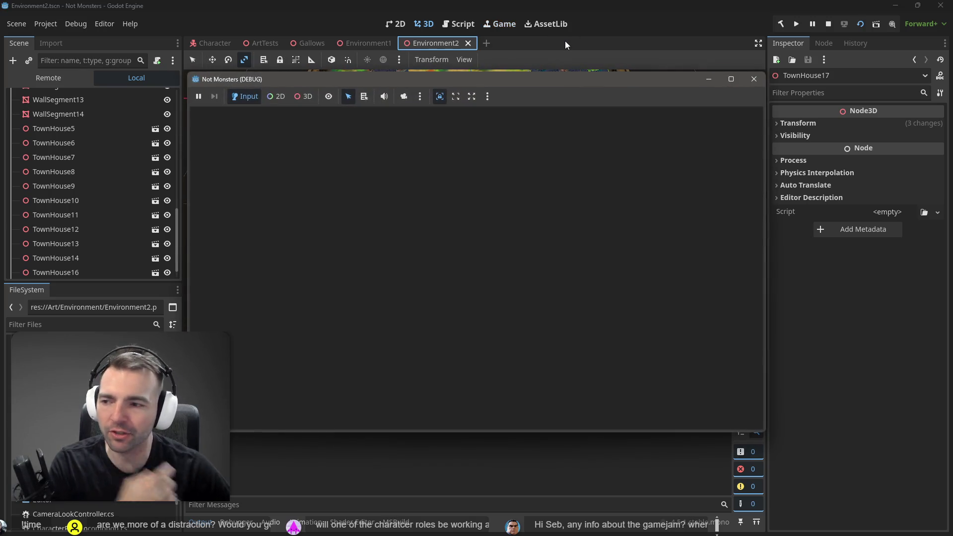
key(w)
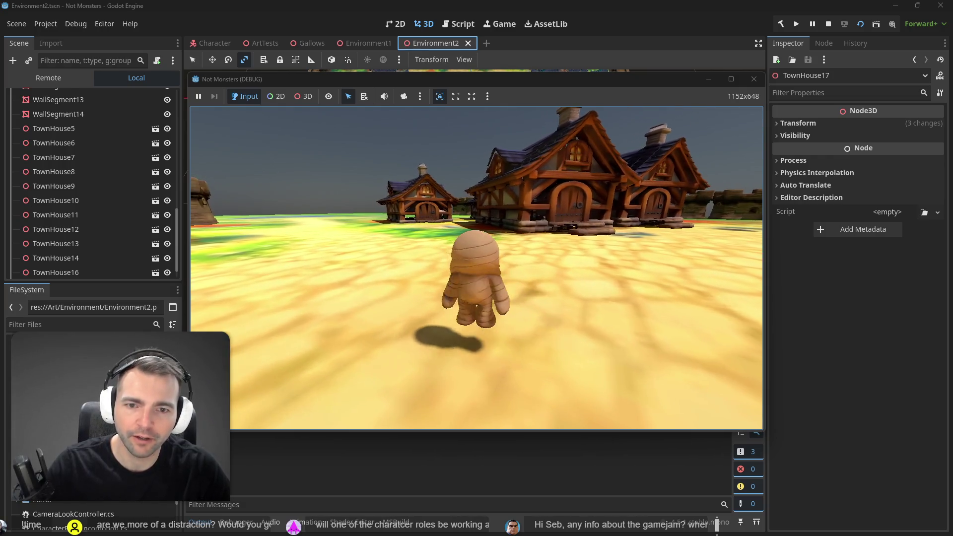
key(F8)
click(430, 243)
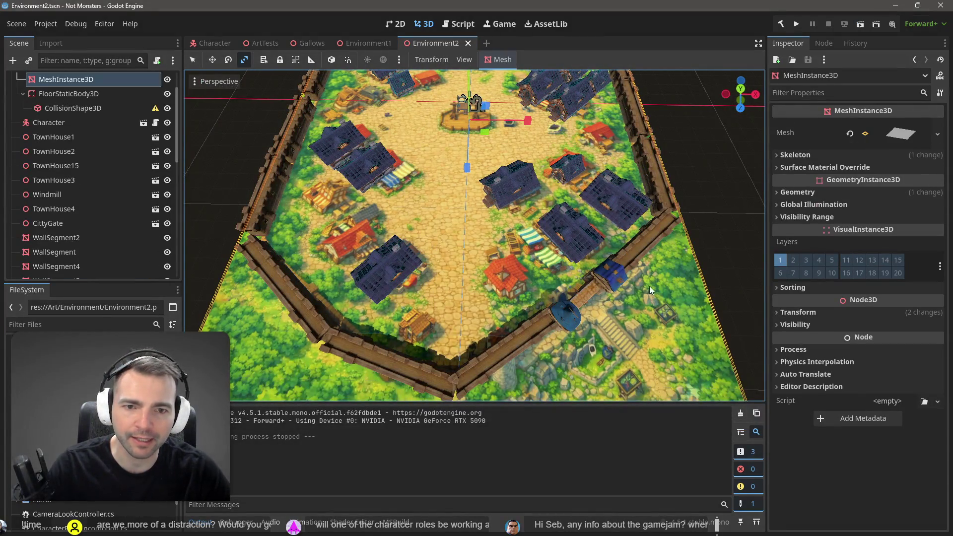
drag(267, 205, 318, 149)
key(w)
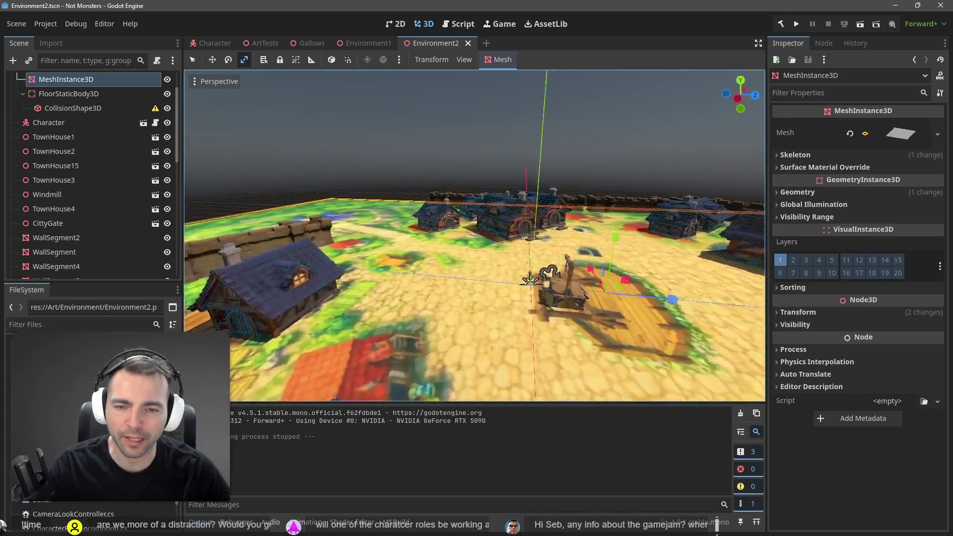
key(w)
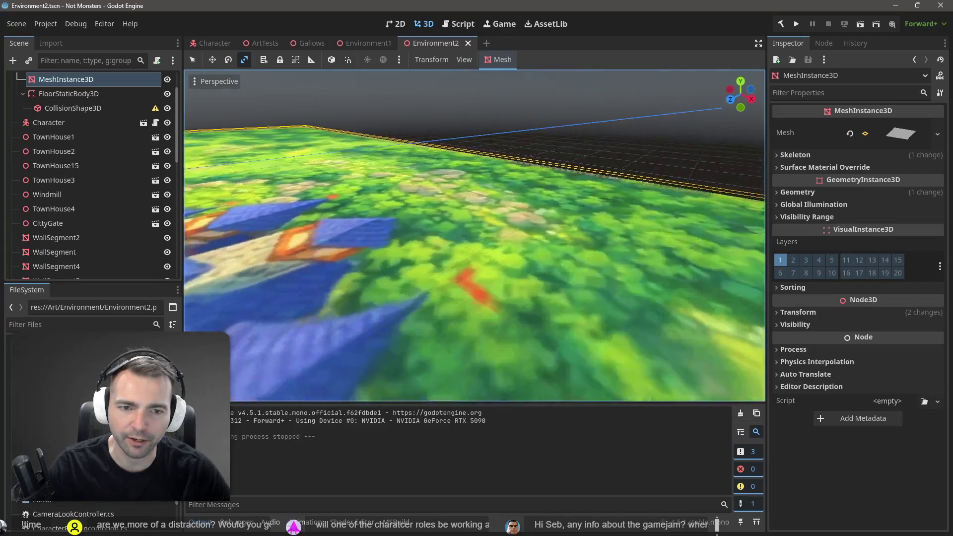
key(w)
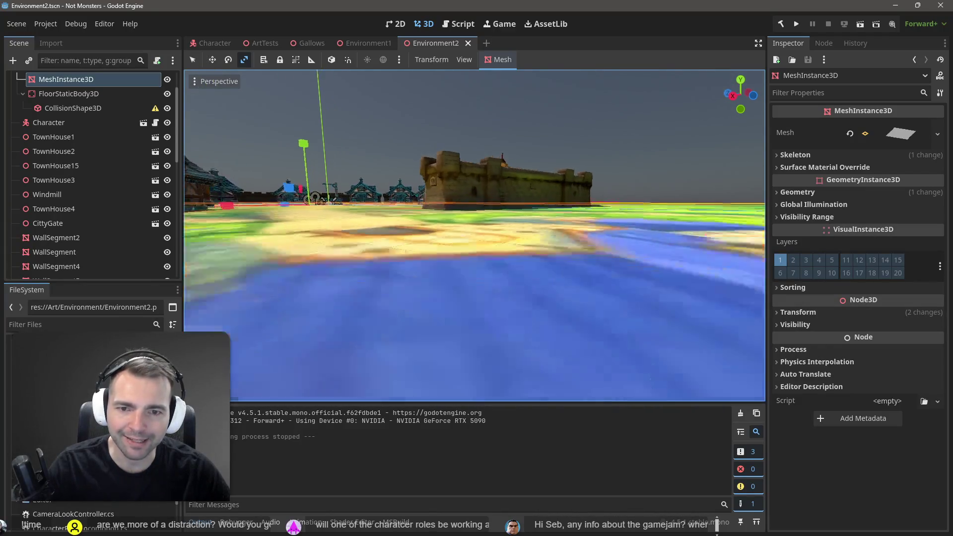
key(w)
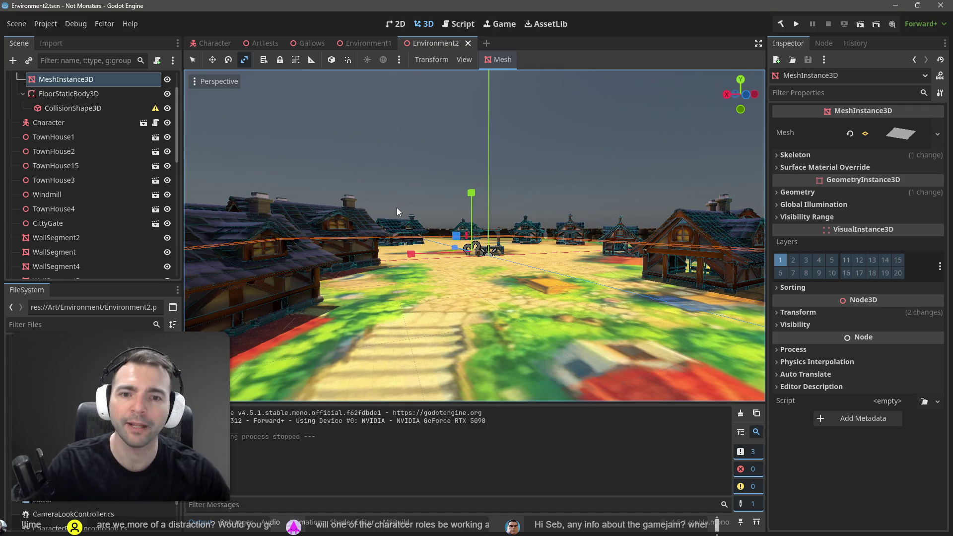
key(s)
key(e)
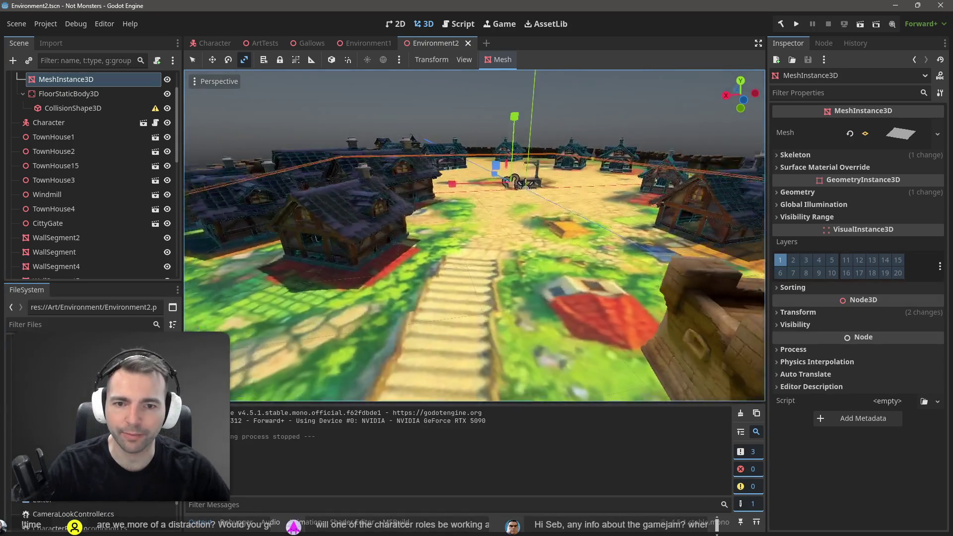
click(568, 112)
key(w)
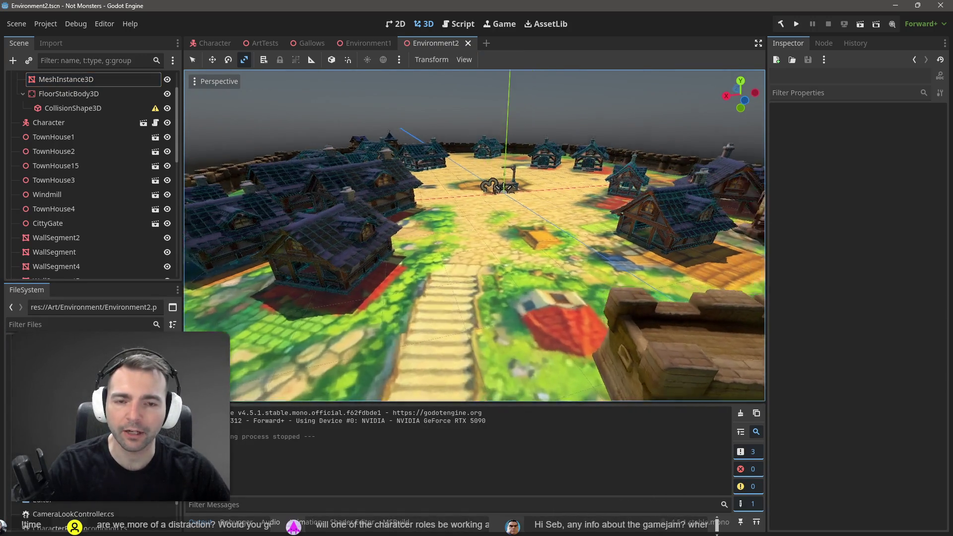
key(q)
key(w)
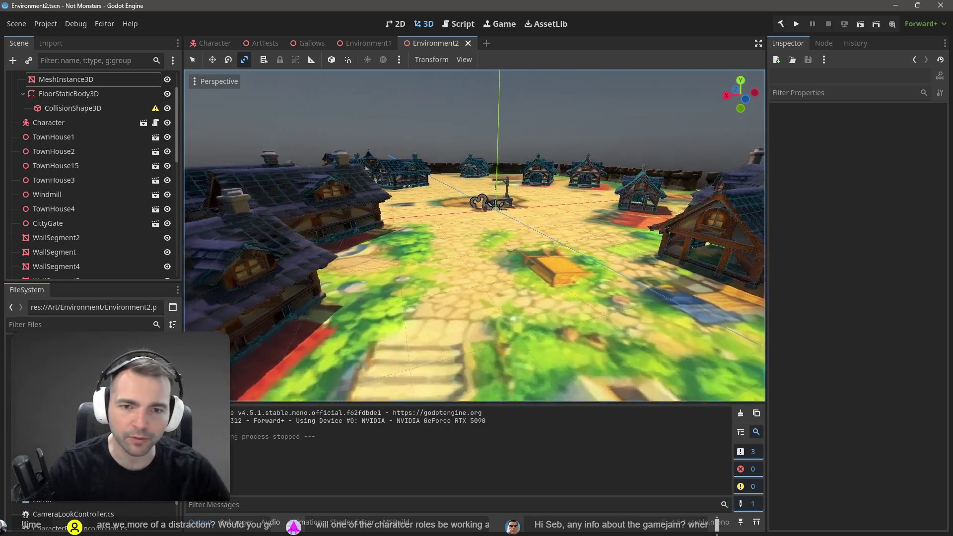
key(e)
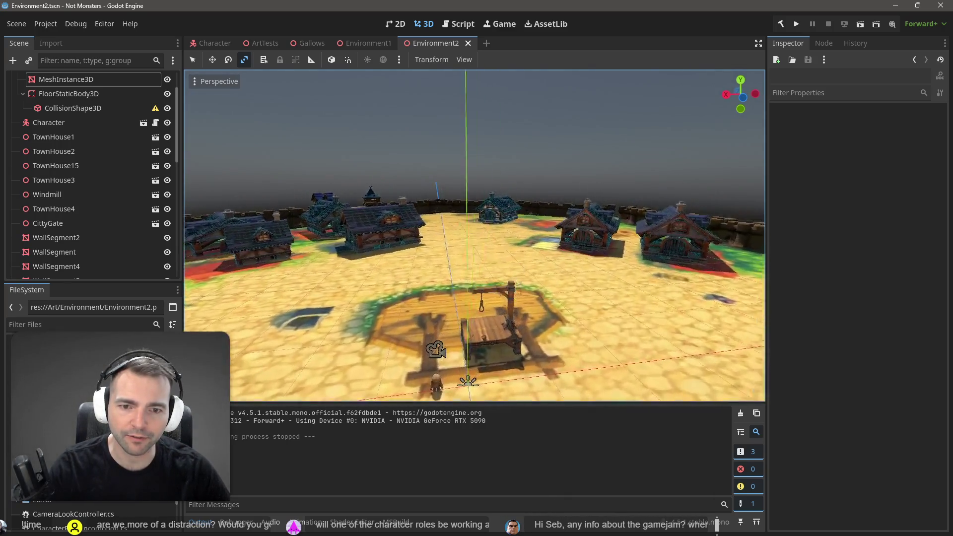
key(a)
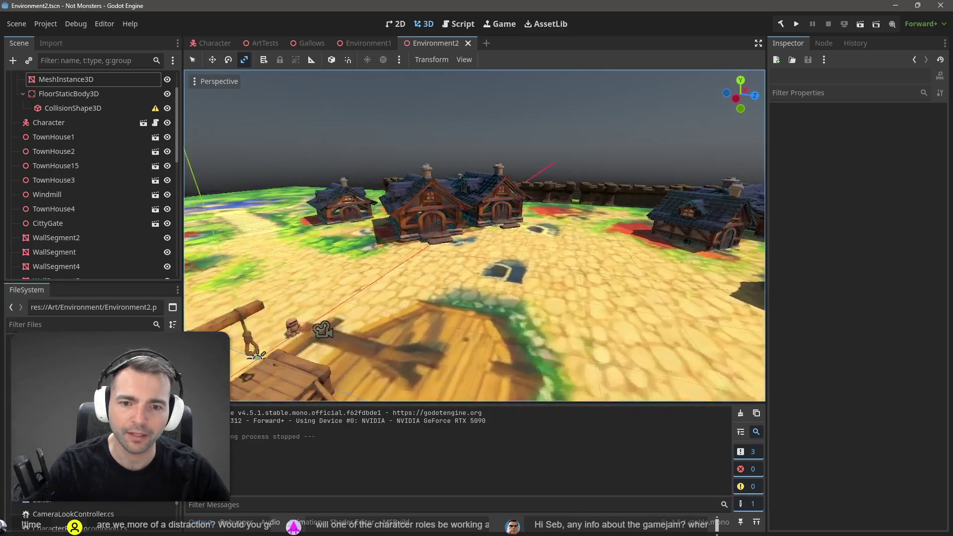
key(s)
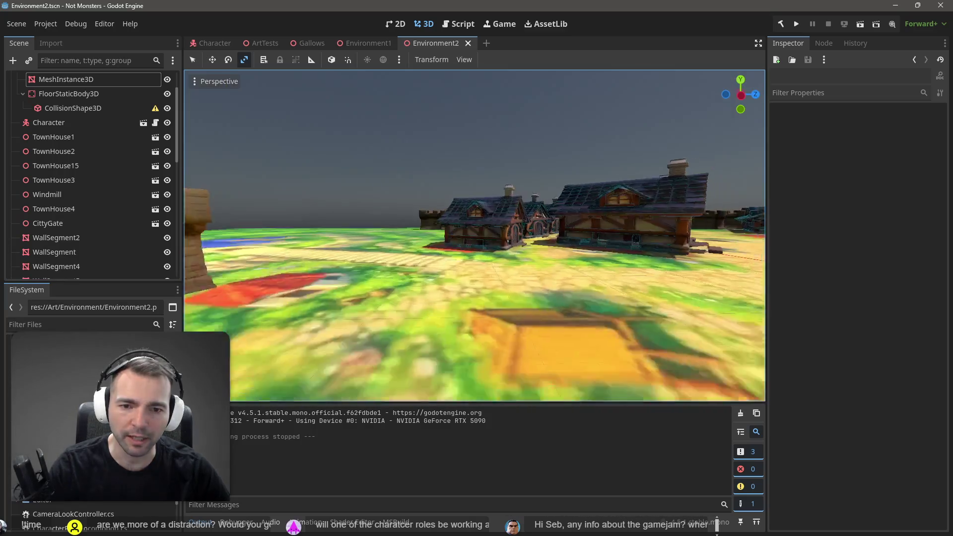
key(e)
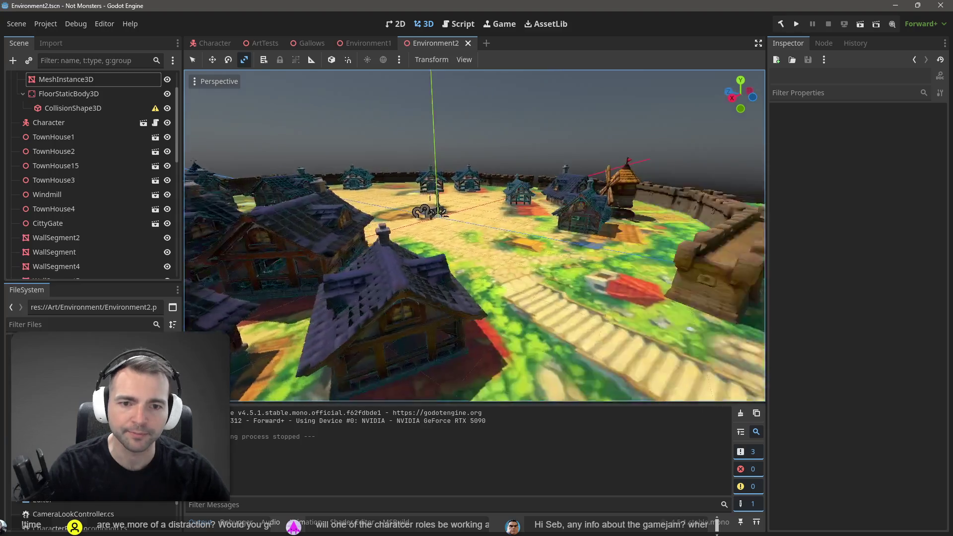
key(s)
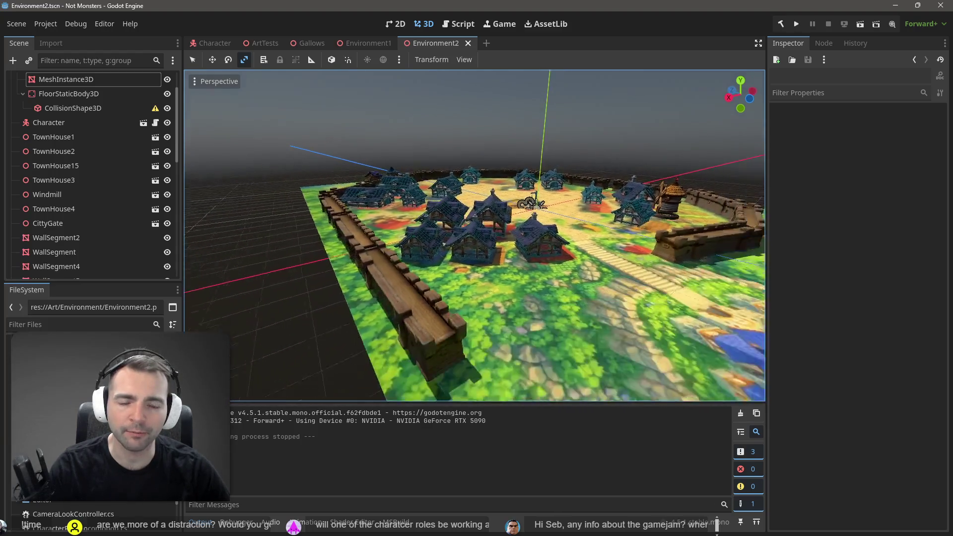
key(w)
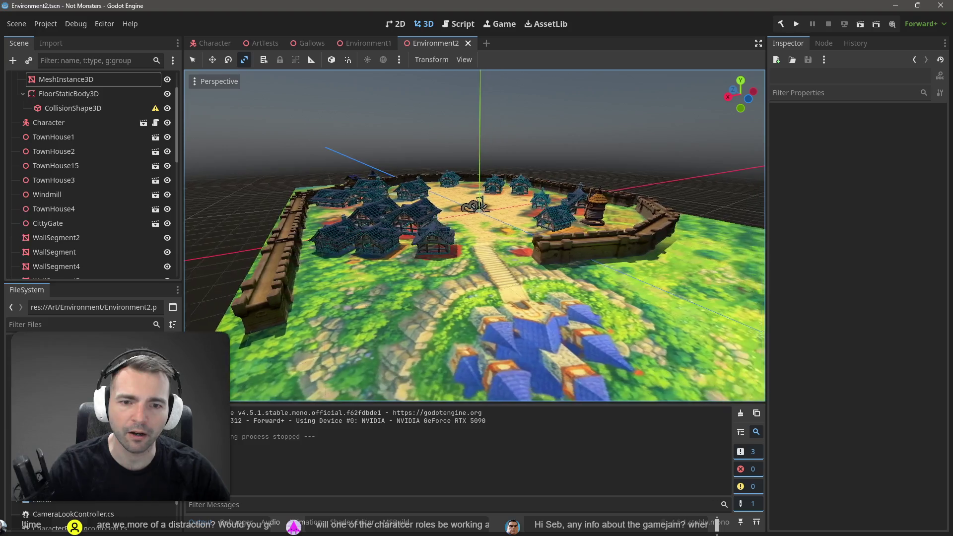
key(d)
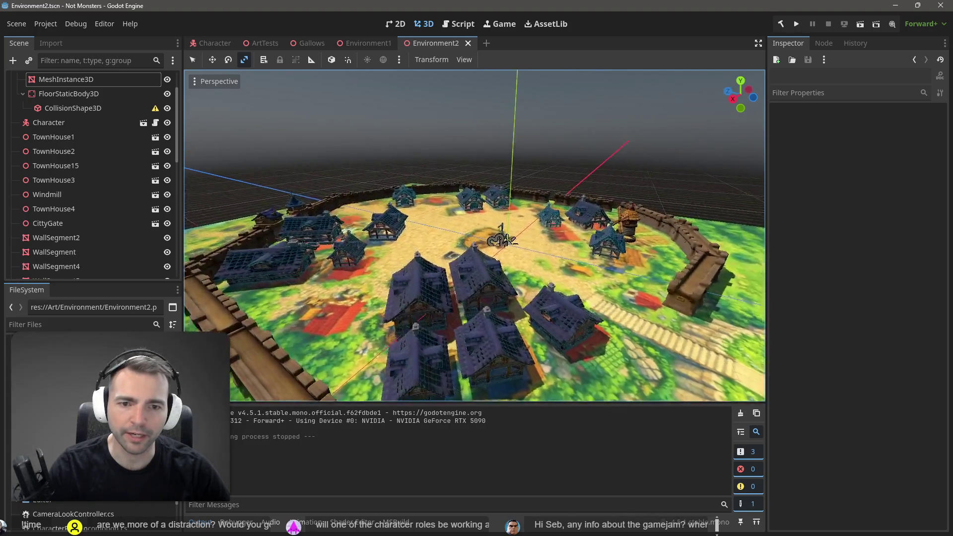
key(a)
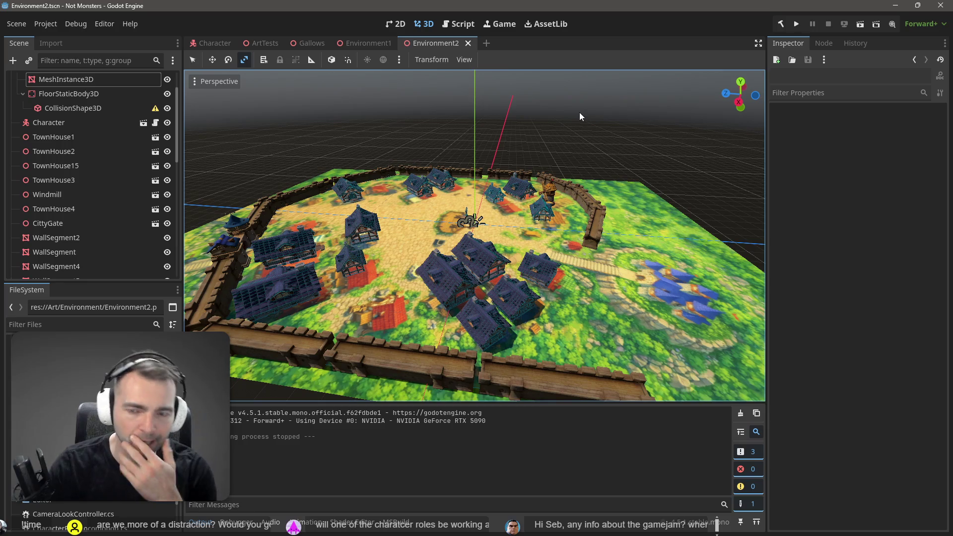
key(w)
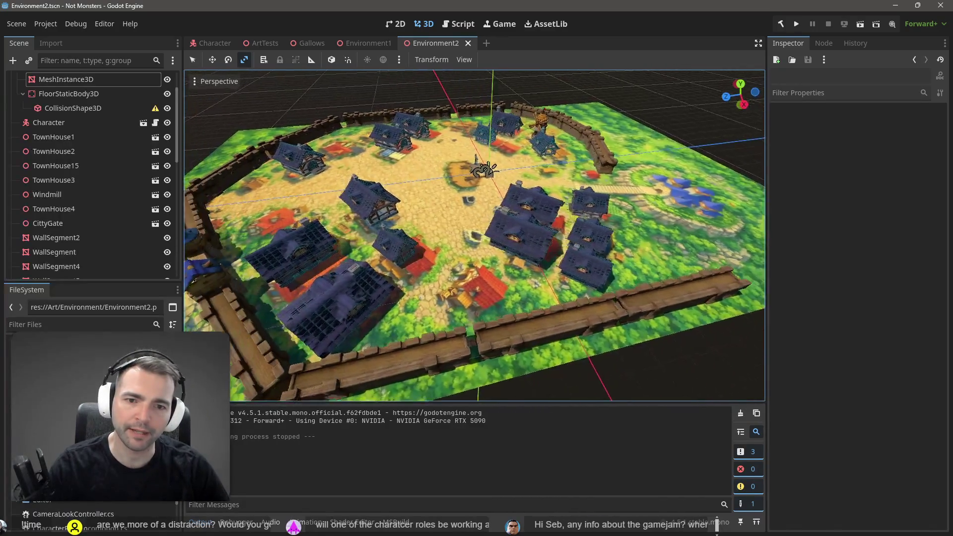
key(s)
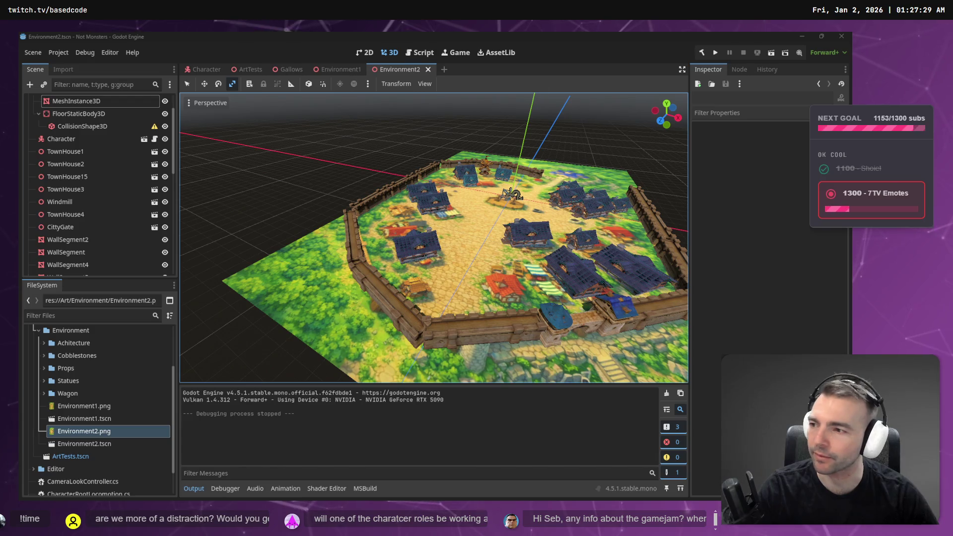
mouse_move(300, 183)
mouse_down()
mouse_move(338, 180)
mouse_move(378, 218)
mouse_move(417, 218)
mouse_move(437, 199)
mouse_move(301, 187)
mouse_up()
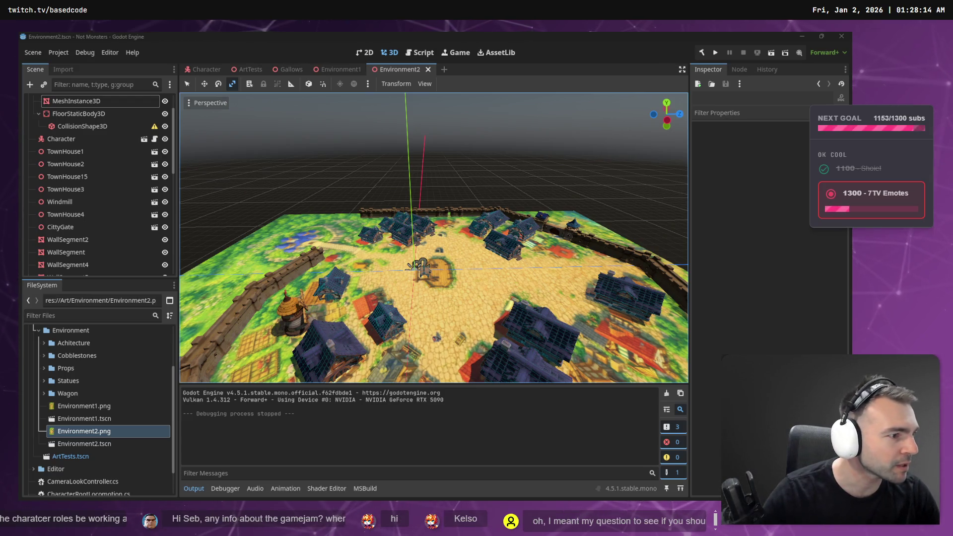
key(alt+Tab)
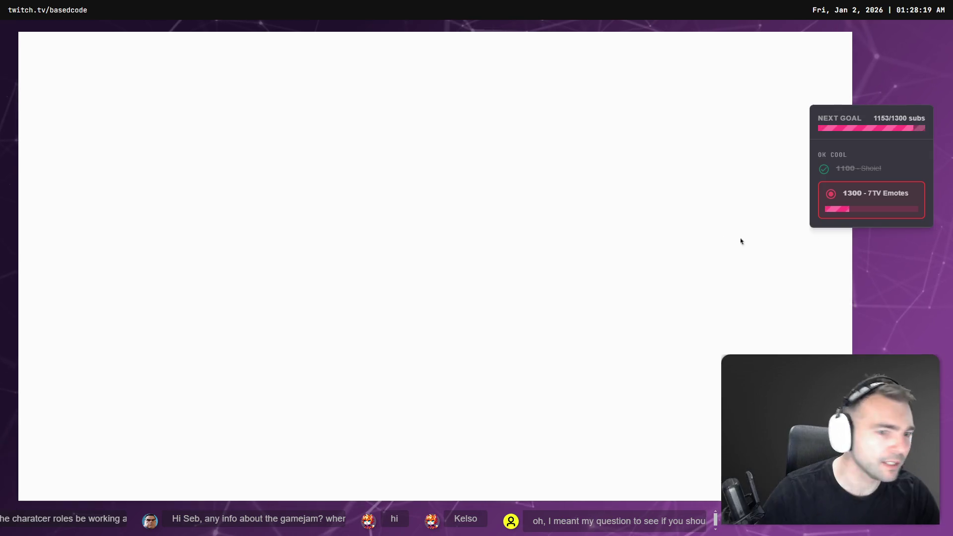
Zoom through the whiteboard's Villagers column, then switch back to Godot and relaunch the game
scroll(509, 279, up, 3)
scroll(509, 279, down, 2)
scroll(406, 232, up, 10)
scroll(406, 232, up, 3)
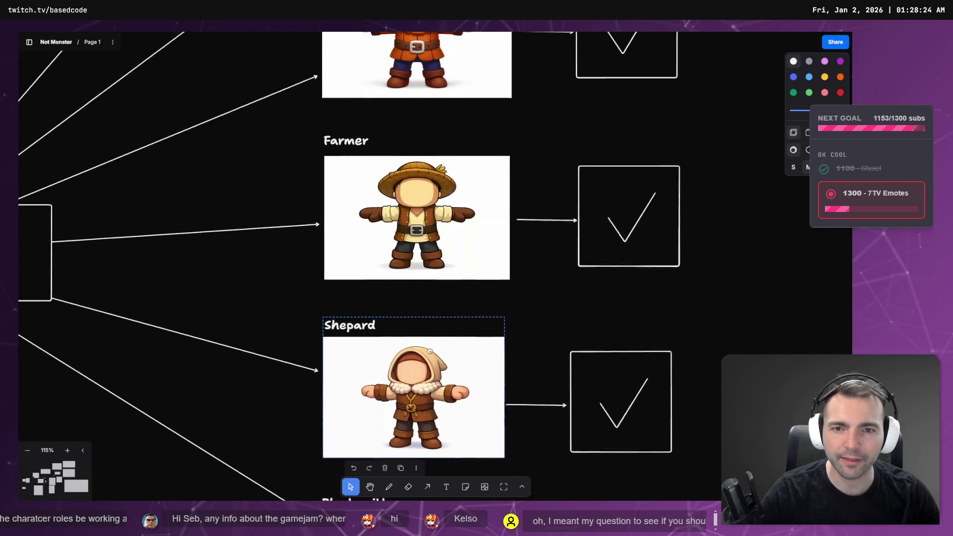
scroll(417, 302, down, 5)
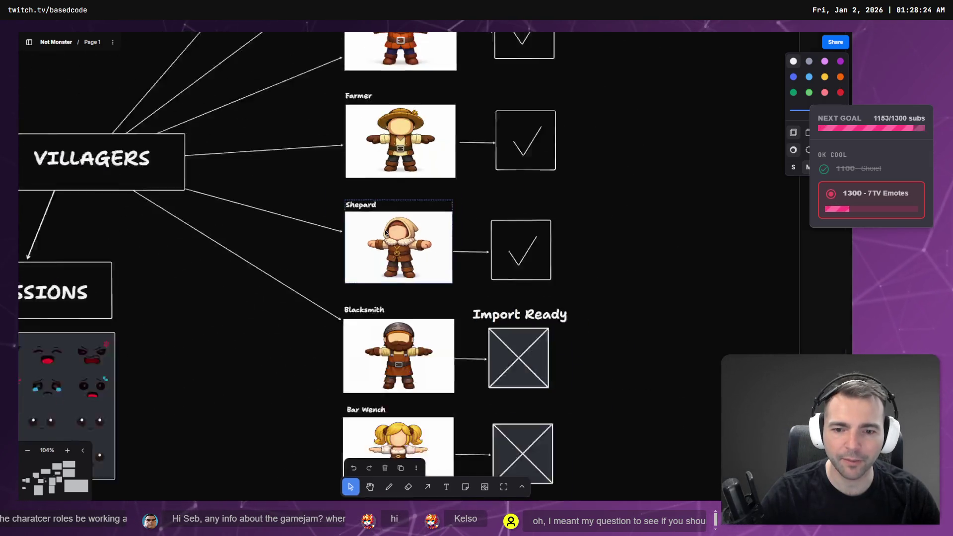
scroll(406, 145, up, 5)
scroll(407, 145, up, 2)
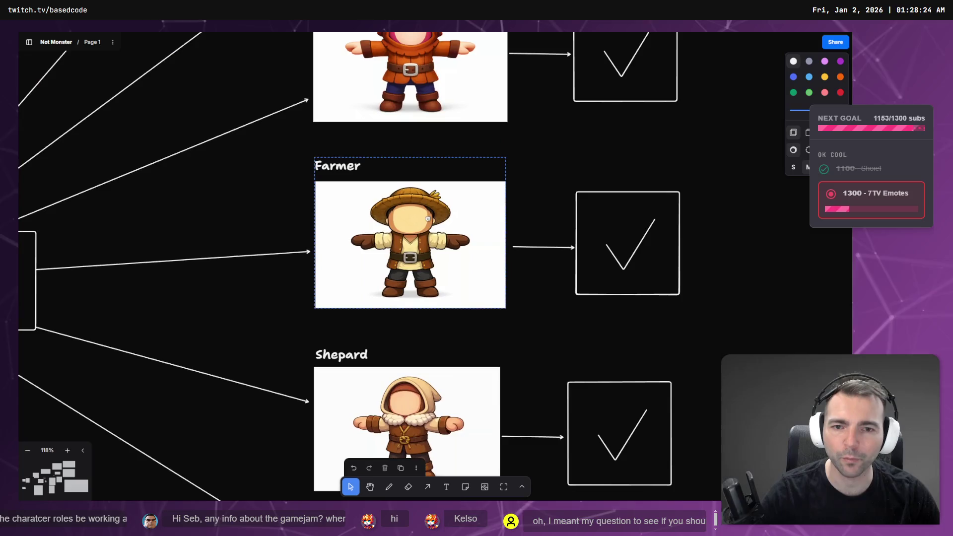
scroll(395, 207, down, 5)
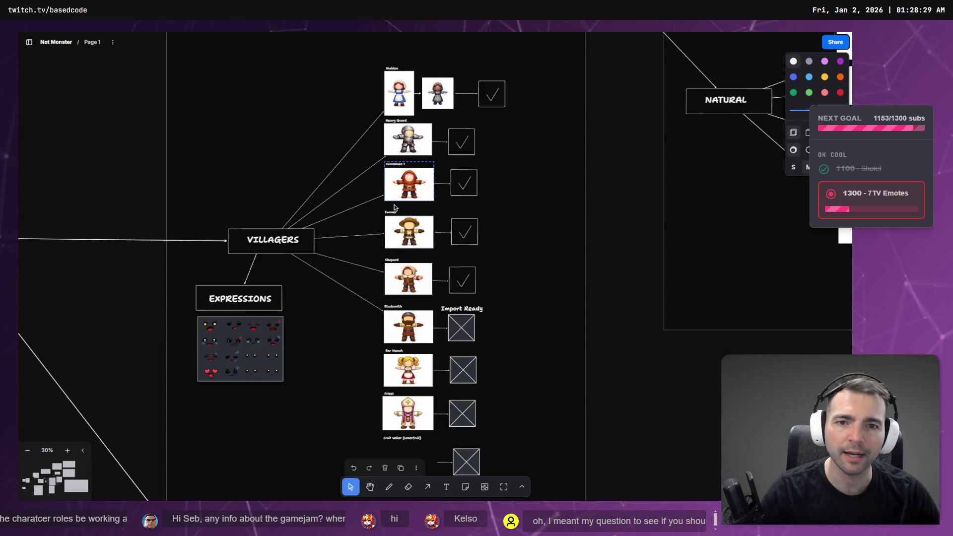
key(alt+Tab)
key(F5)
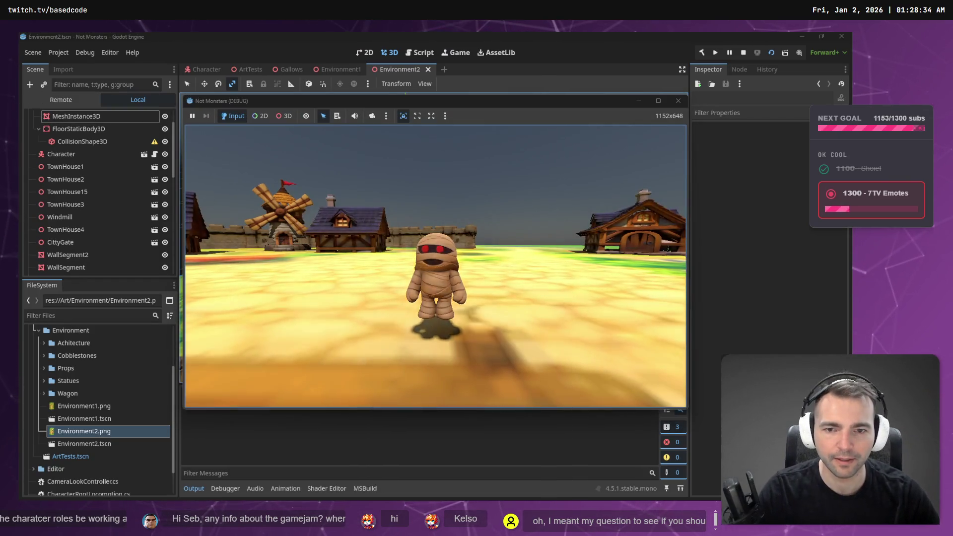
Run the mummy among the townhouses toward the wall, jump once, then stop the game
key(w)
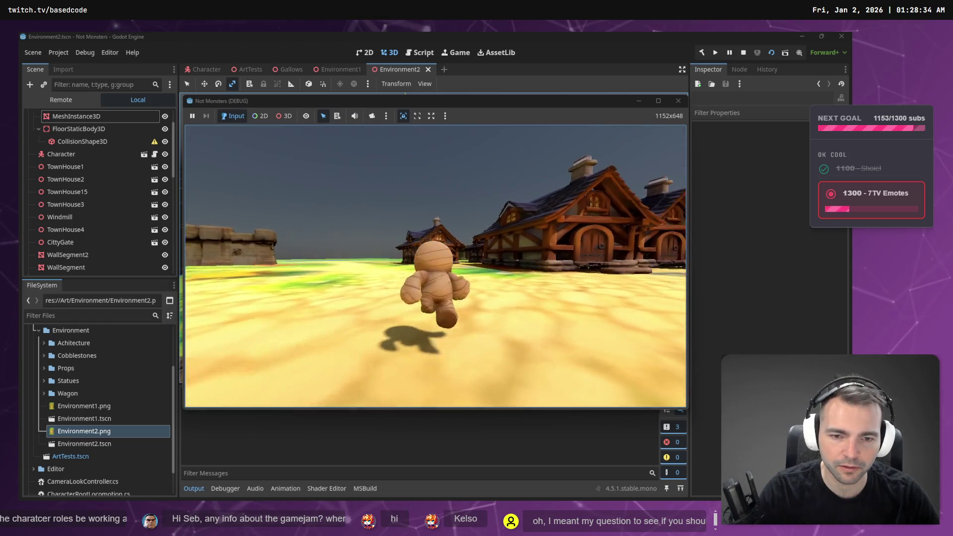
key(w)
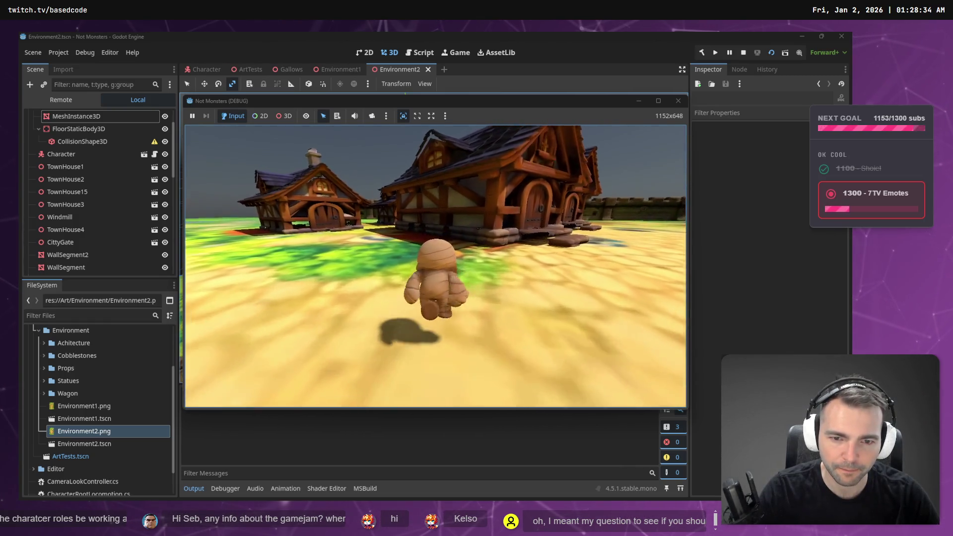
key(w)
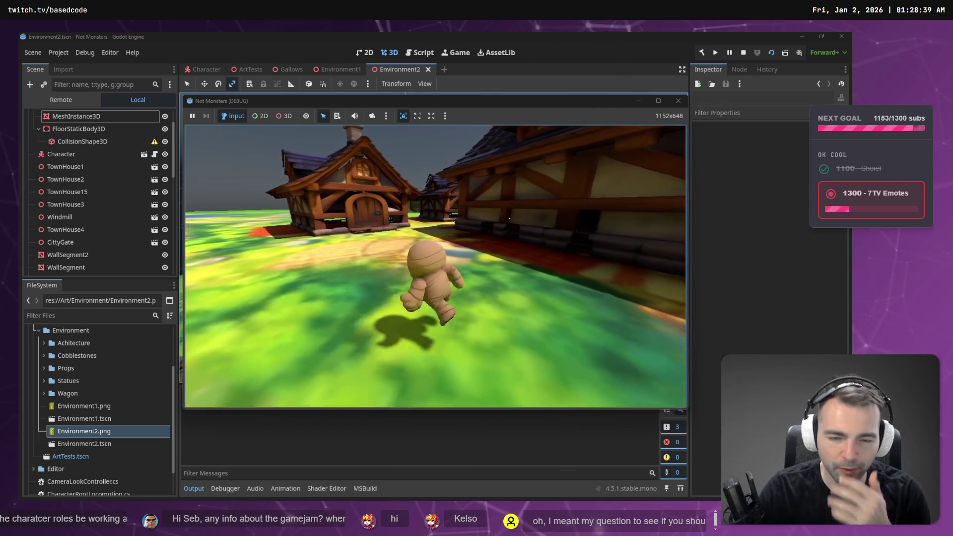
key(w)
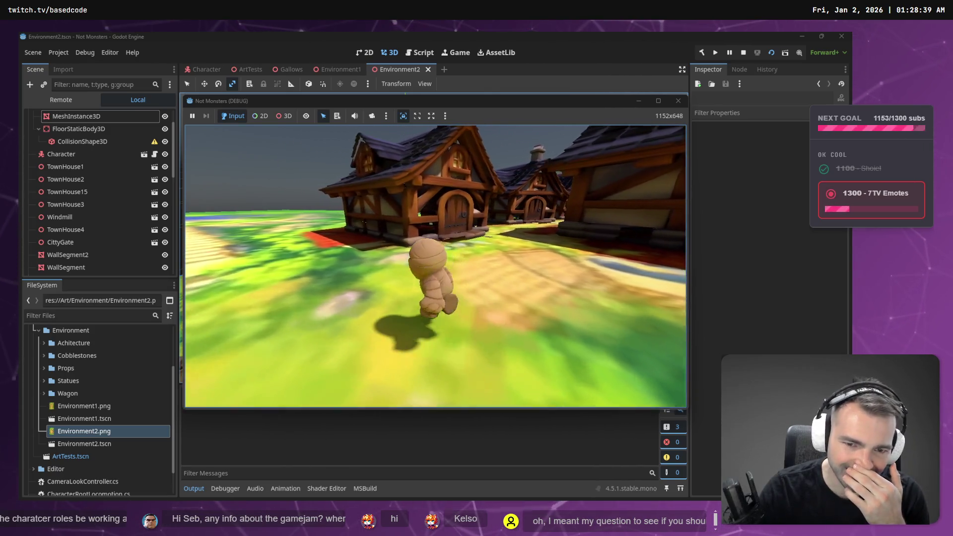
key(w)
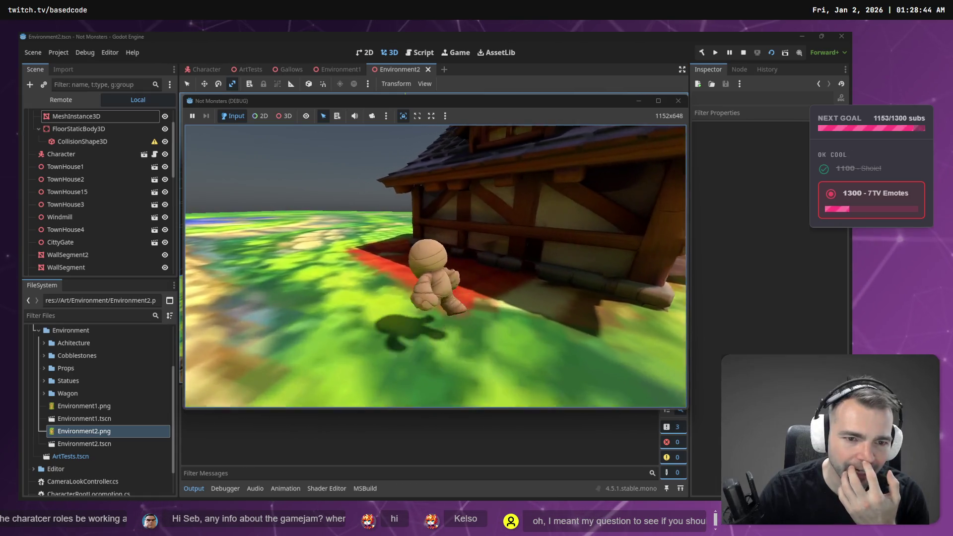
key(w)
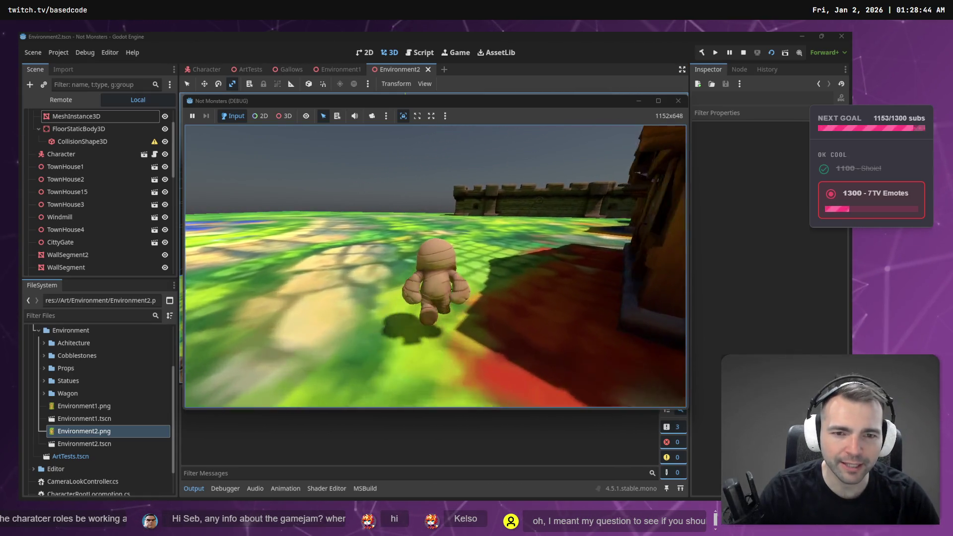
key(w)
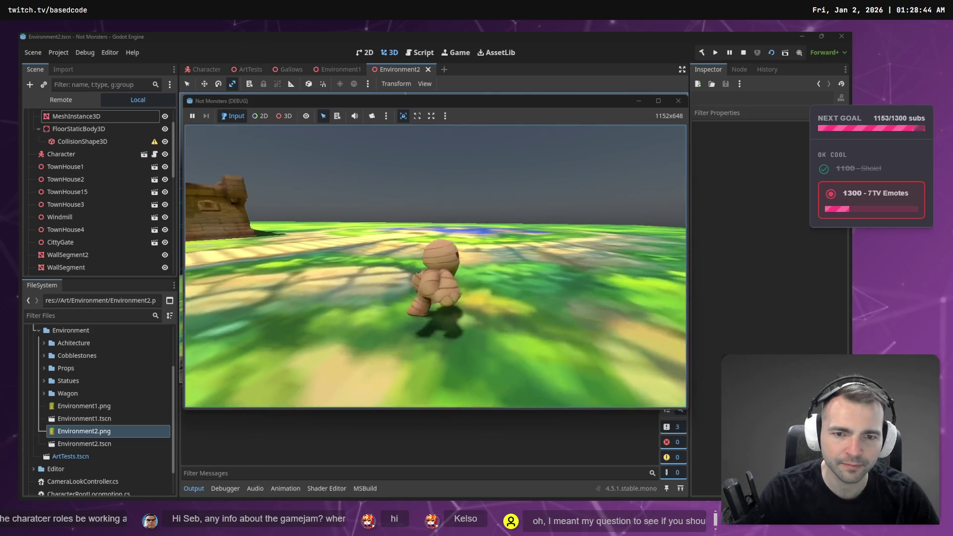
key(space)
key(w)
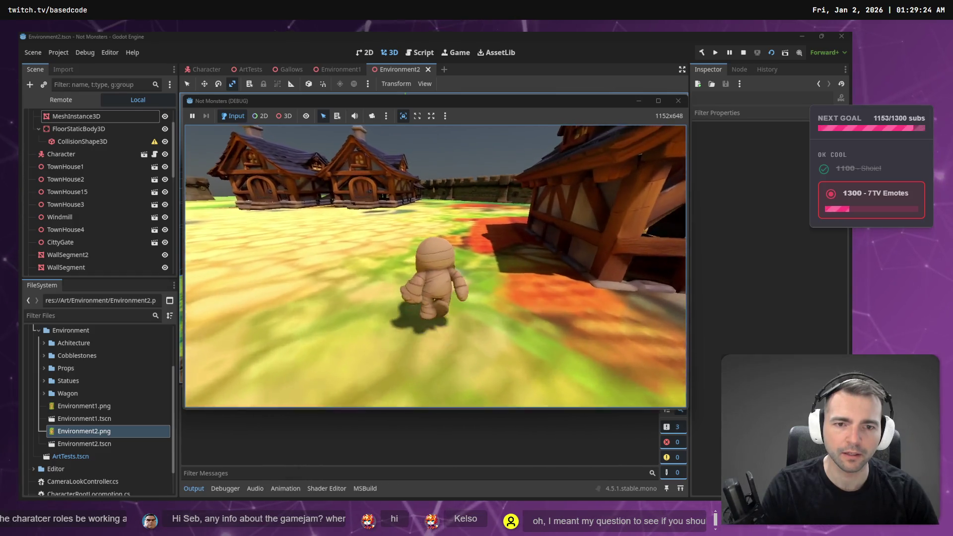
key(F8)
Duplicate TownHouse2 into a new TownHouse18 copy
scroll(488, 298, down, 5)
scroll(469, 288, up, 4)
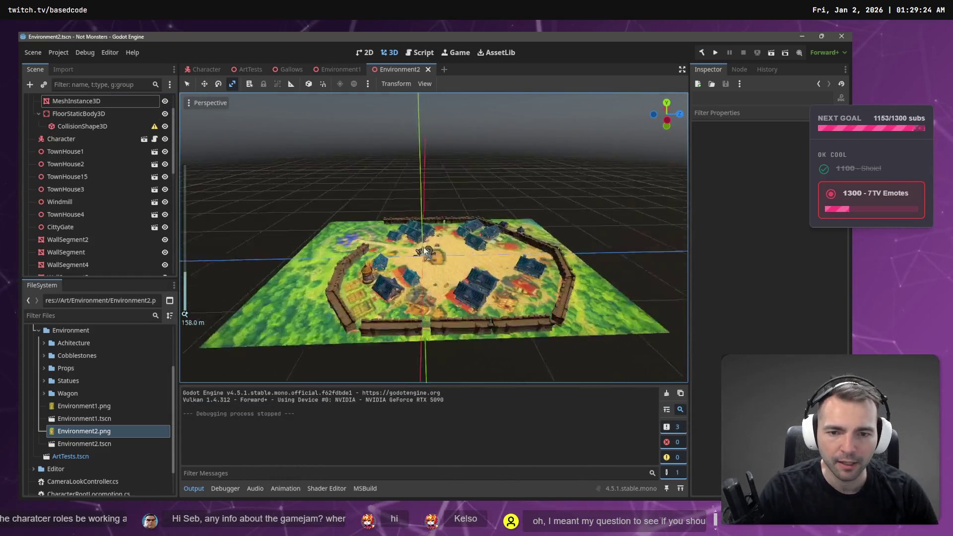
mouse_move(445, 257)
mouse_down()
mouse_move(459, 299)
mouse_move(564, 326)
mouse_up()
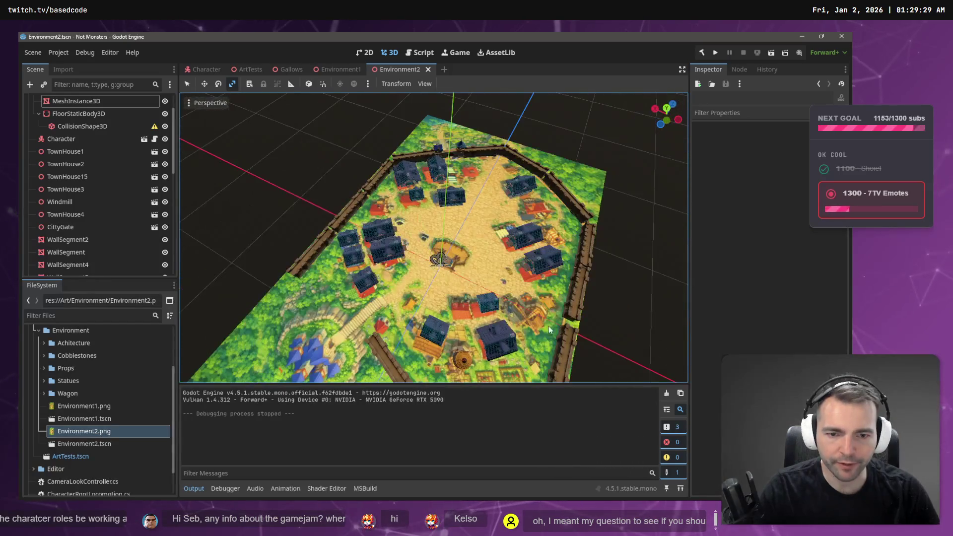
click(486, 303)
click(486, 305)
click(487, 308)
key(ctrl+d)
click(621, 289)
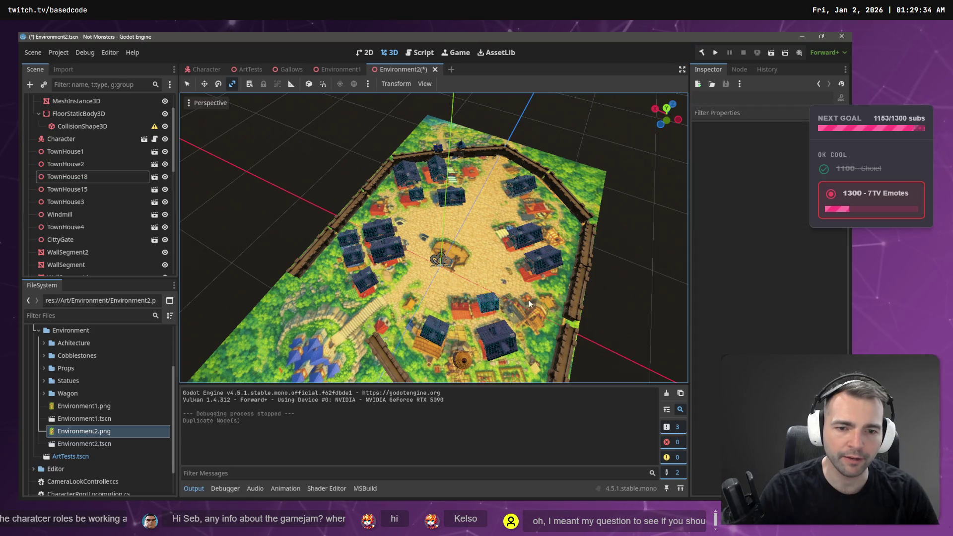
click(487, 306)
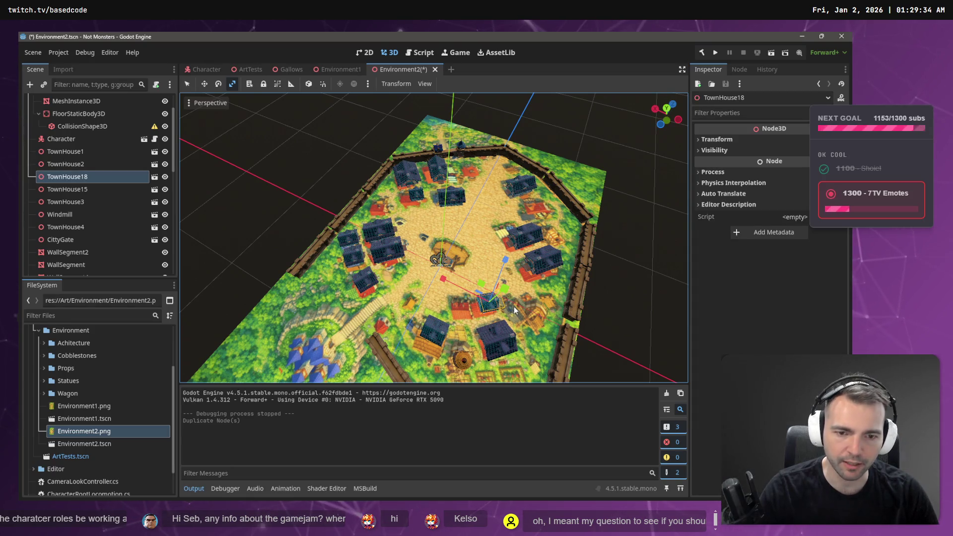
Paste TownHouse19, move it into a gap and rotate it
key(ctrl+v)
key(w)
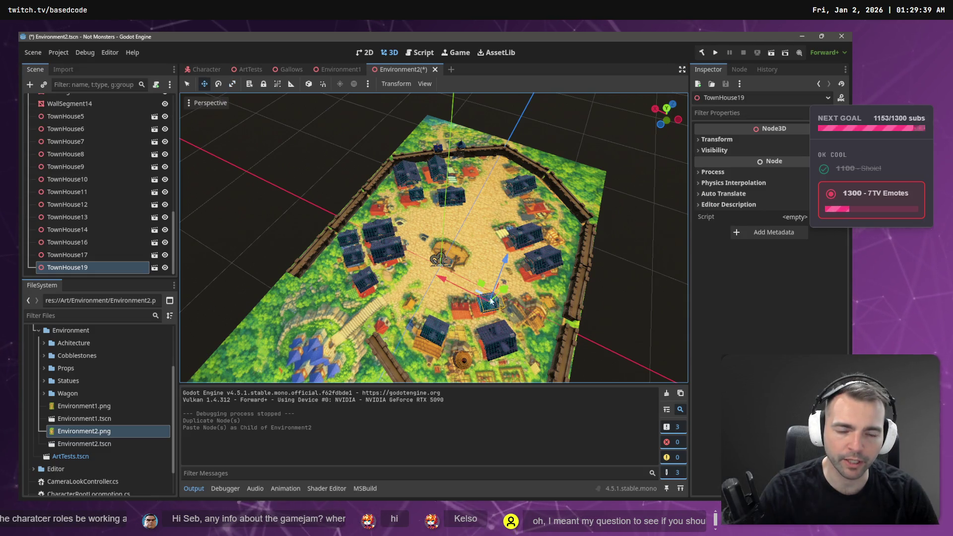
scroll(502, 294, up, 3)
mouse_move(517, 314)
mouse_down()
mouse_move(461, 331)
mouse_move(481, 333)
mouse_move(480, 368)
mouse_up()
key(e)
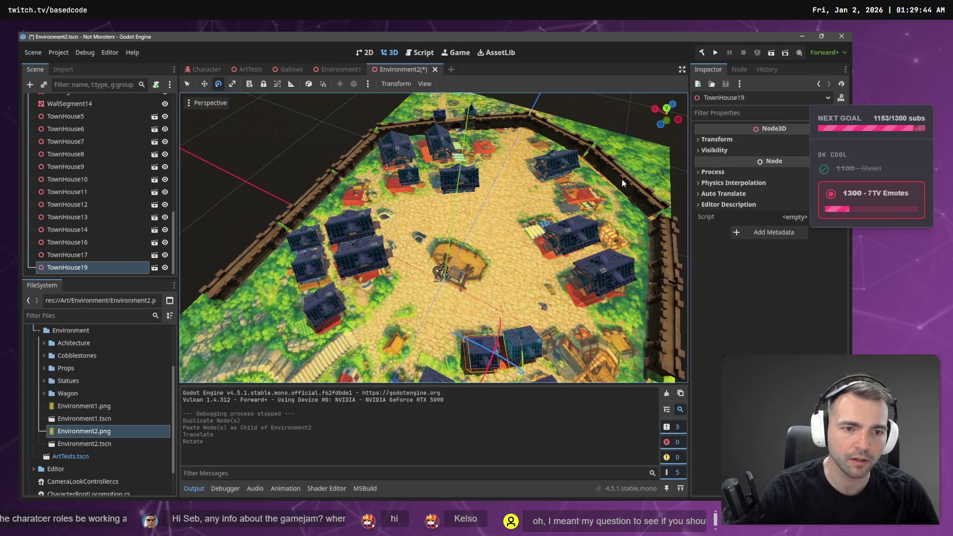
click(633, 153)
Paste TownHouse20 near TownHouse16, move it down-left into the gap, rotate it and save
key(a)
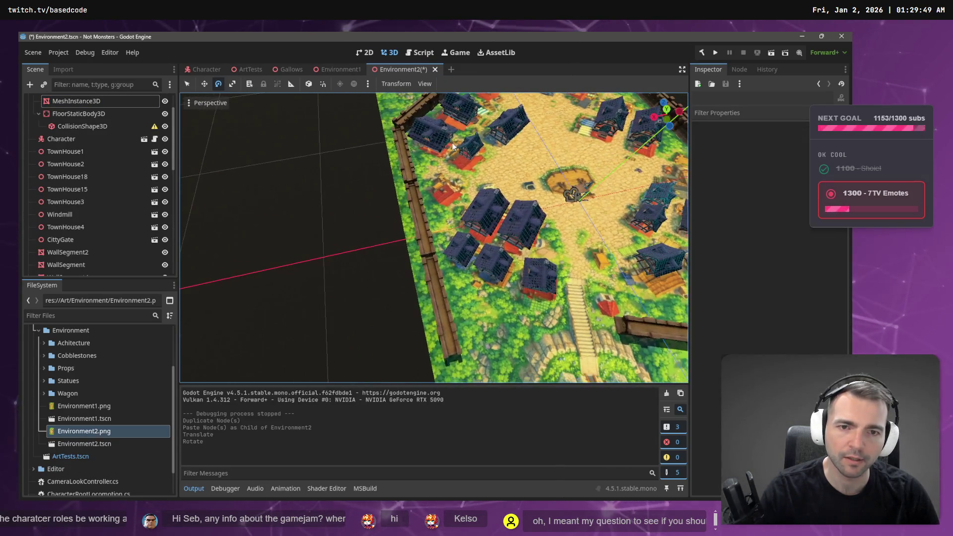
click(474, 151)
key(ctrl+v)
key(w)
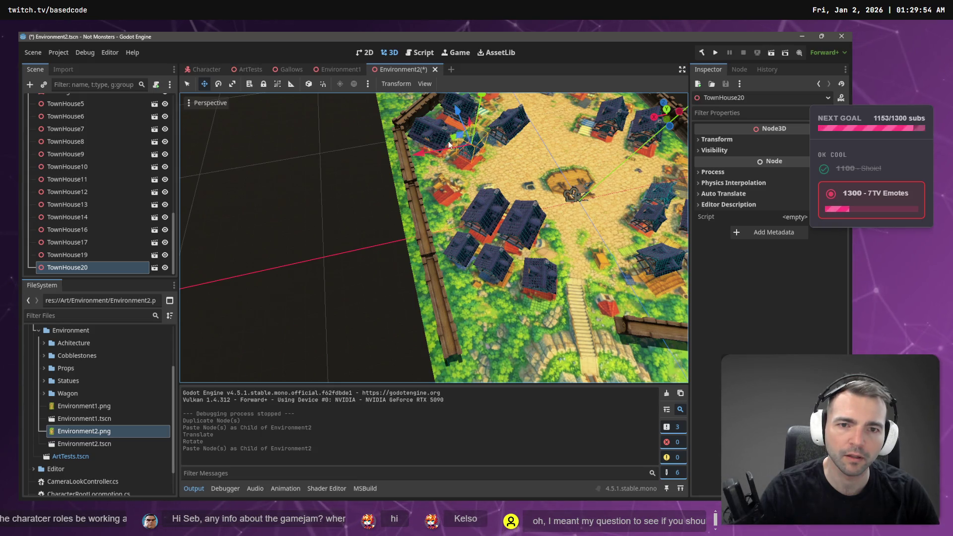
mouse_move(448, 142)
mouse_down()
mouse_move(421, 220)
mouse_move(396, 230)
mouse_move(466, 241)
mouse_up()
key(e)
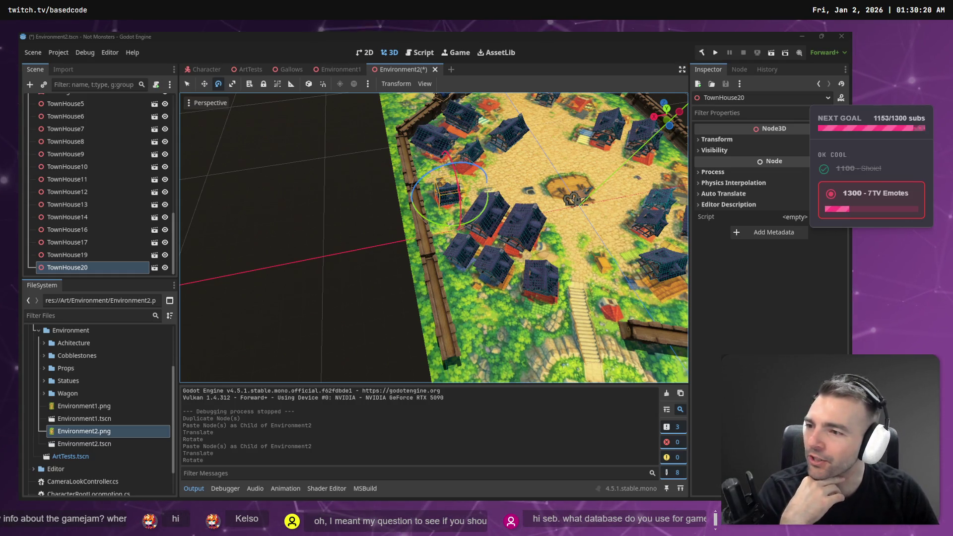
click(306, 164)
key(ctrl+s)
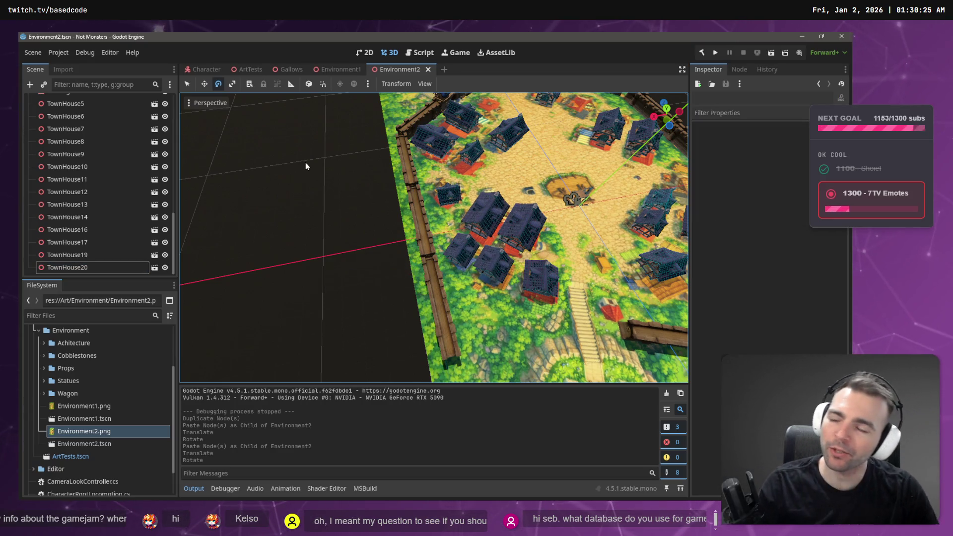
Fly the editor camera down to street level to inspect houses by the well and wall
drag(305, 163, 306, 163)
drag(376, 157, 392, 142)
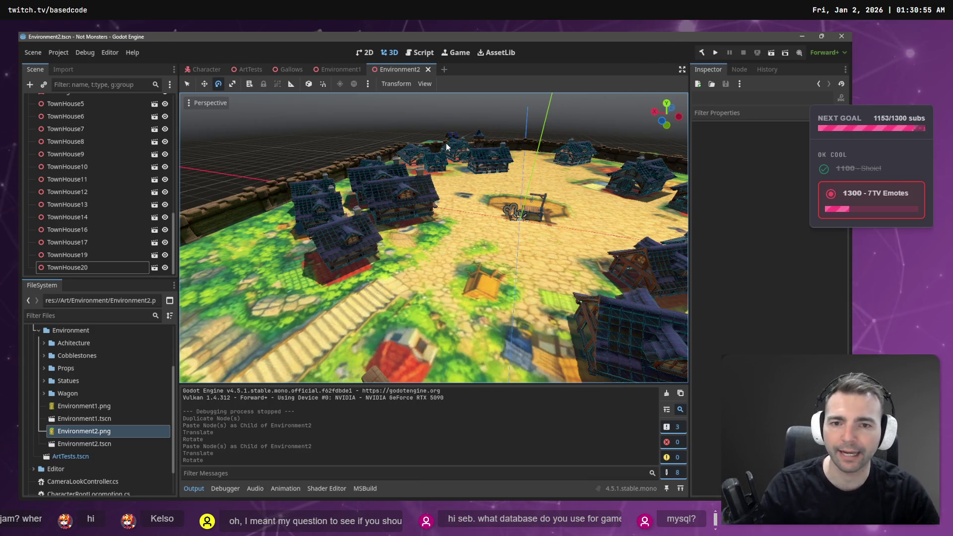
mouse_move(366, 118)
mouse_down()
mouse_move(338, 149)
mouse_move(347, 139)
mouse_move(386, 161)
mouse_up()
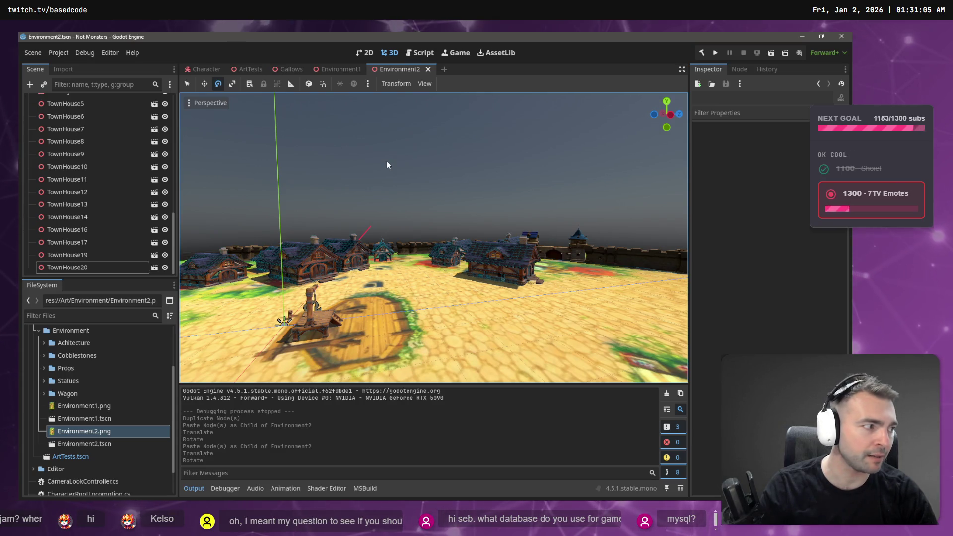
drag(386, 161, 386, 160)
mouse_move(386, 161)
mouse_down()
mouse_move(347, 164)
mouse_move(387, 161)
mouse_up()
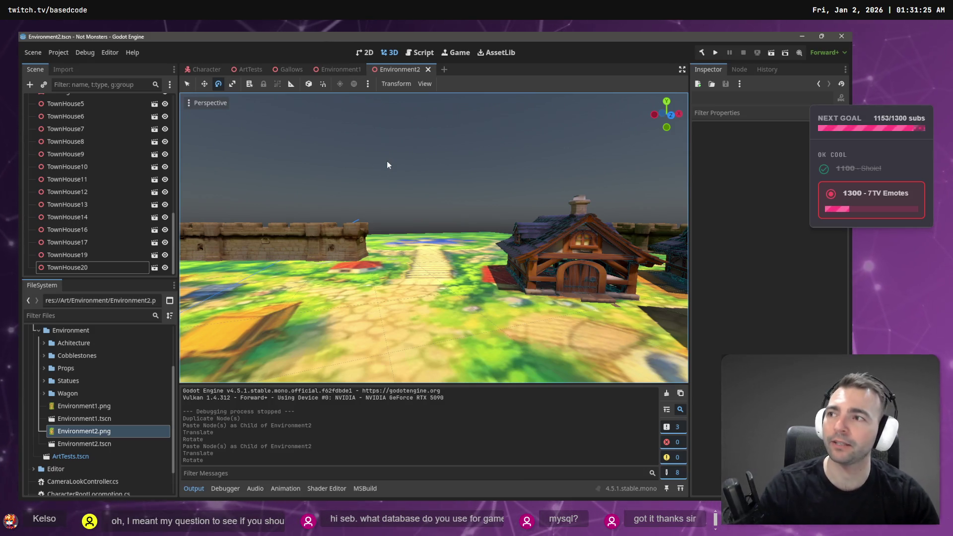
mouse_move(399, 166)
mouse_down()
mouse_move(308, 168)
mouse_move(446, 174)
mouse_up()
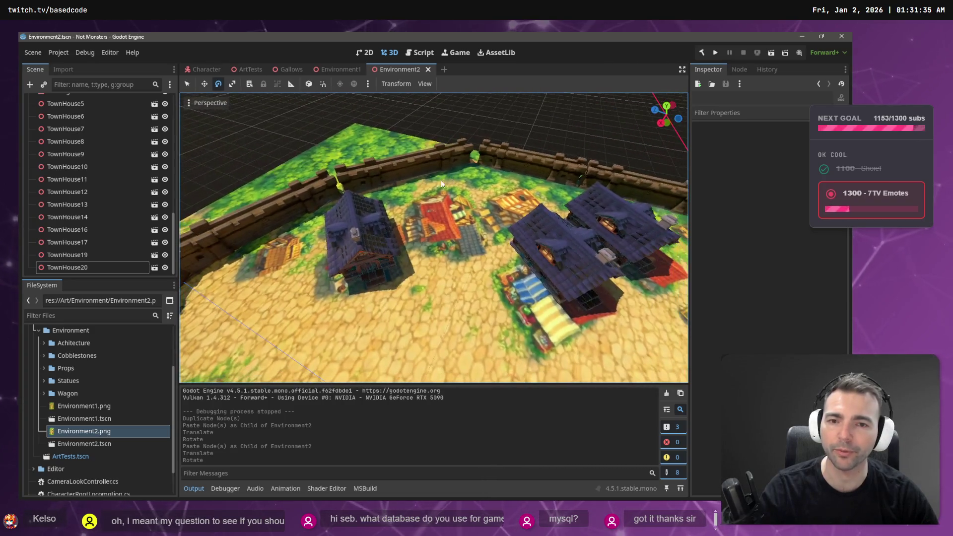
click(356, 233)
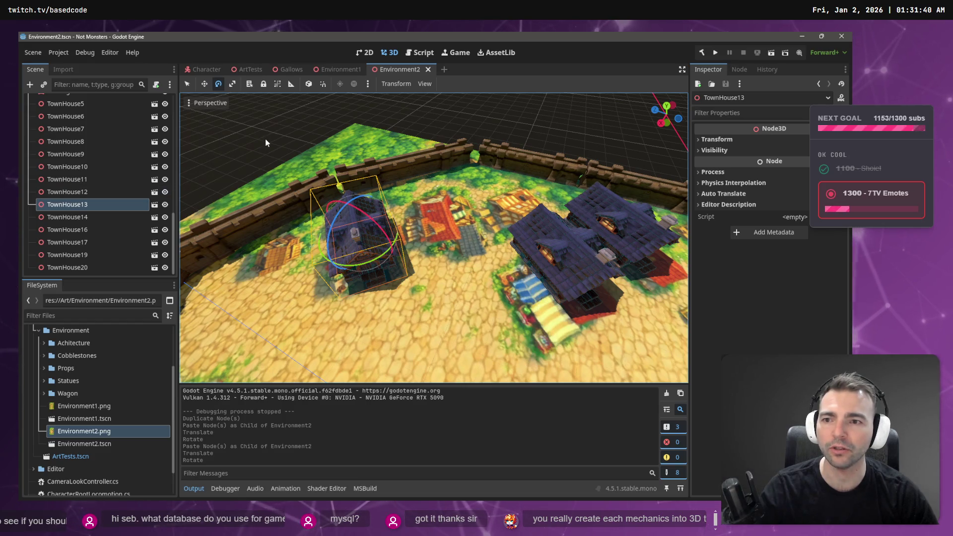
Paste TownHouse21 from TownHouse13 and move it beside the other houses
key(ctrl+v)
key(w)
drag(337, 241, 428, 222)
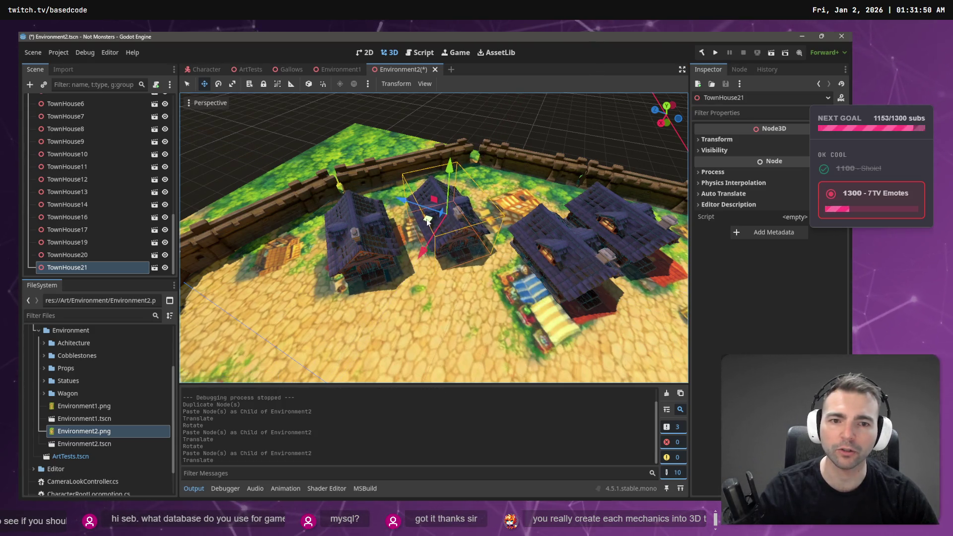
key(w)
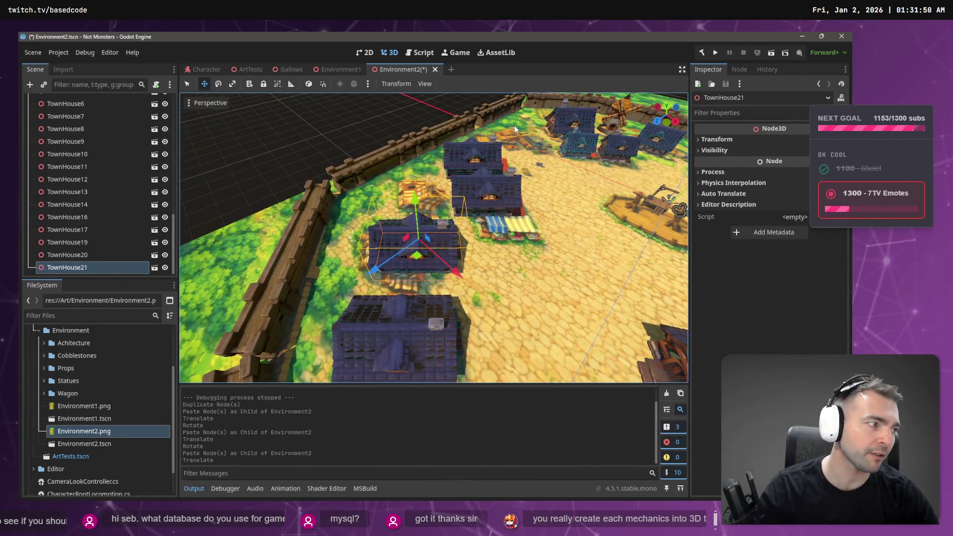
click(380, 127)
click(419, 251)
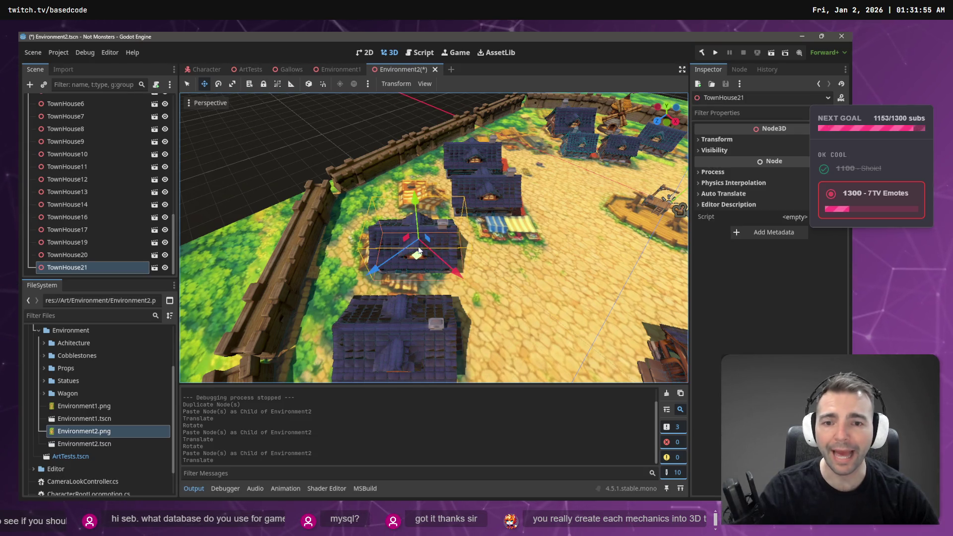
click(342, 132)
click(410, 262)
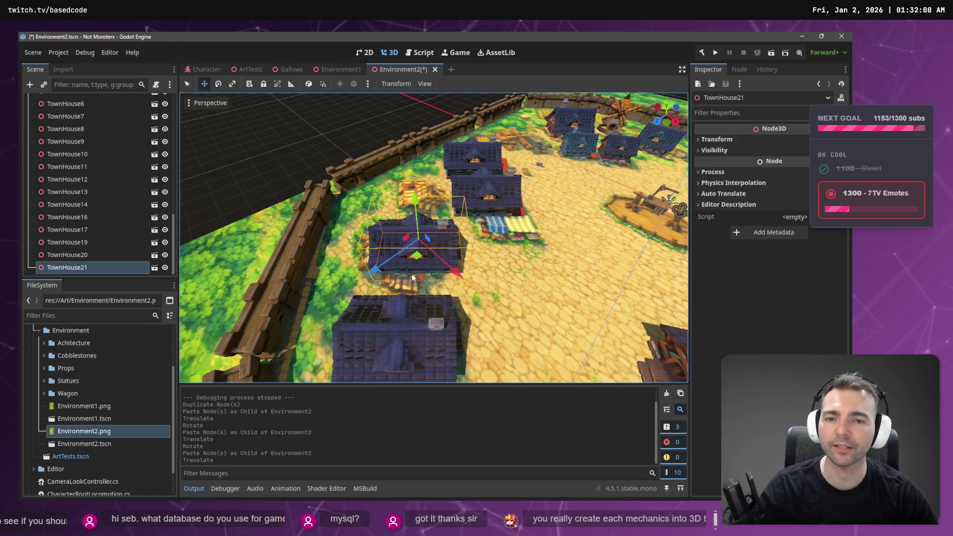
click(310, 163)
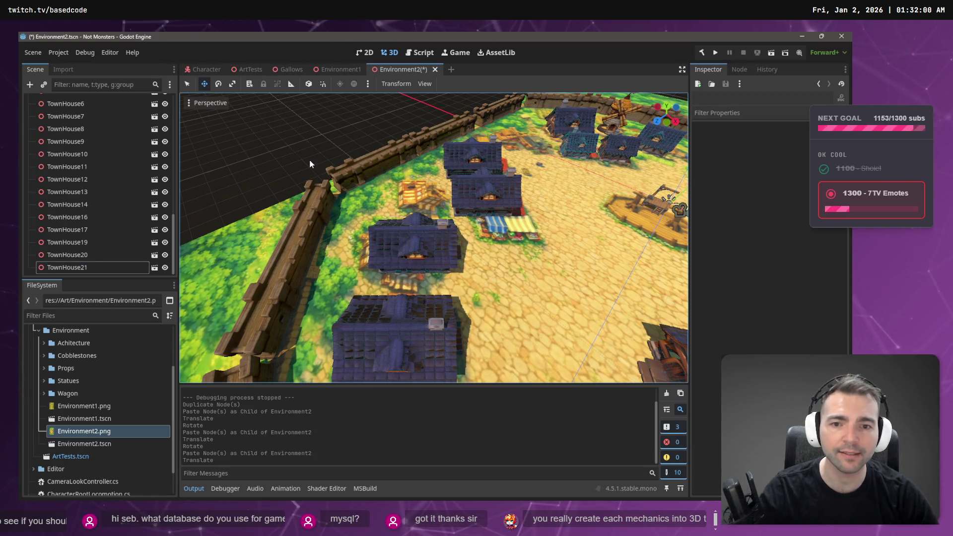
Paste TownHouse22 beside the houses, rotate it, and nudge TownHouse21 into place
key(ctrl+v)
mouse_move(424, 258)
mouse_down()
mouse_move(416, 197)
mouse_move(397, 214)
mouse_move(368, 212)
mouse_up()
key(e)
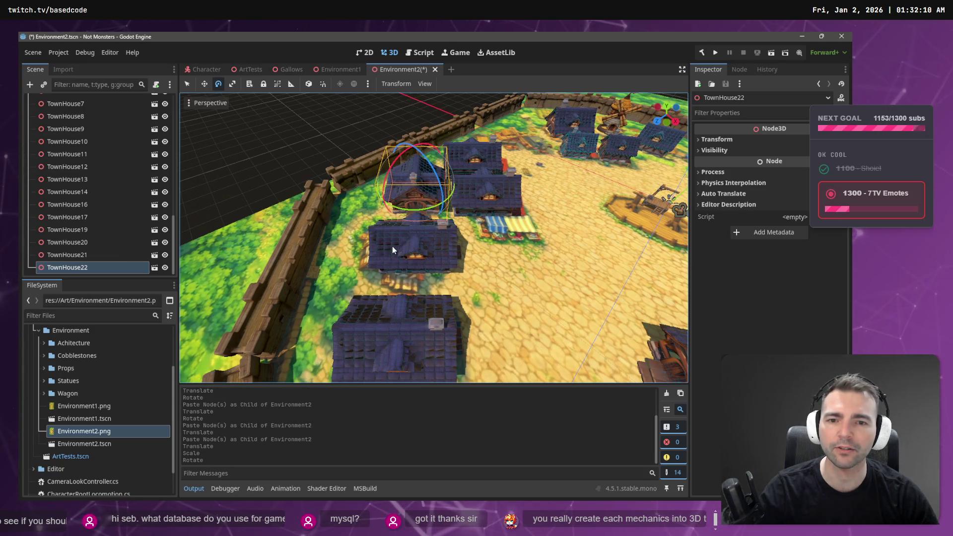
click(398, 259)
key(w)
drag(415, 260, 402, 263)
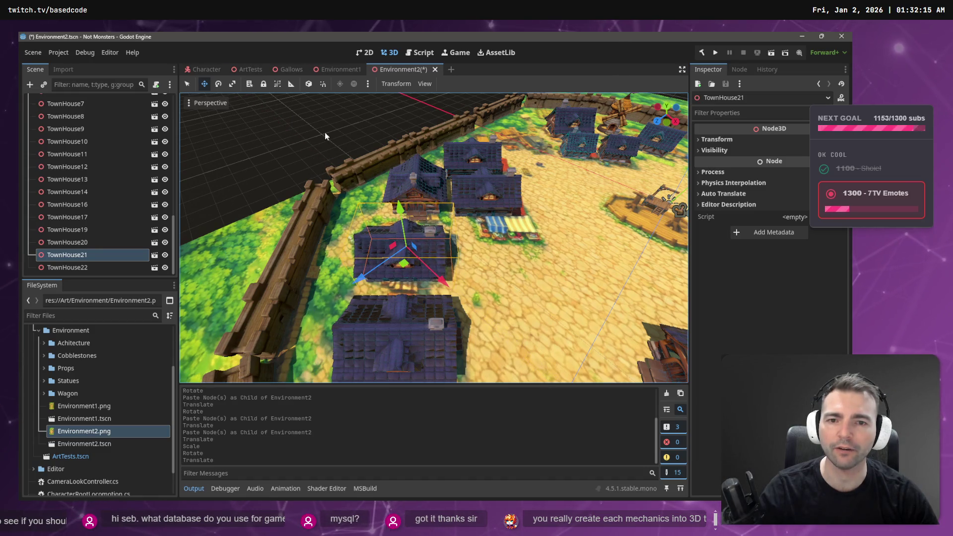
click(325, 132)
mouse_move(325, 132)
mouse_down()
mouse_move(336, 136)
mouse_move(319, 131)
mouse_up()
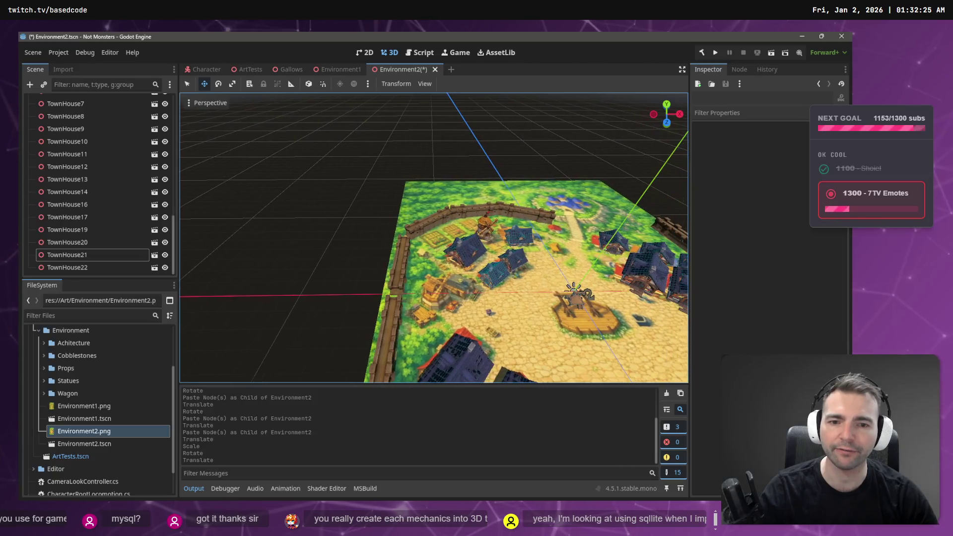
Try moving and pasting the windmill, then undo both changes
click(486, 231)
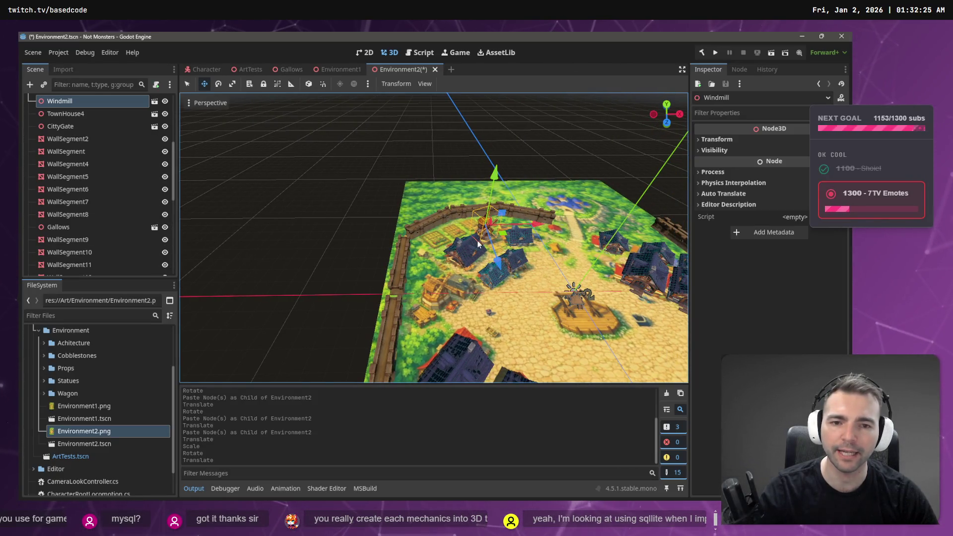
scroll(496, 232, up, 5)
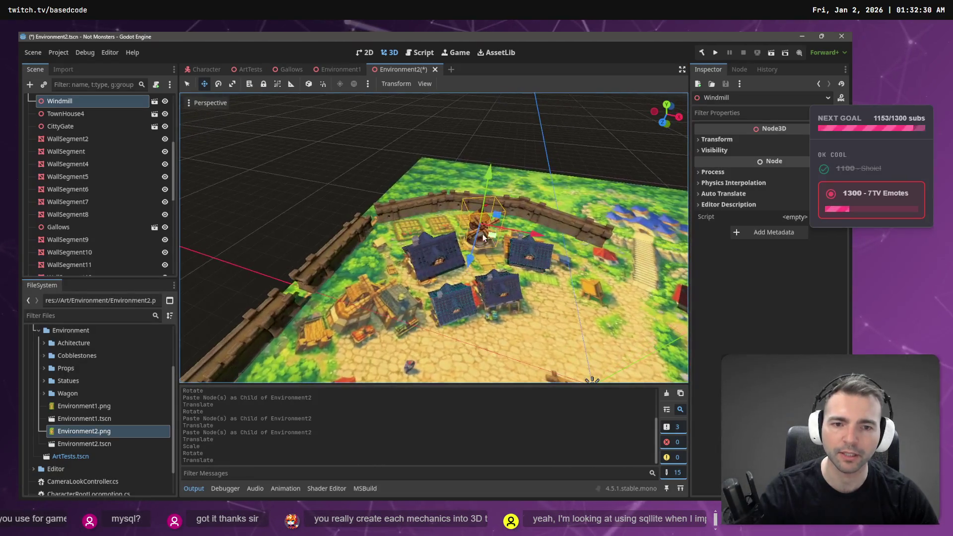
drag(491, 237, 398, 278)
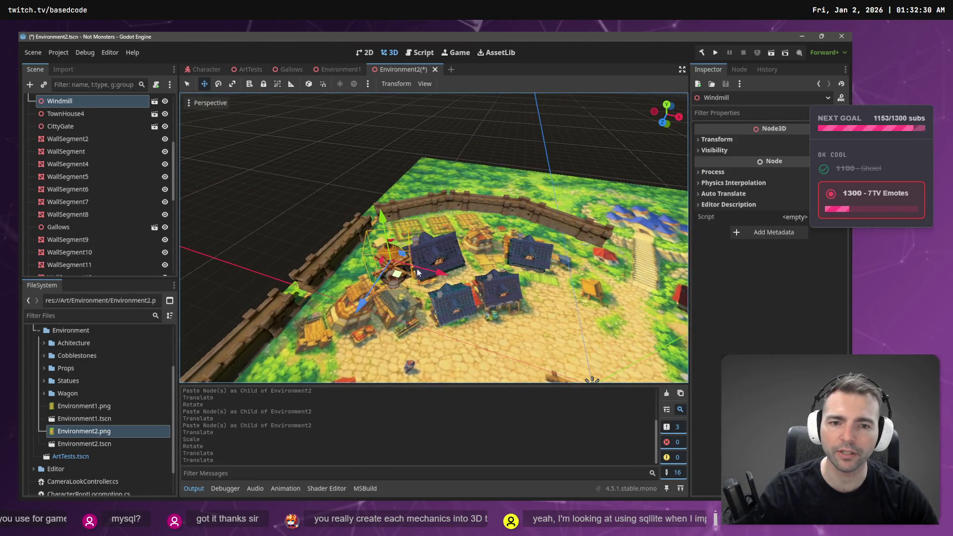
key(ctrl+z)
key(ctrl+v)
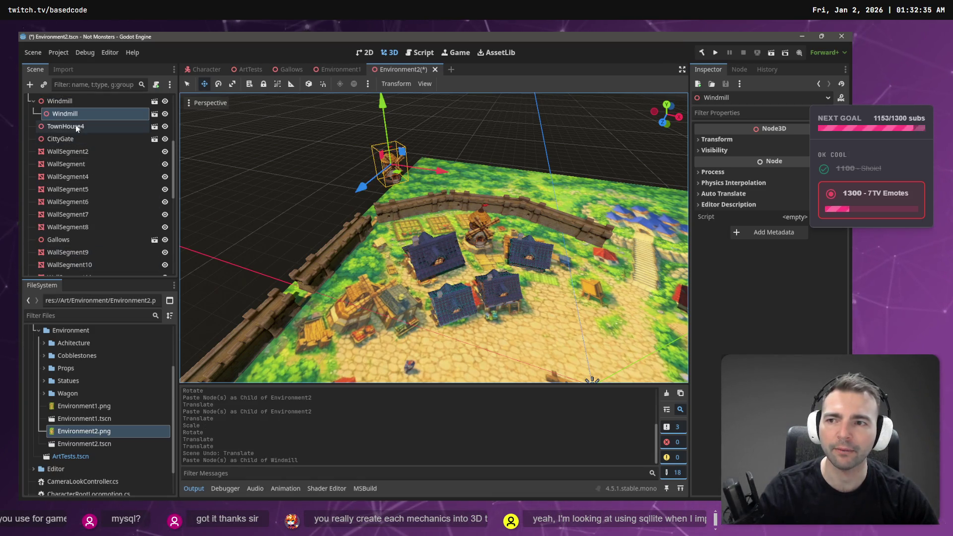
key(ctrl+z)
scroll(79, 139, down, 5)
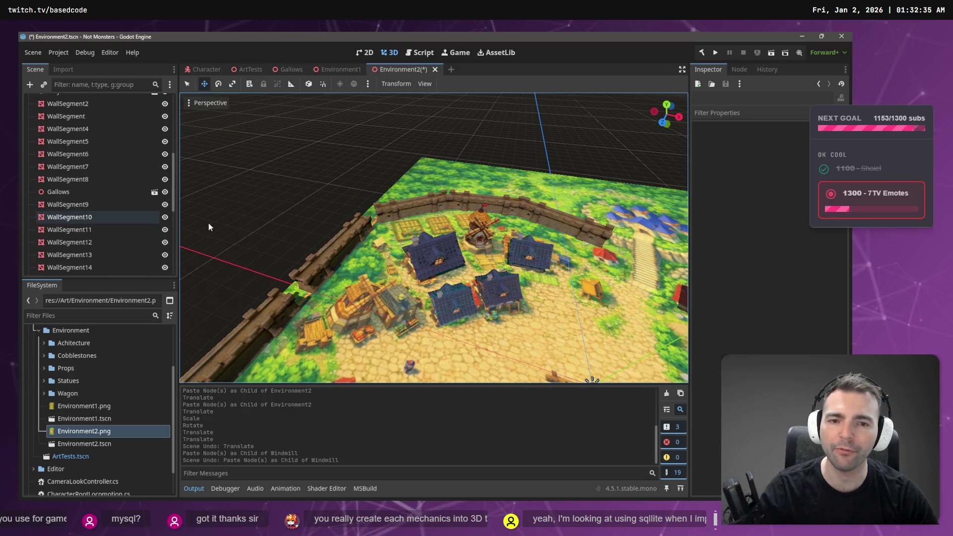
Paste Windmill2 into the scene root, place it at the front-left and rotate it
click(478, 238)
click(479, 237)
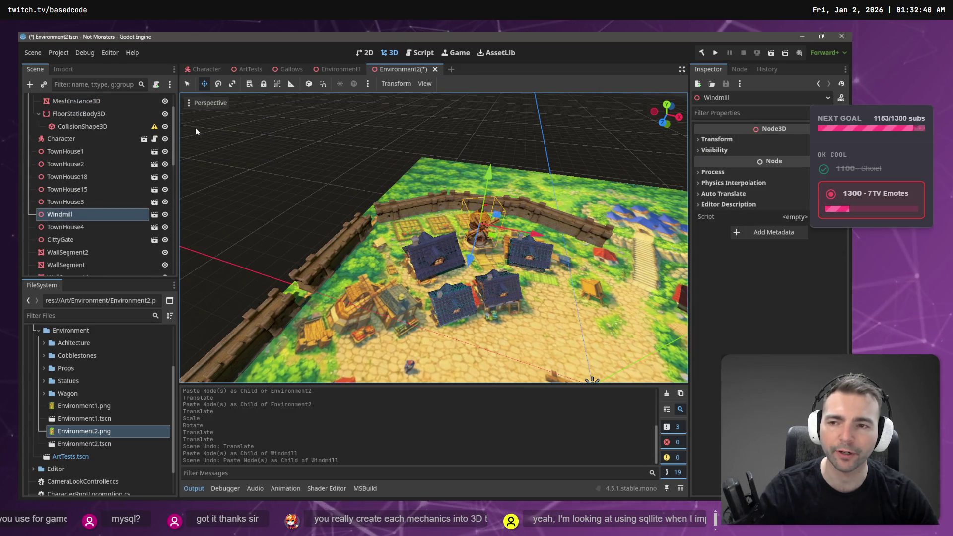
scroll(98, 196, up, 3)
click(39, 150)
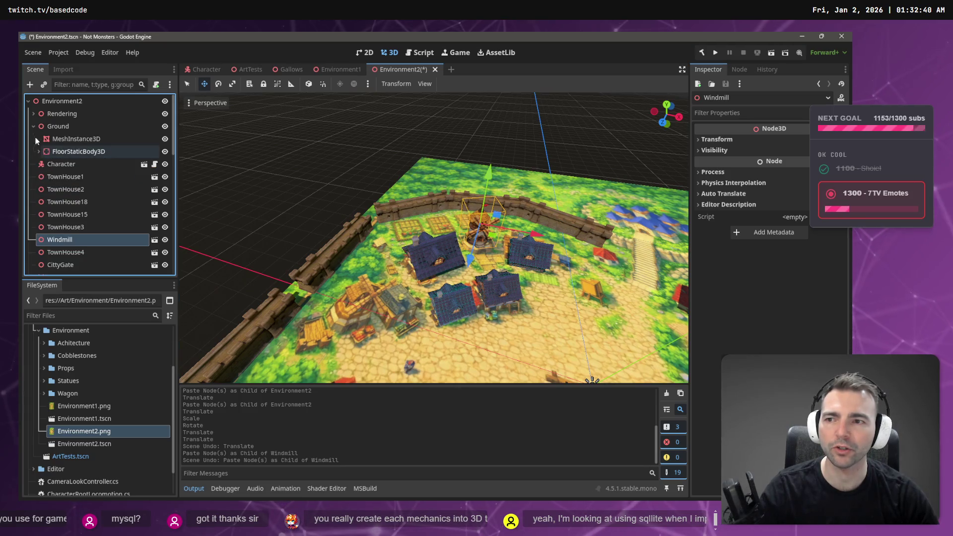
click(34, 126)
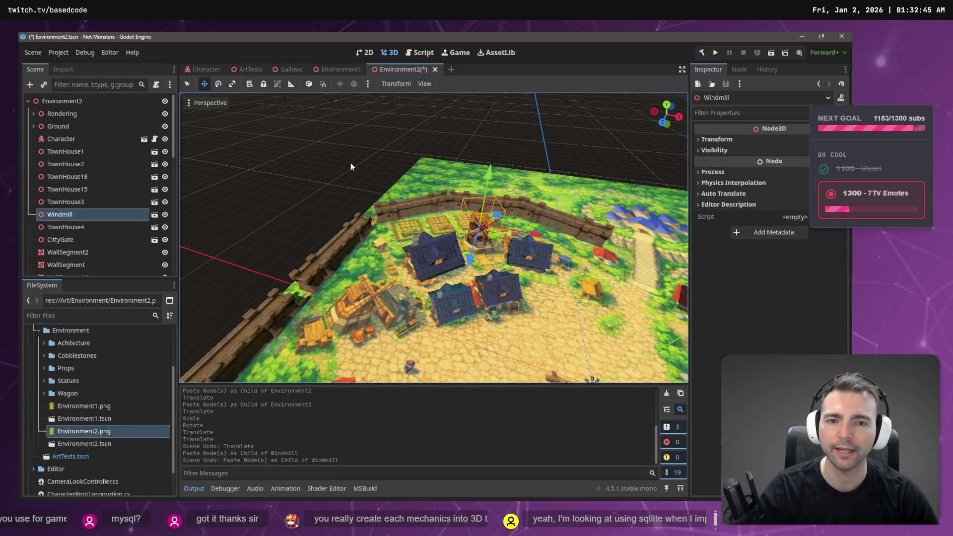
key(ctrl+shift+v)
mouse_move(493, 240)
mouse_down()
mouse_move(357, 288)
mouse_move(342, 317)
mouse_move(347, 341)
mouse_move(382, 332)
mouse_up()
key(e)
Paste TownHouse23 from TownHouse18 beside the new windmill and rotate it
click(457, 300)
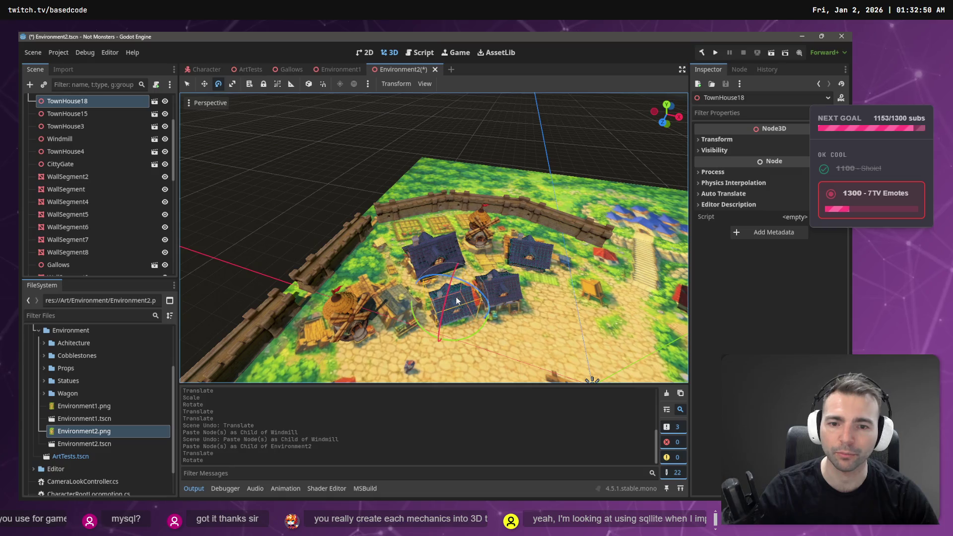
key(ctrl+v)
mouse_move(461, 324)
mouse_down()
mouse_move(401, 328)
mouse_move(449, 323)
mouse_move(482, 260)
mouse_move(479, 200)
mouse_move(458, 215)
mouse_up()
key(e)
click(257, 173)
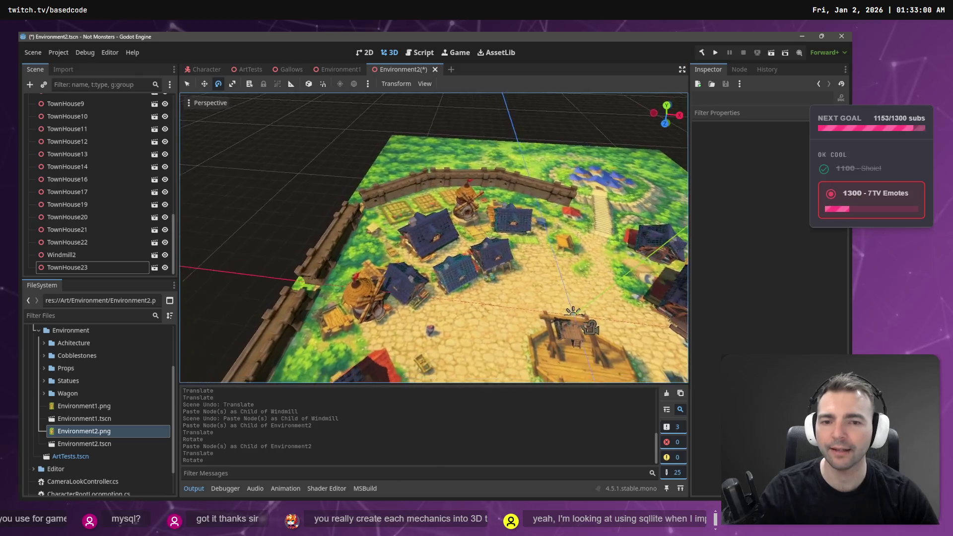
drag(378, 279, 314, 225)
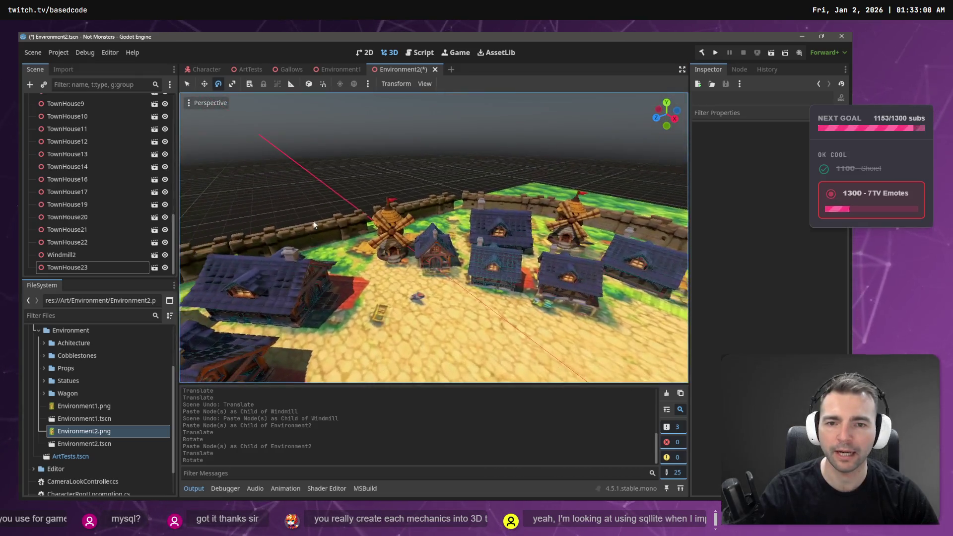
click(430, 251)
click(382, 179)
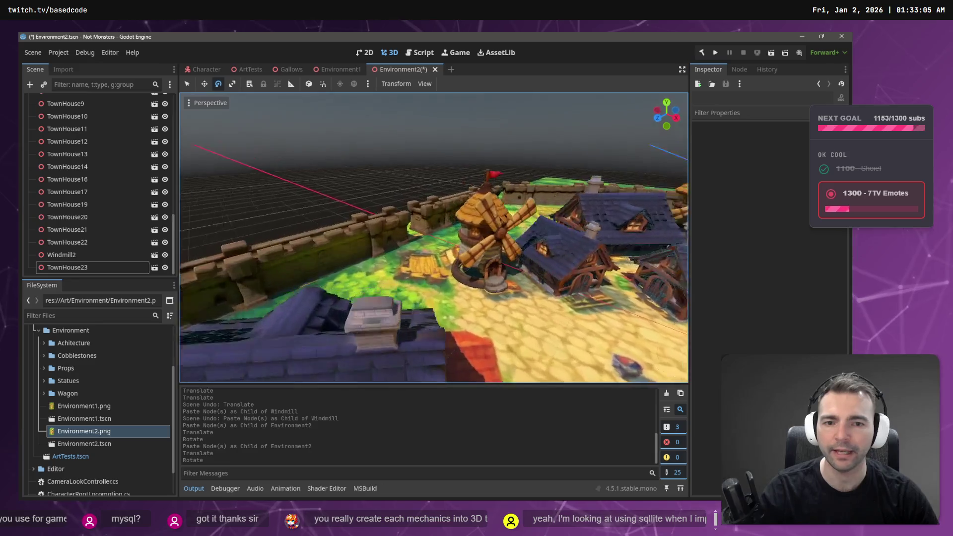
key(w)
key(w)
key(s)
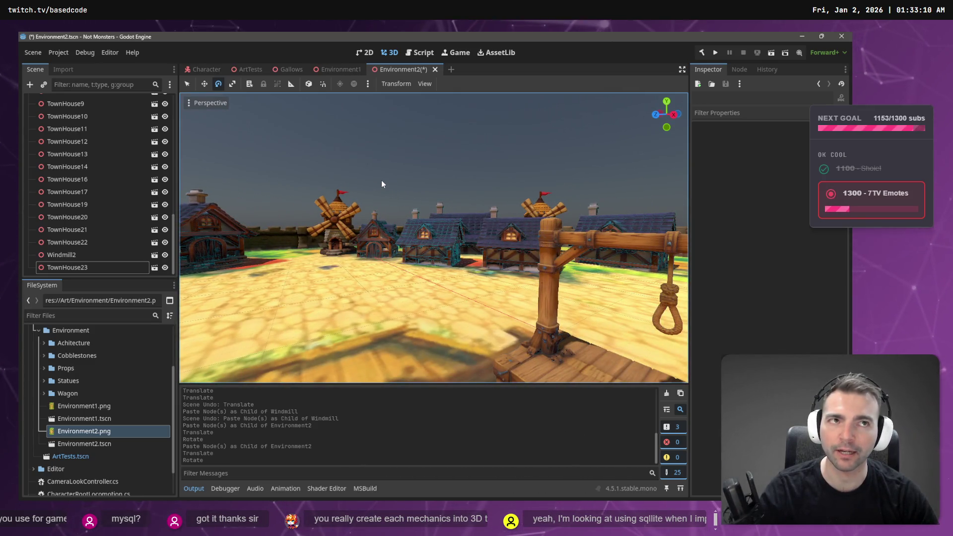
key(a)
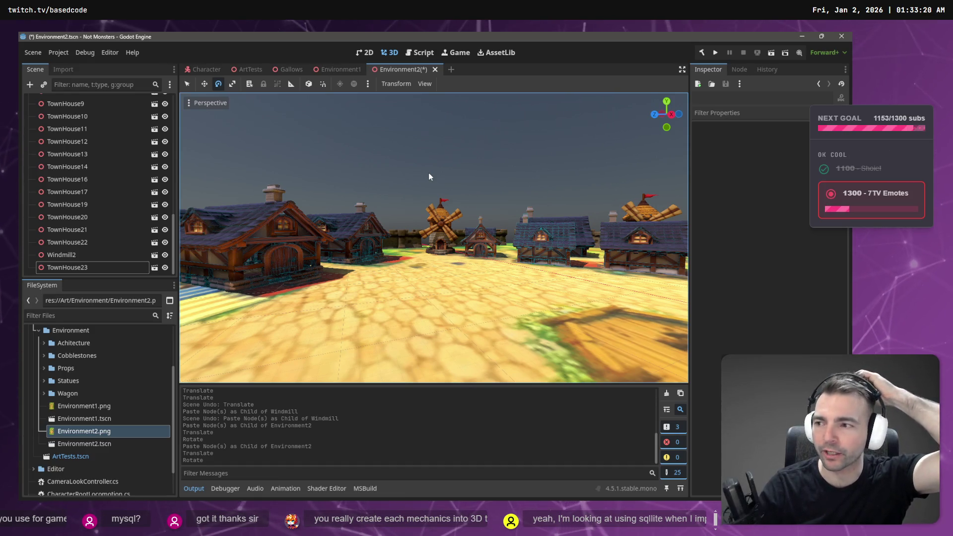
click(258, 228)
key(w)
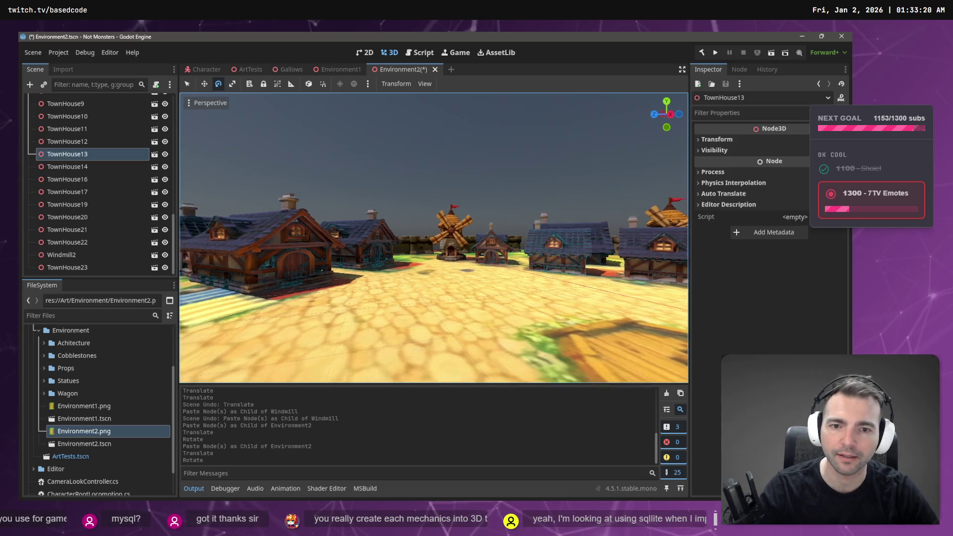
key(s)
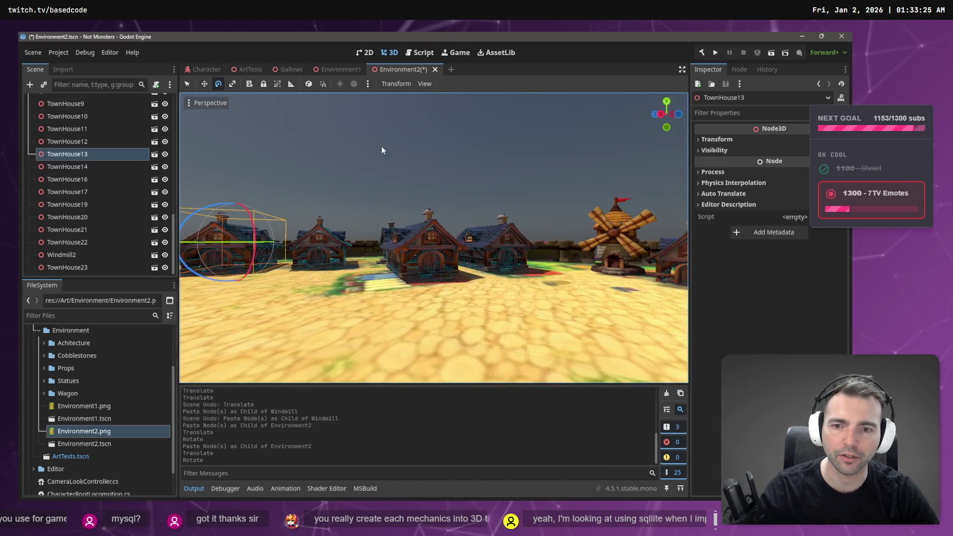
click(377, 157)
right_click(377, 162)
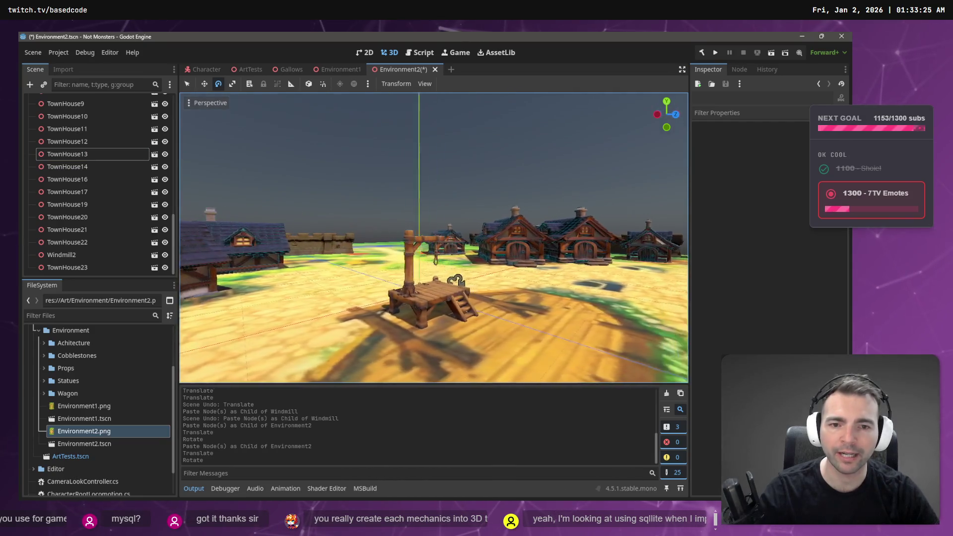
key(w)
key(w)
key(s)
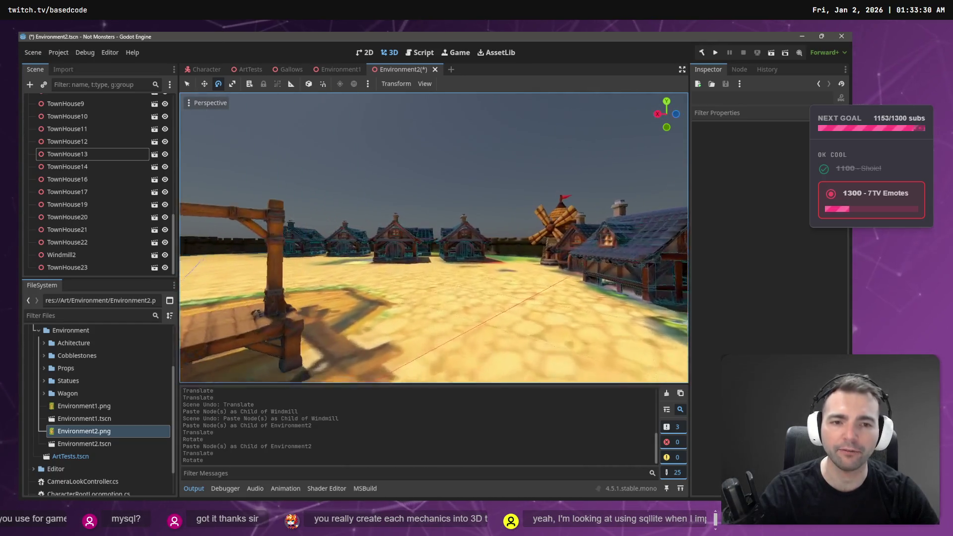
key(w)
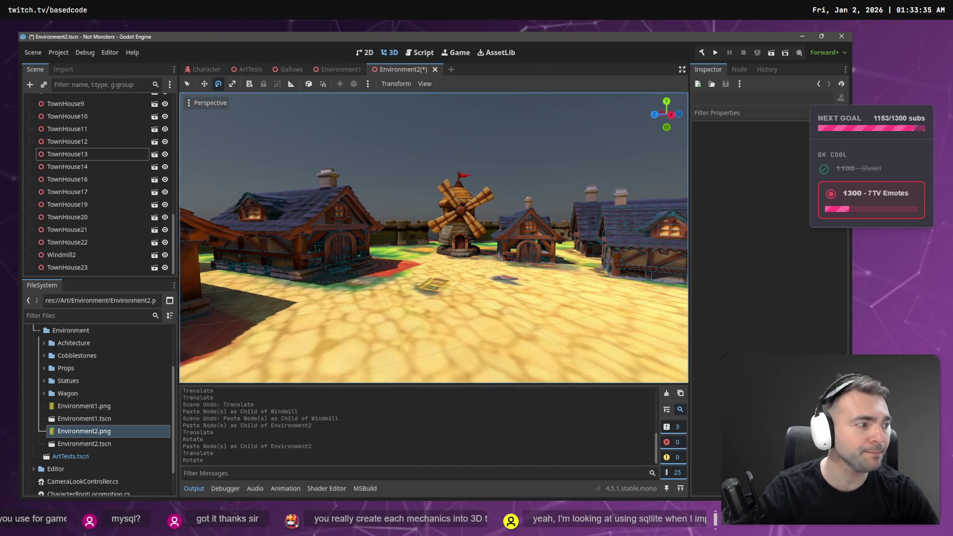
click(380, 162)
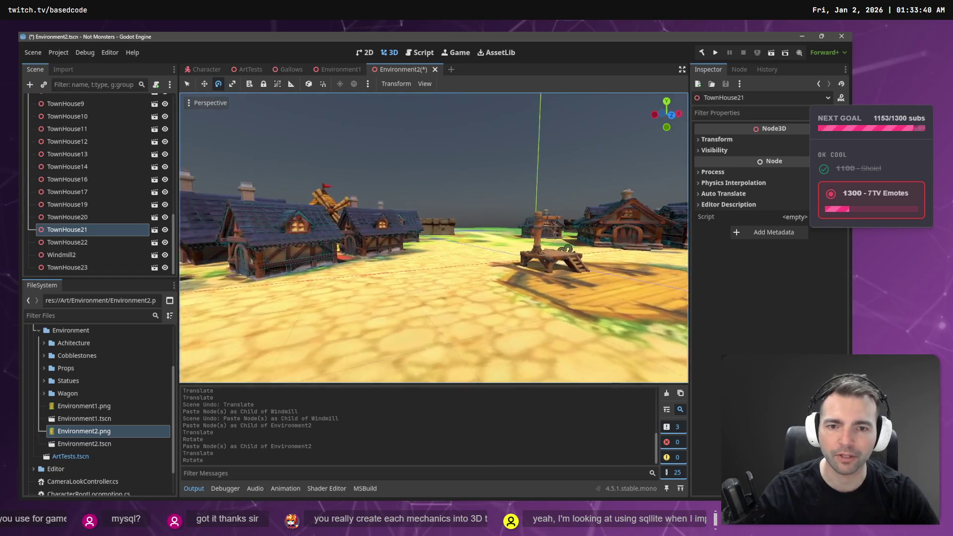
key(w)
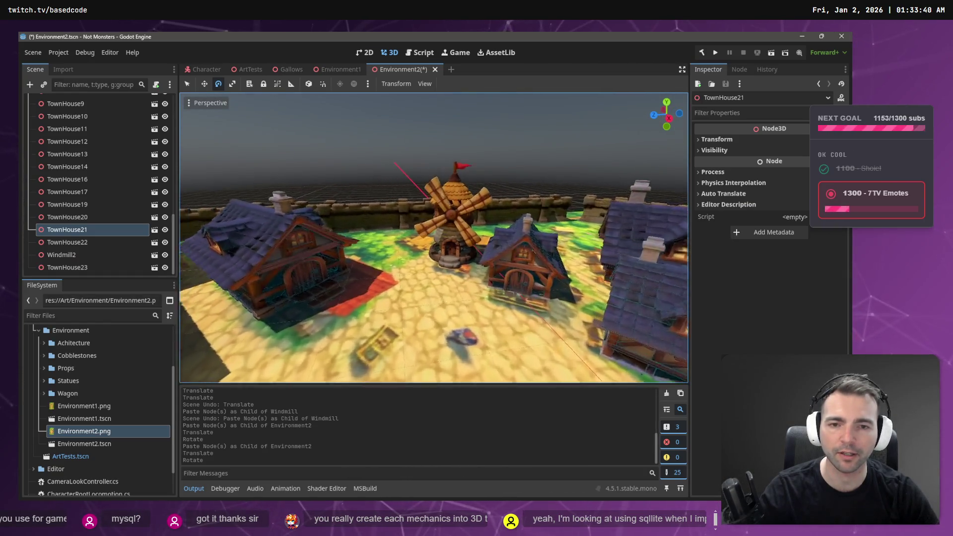
key(w)
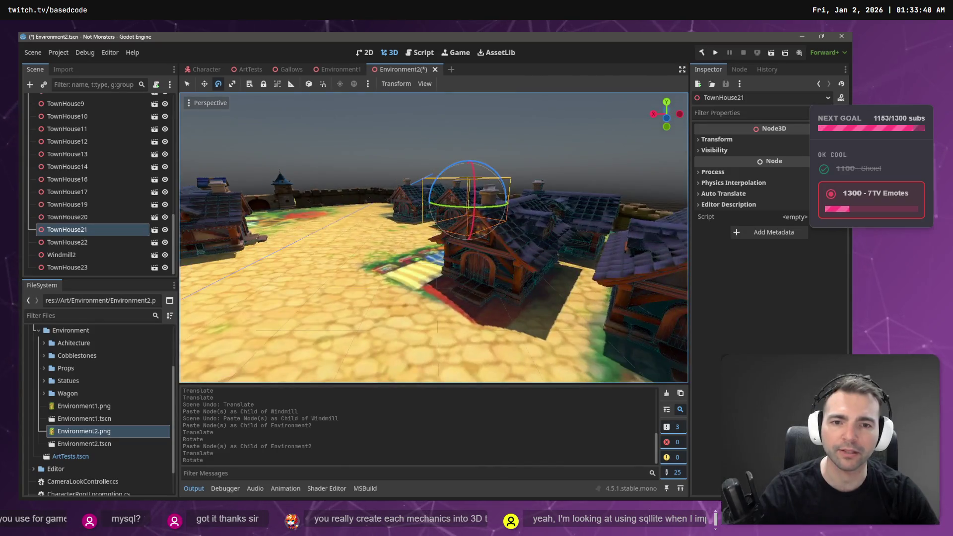
click(377, 158)
key(w)
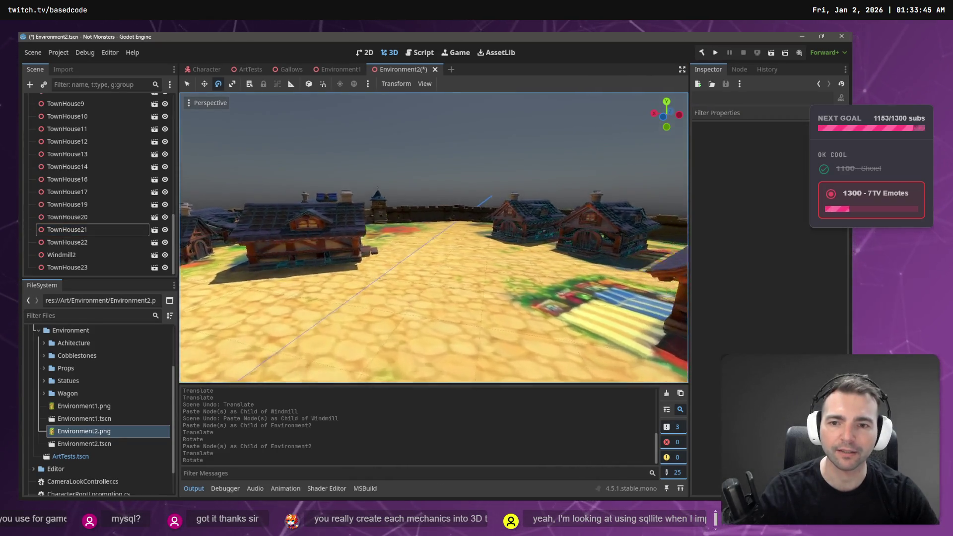
key(w)
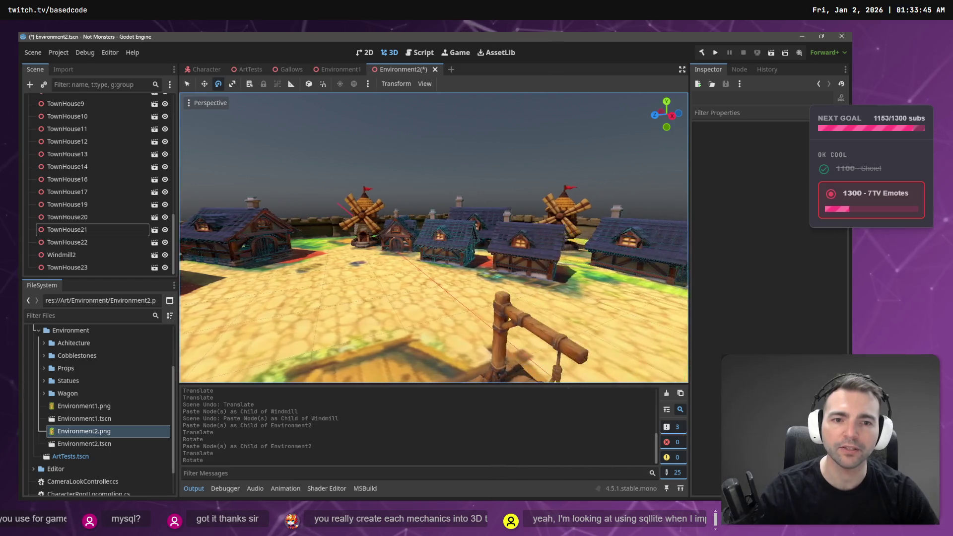
key(w)
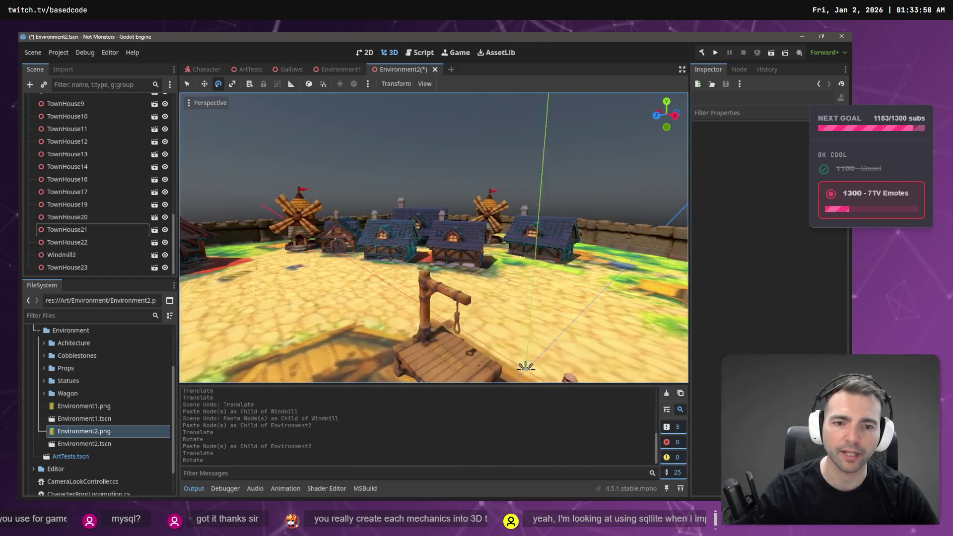
key(w)
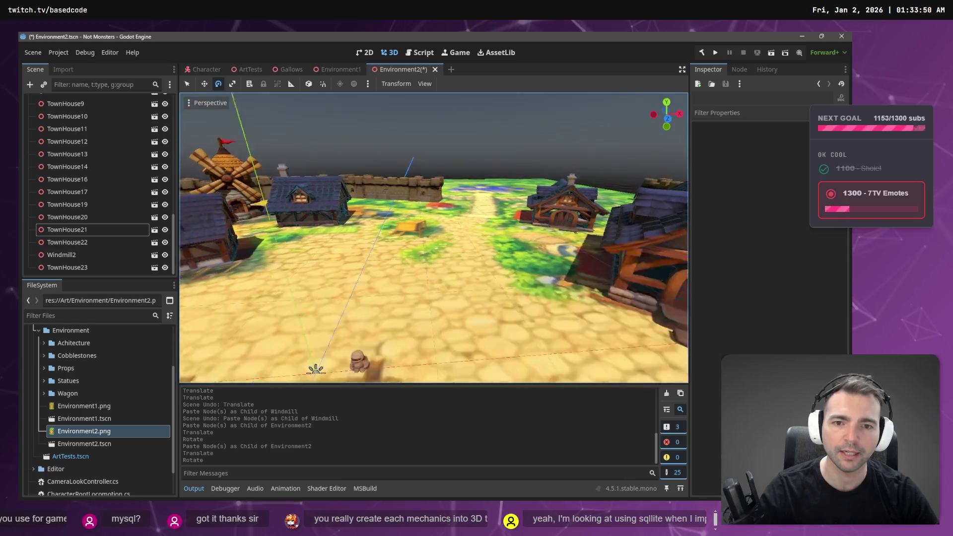
key(s)
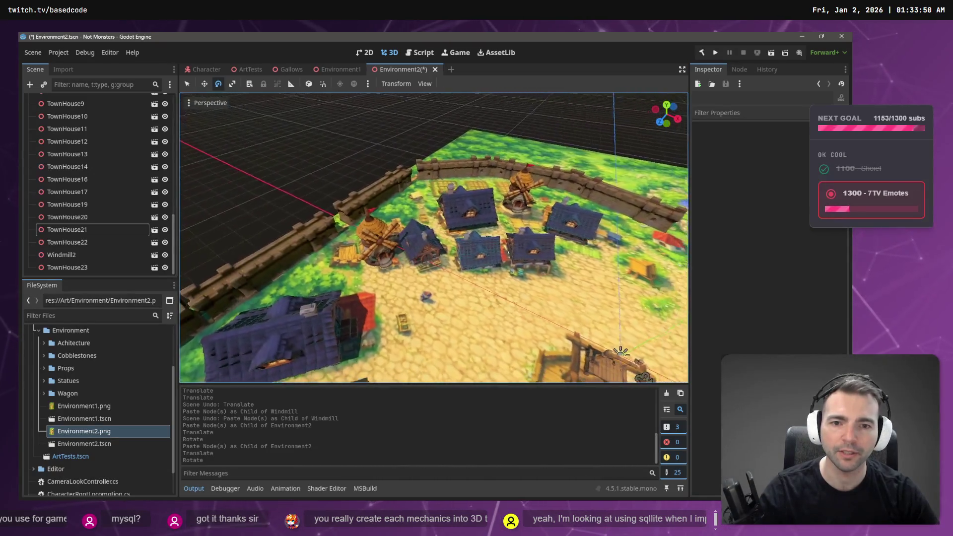
key(w)
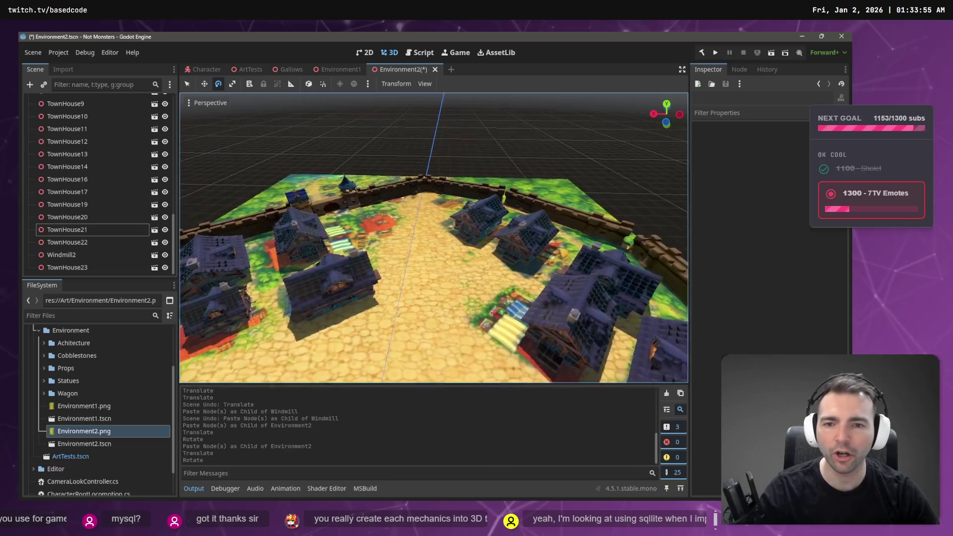
key(s)
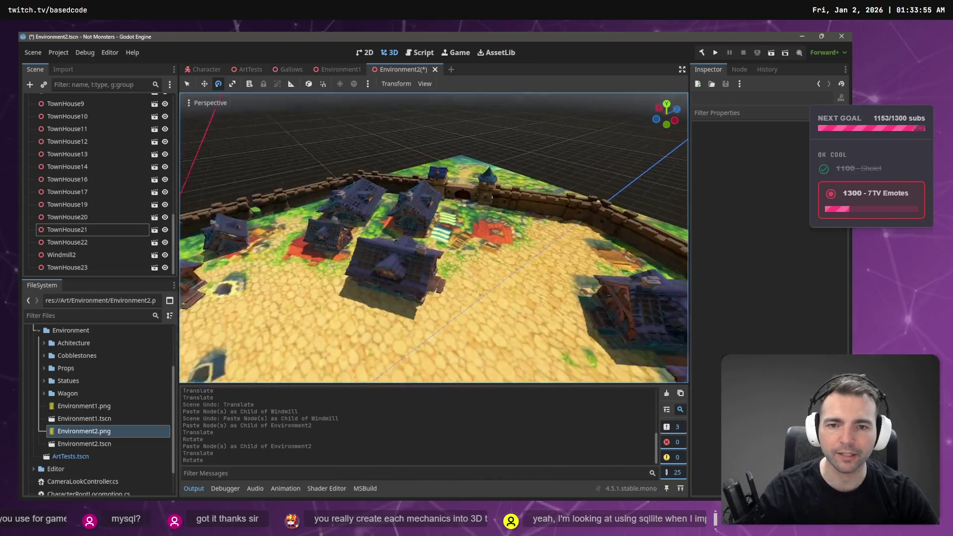
click(474, 201)
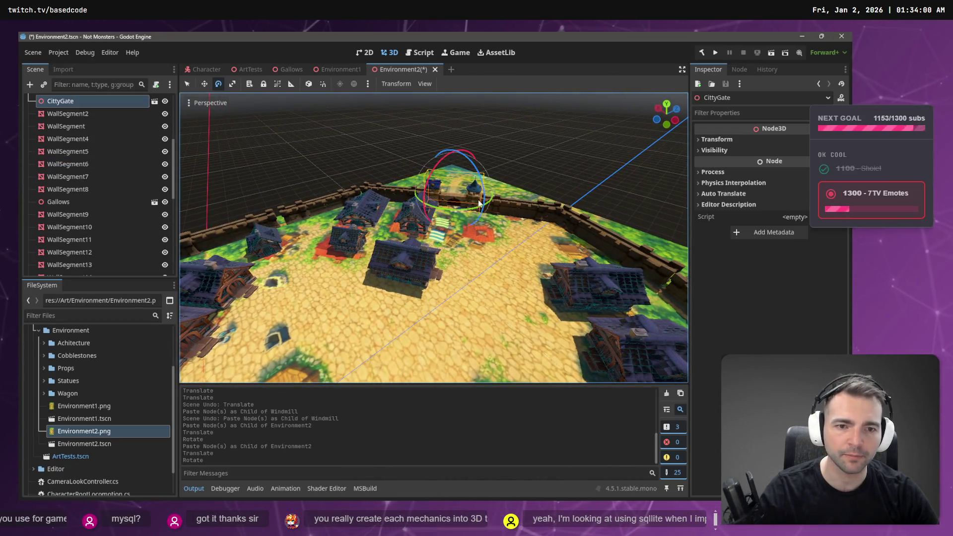
Slide WallSegment14 along the wall to close the gap near the gate
key(w)
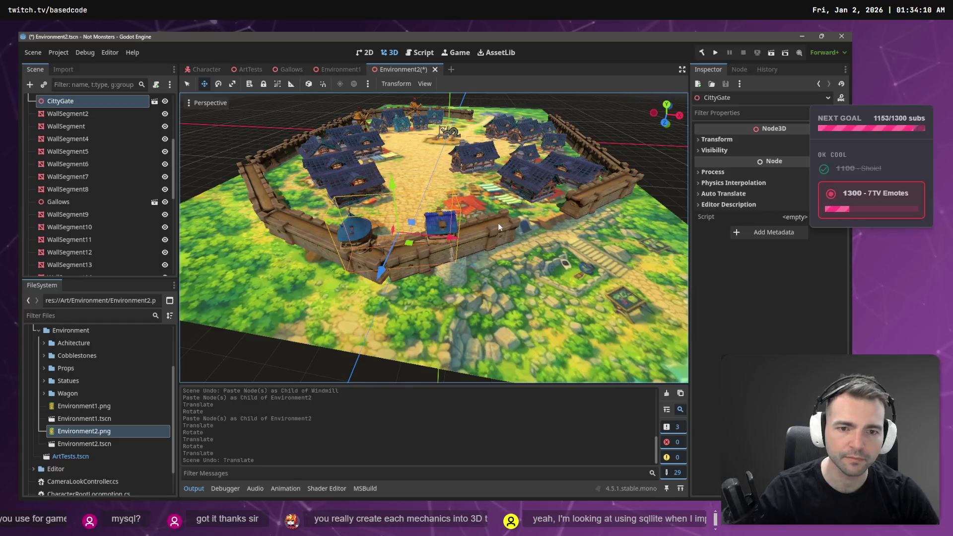
click(455, 244)
drag(466, 254, 531, 233)
scroll(531, 233, down, 5)
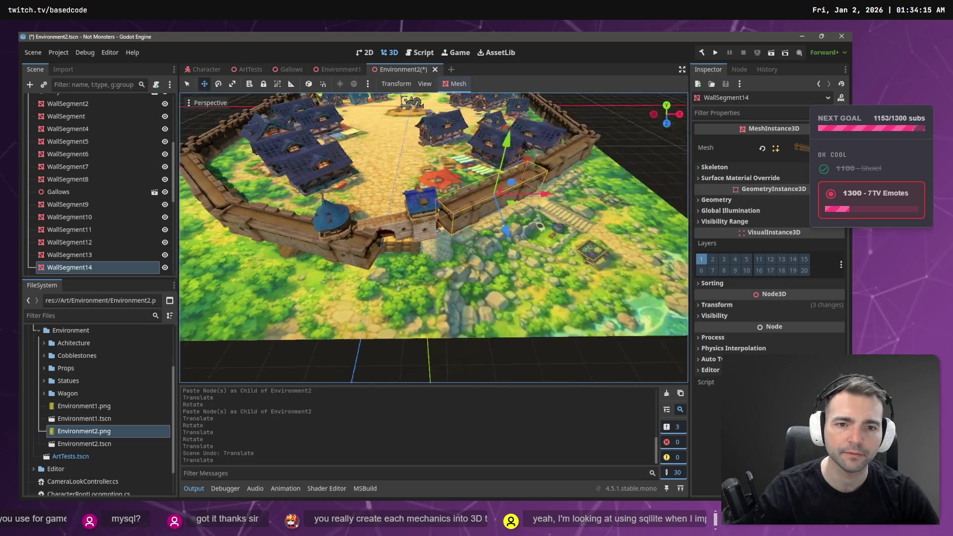
Slide WallSegment2 left along the ground, save the scene and run it
click(461, 252)
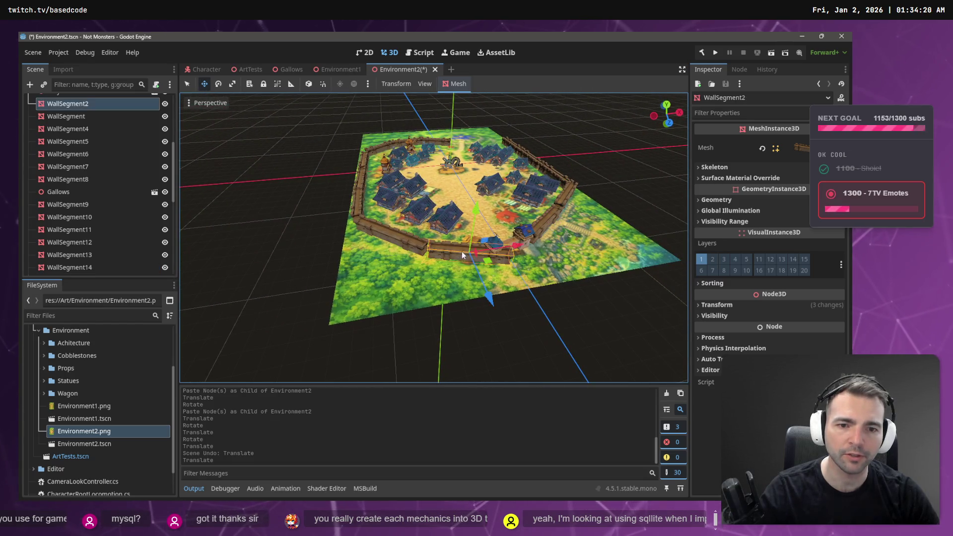
drag(493, 262, 468, 257)
key(ctrl+s)
click(577, 157)
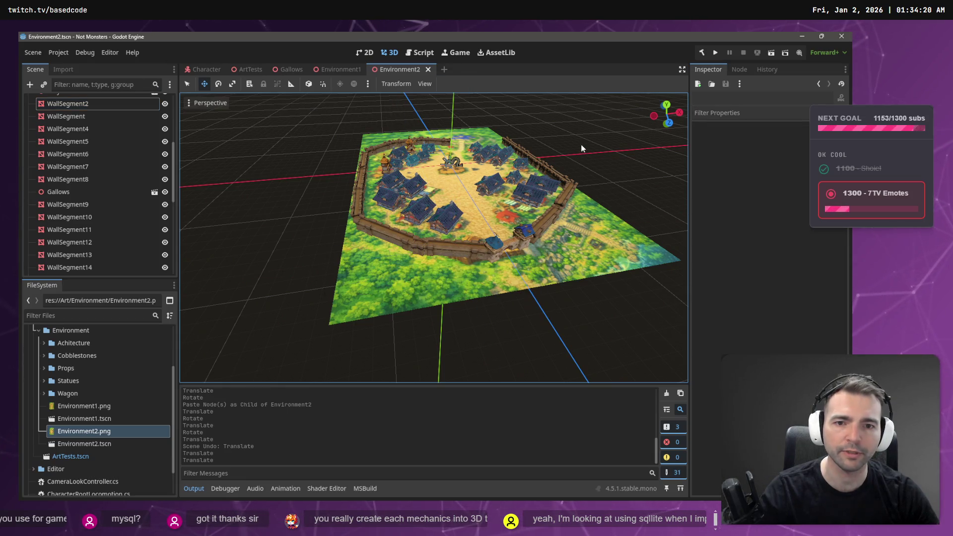
key(F6)
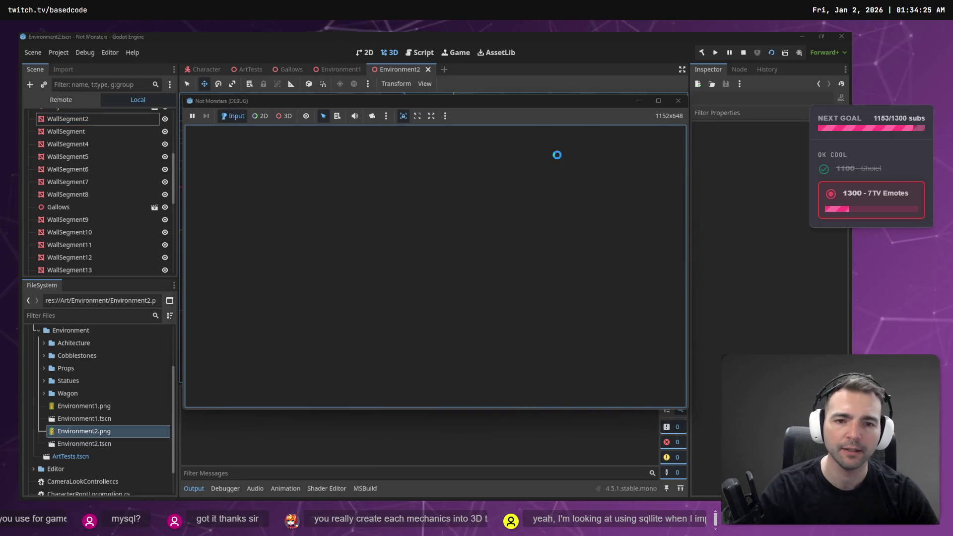
Run the mummy over the gallows platform, past the houses toward the castle, then stop the game
key(w)
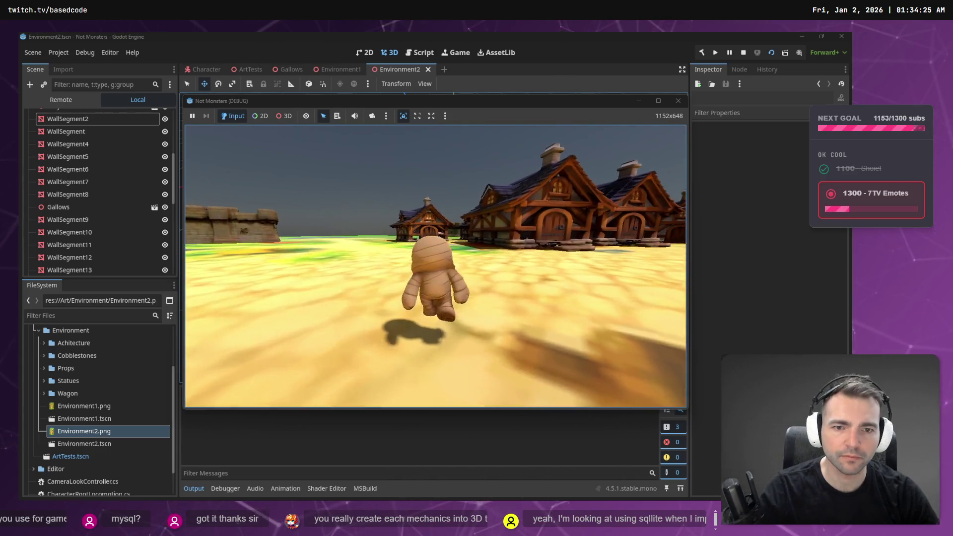
key(a)
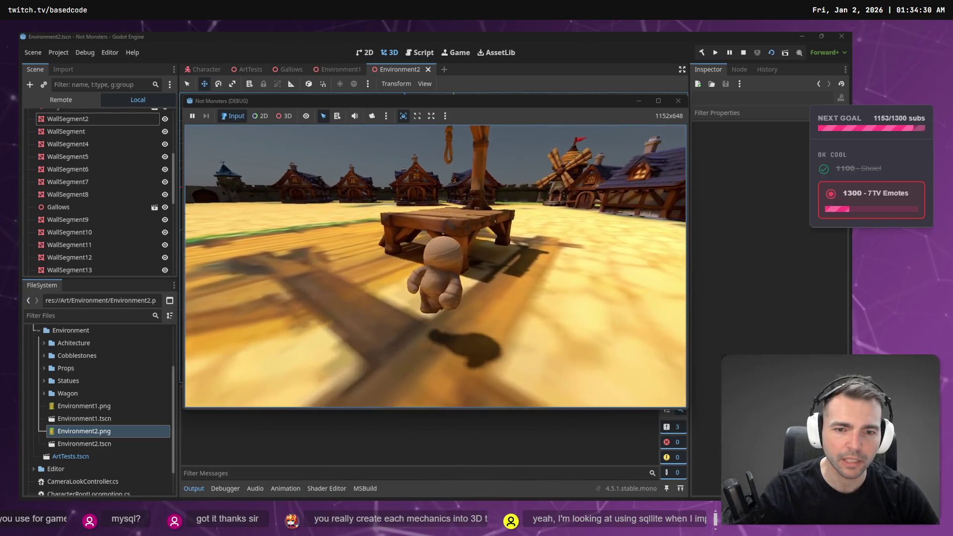
key(a)
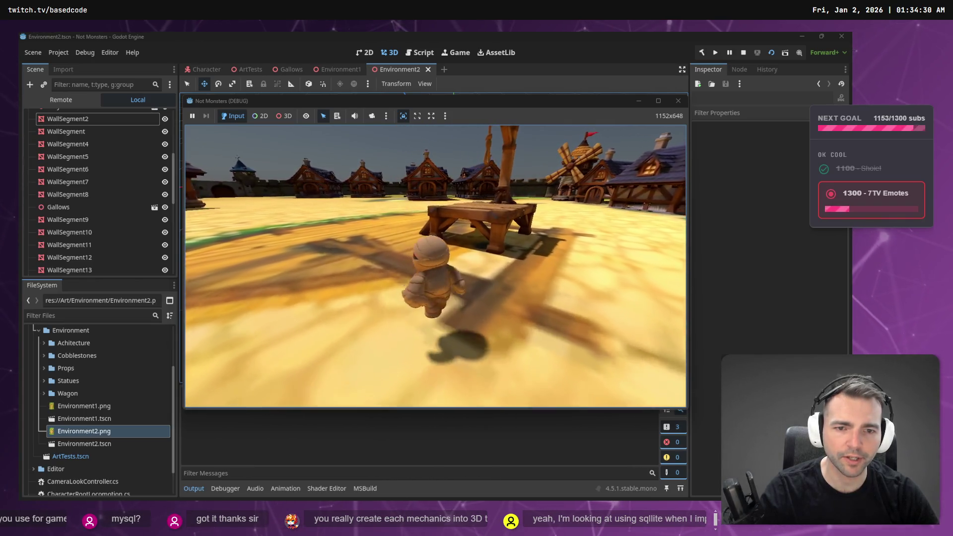
key(w)
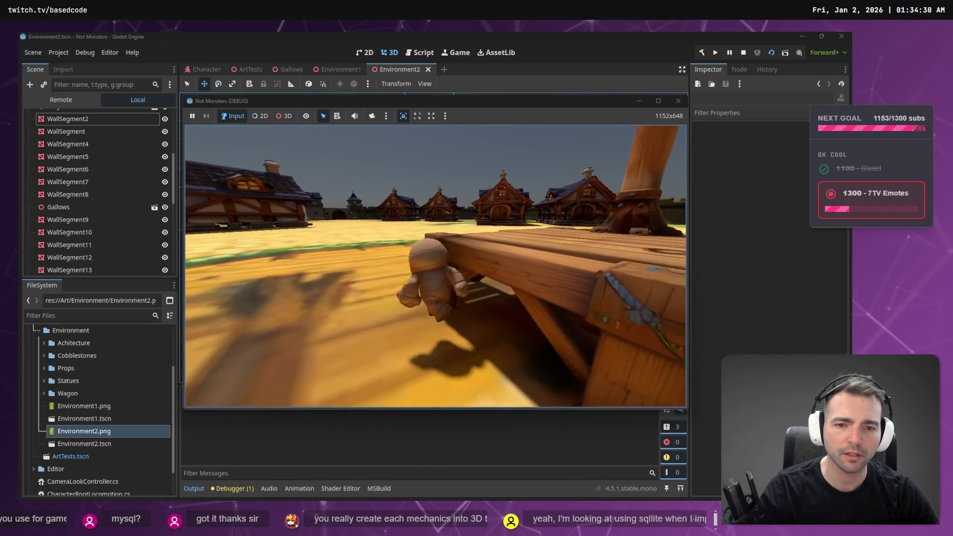
key(w)
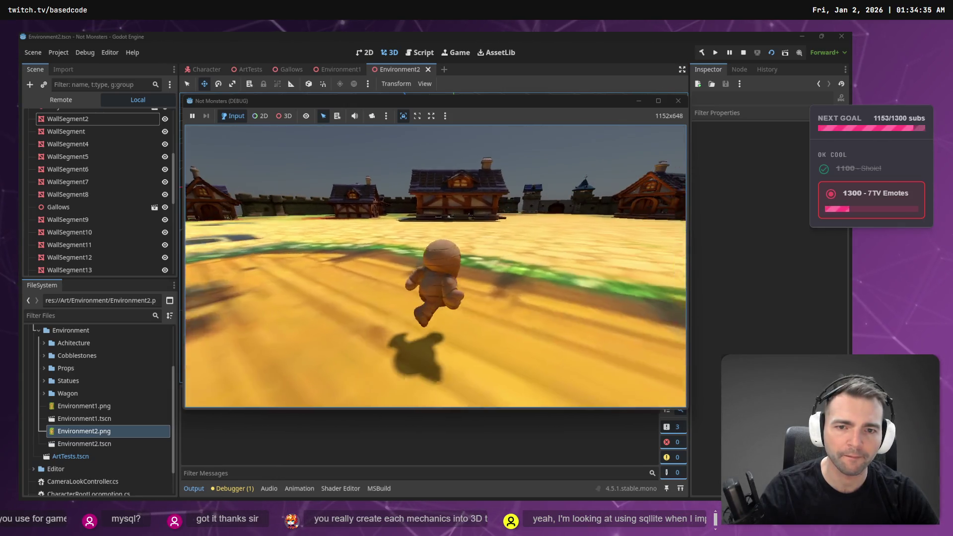
key(w)
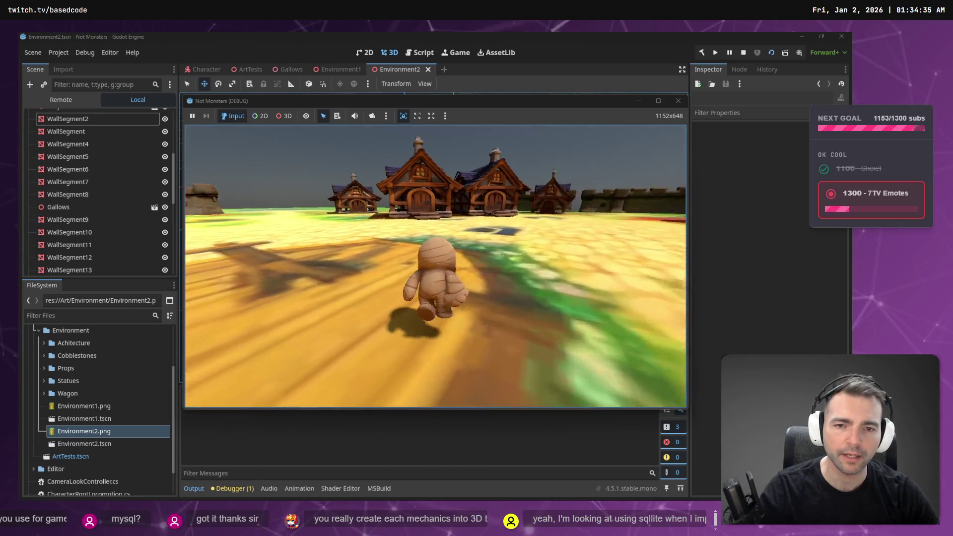
key(w)
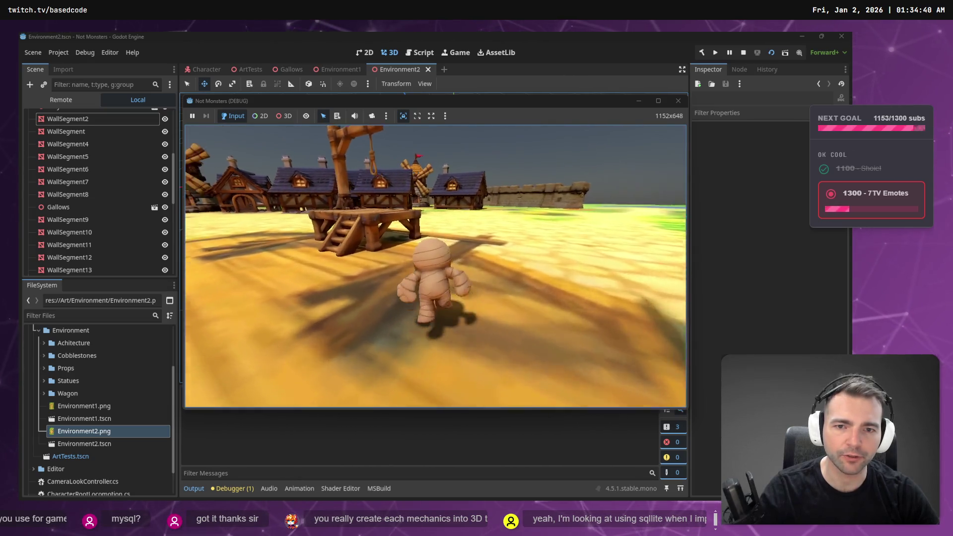
key(w)
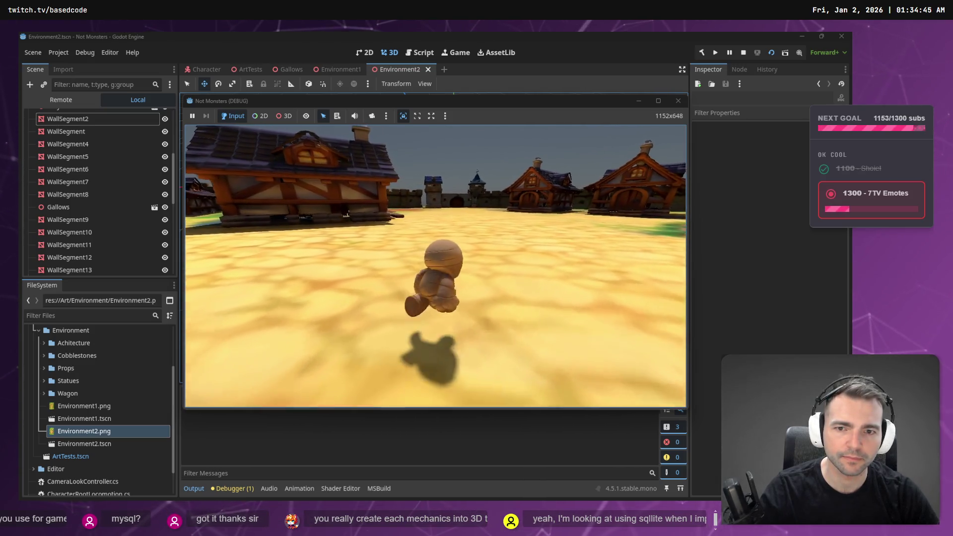
key(w)
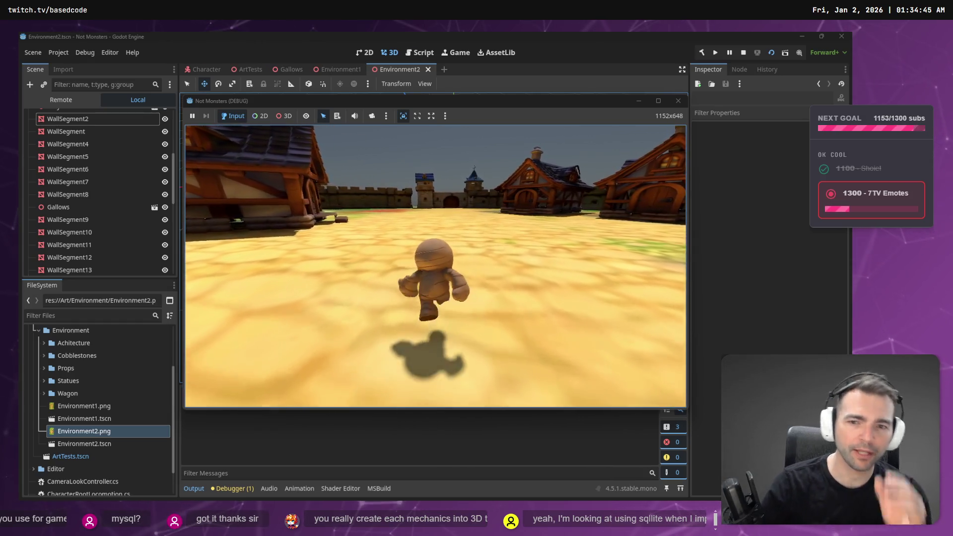
key(w)
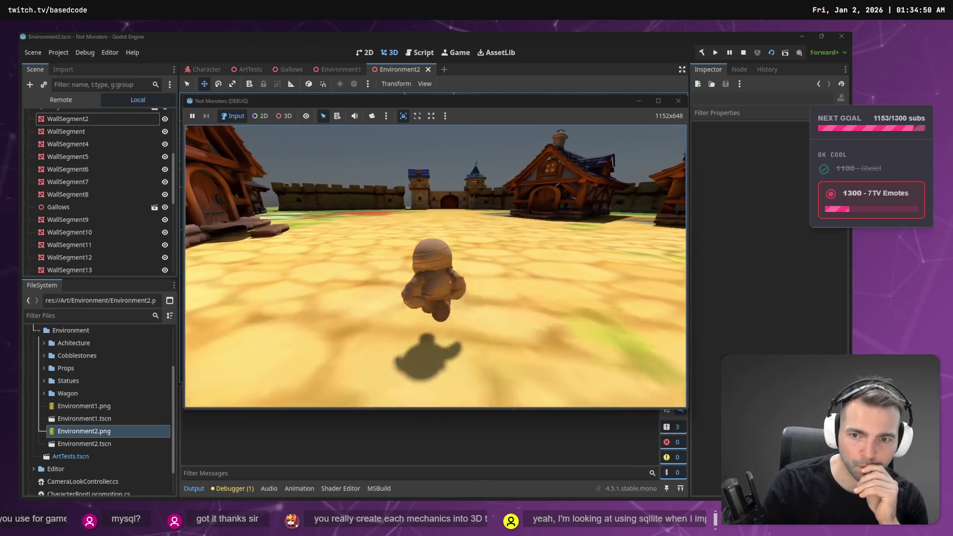
key(w)
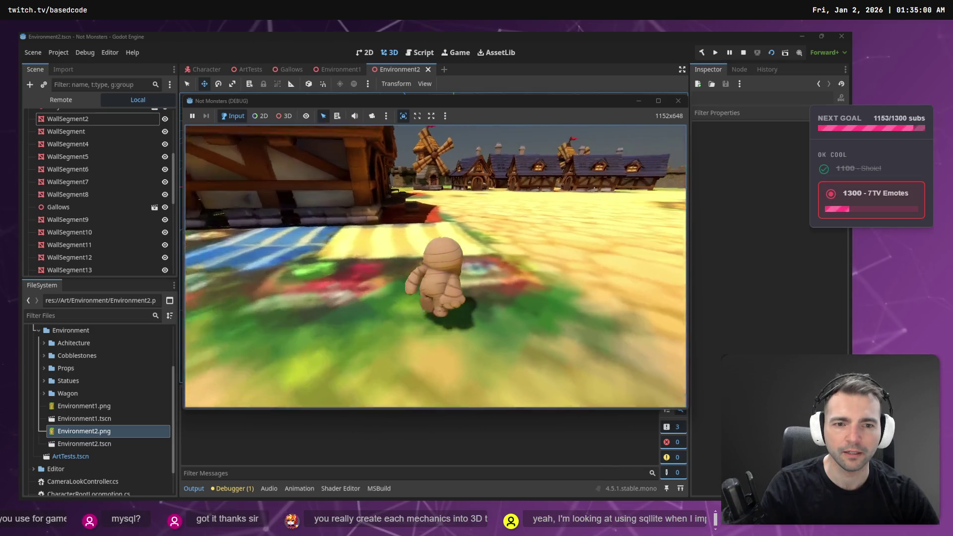
key(w)
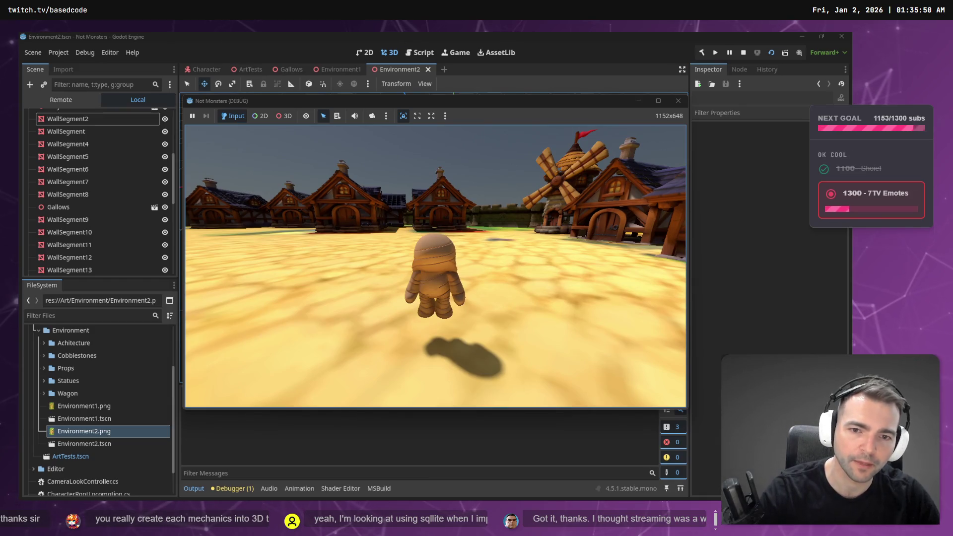
key(F8)
Frame the Character node in the viewport and open the Character scene for editing
scroll(473, 205, up, 5)
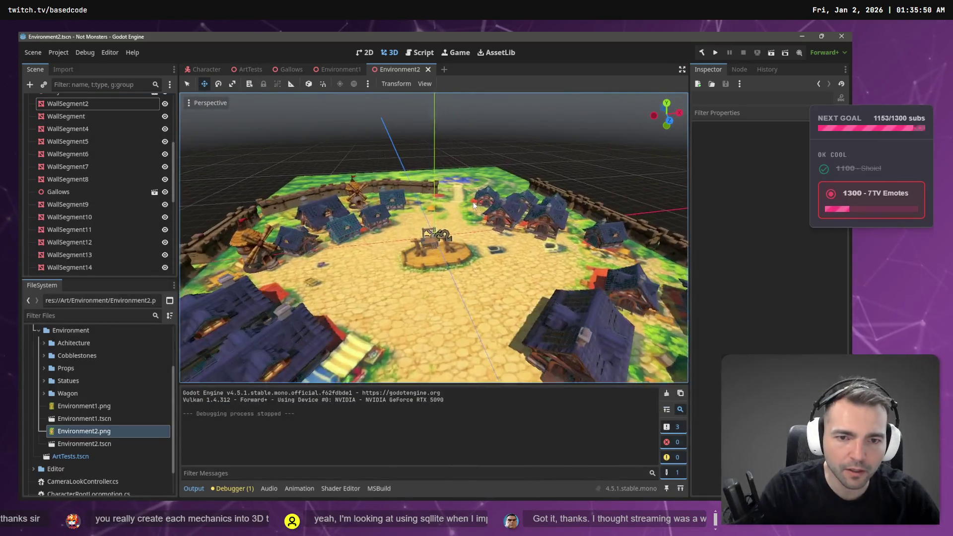
scroll(42, 142, up, 5)
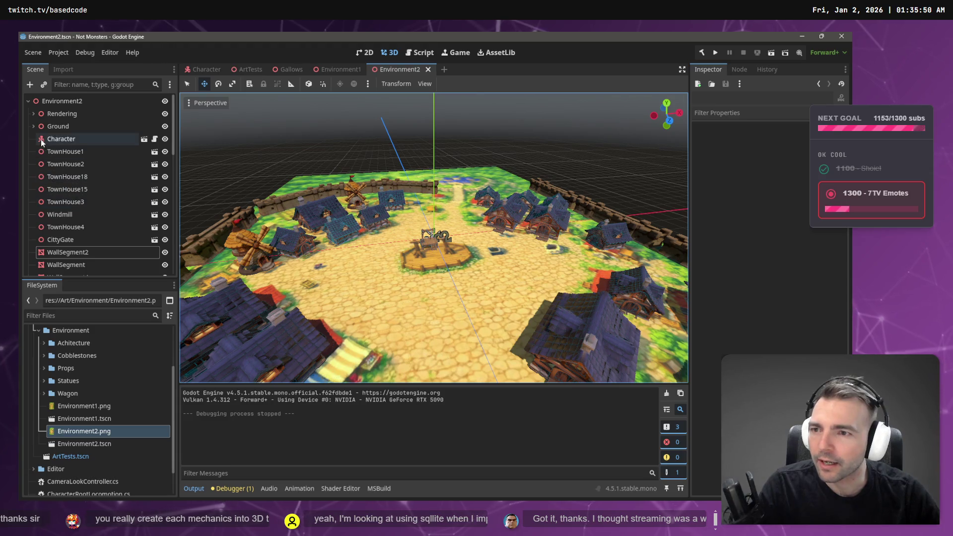
click(42, 139)
key(f)
mouse_move(455, 253)
mouse_down()
mouse_move(422, 246)
mouse_move(472, 243)
mouse_move(442, 251)
mouse_up()
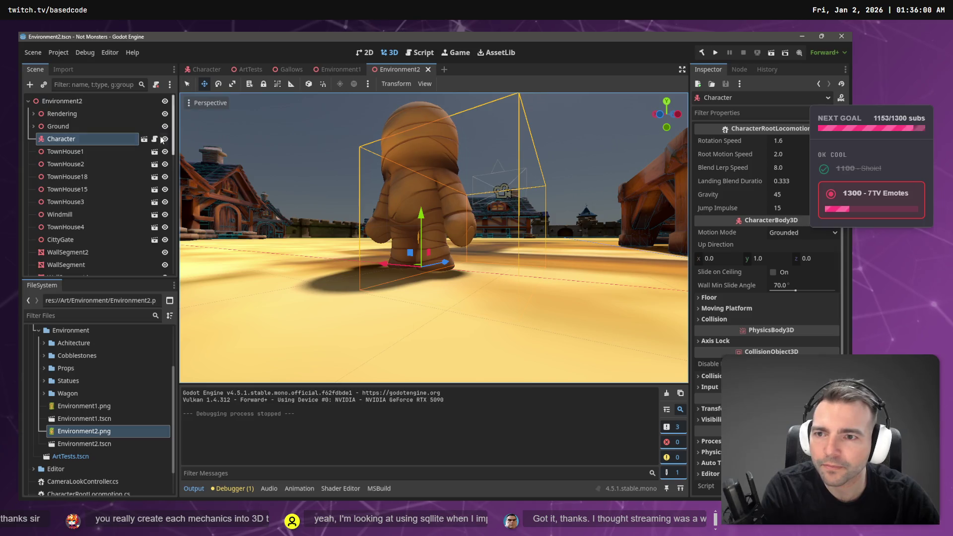
click(144, 139)
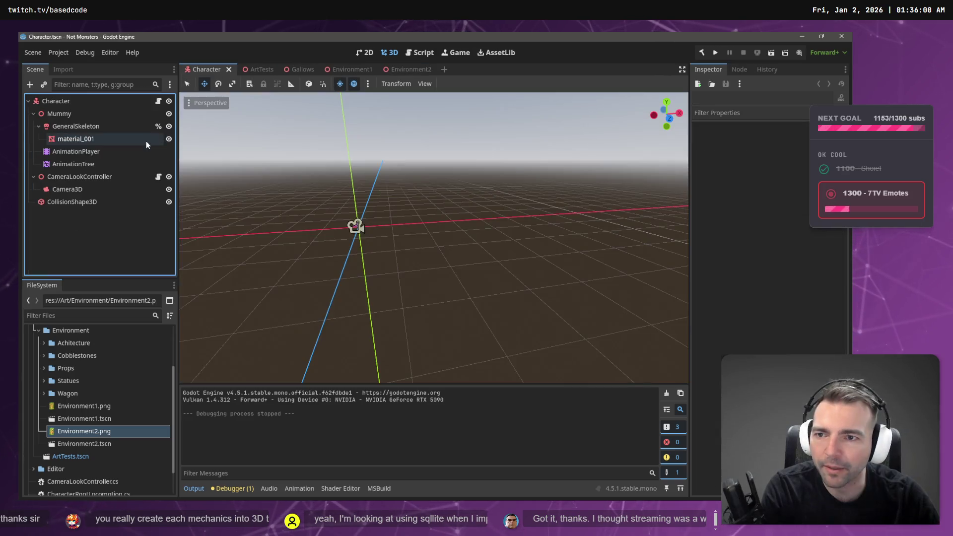
Inspect the Character scene's nodes: Mummy, material_001 mesh, GeneralSkeleton, CameraLookController and Camera3D
click(71, 115)
drag(231, 158, 241, 162)
drag(665, 154, 666, 157)
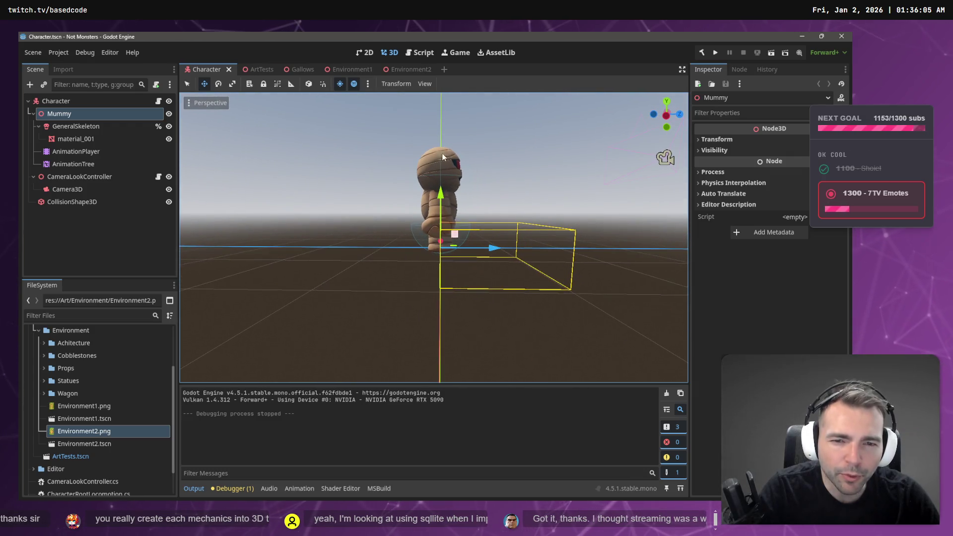
click(73, 141)
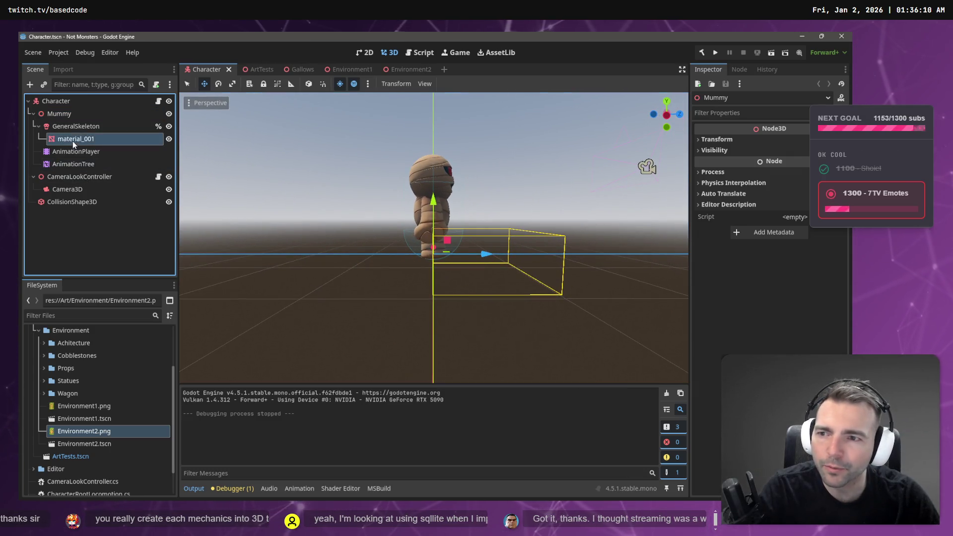
click(79, 125)
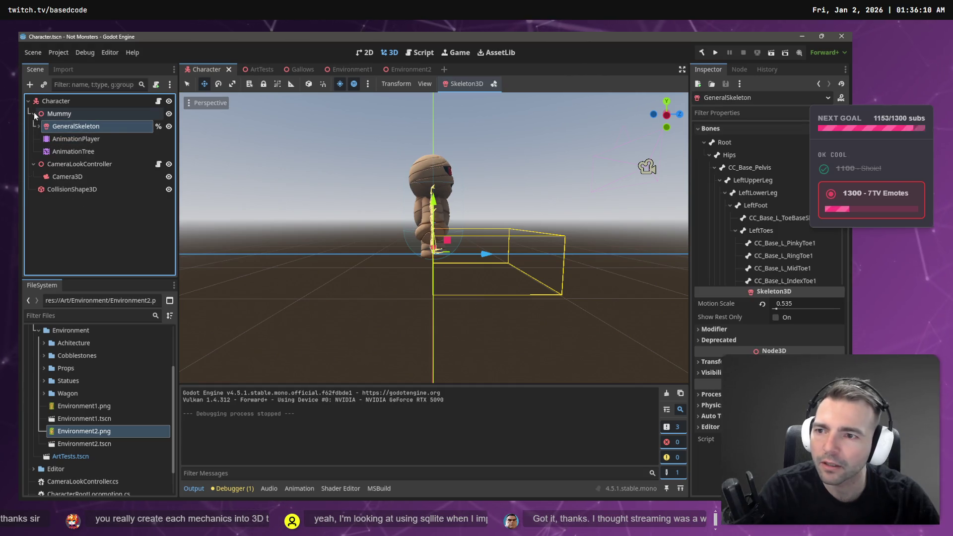
click(34, 113)
click(75, 140)
click(74, 126)
click(70, 139)
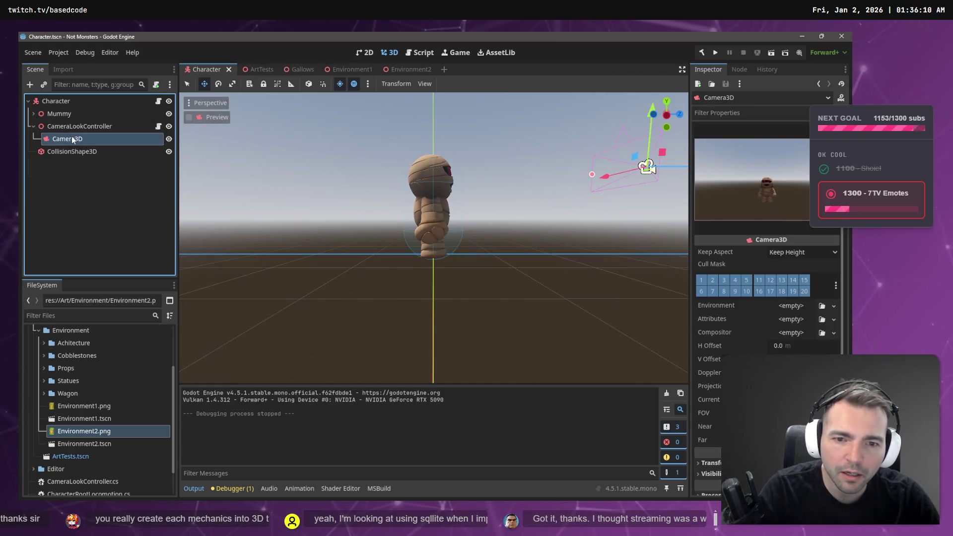
click(64, 115)
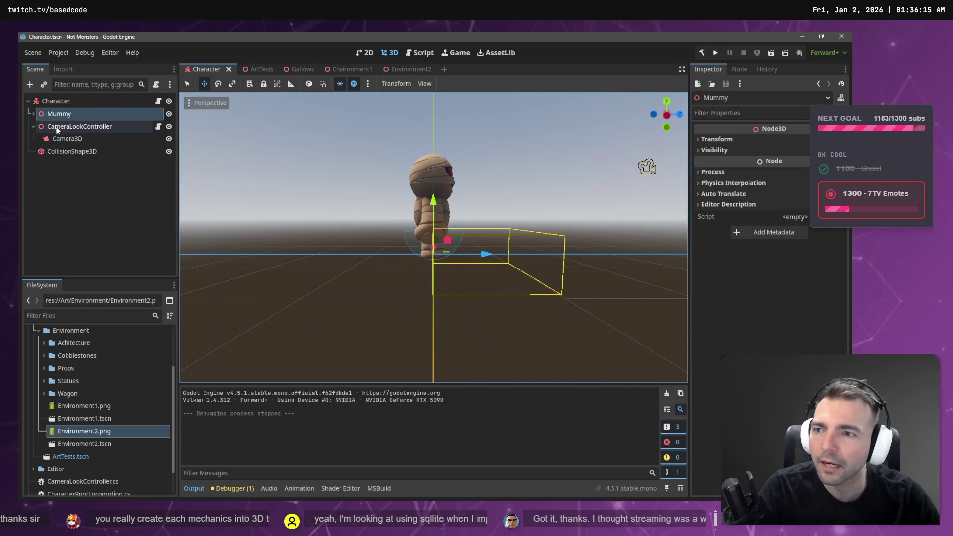
click(32, 115)
click(62, 127)
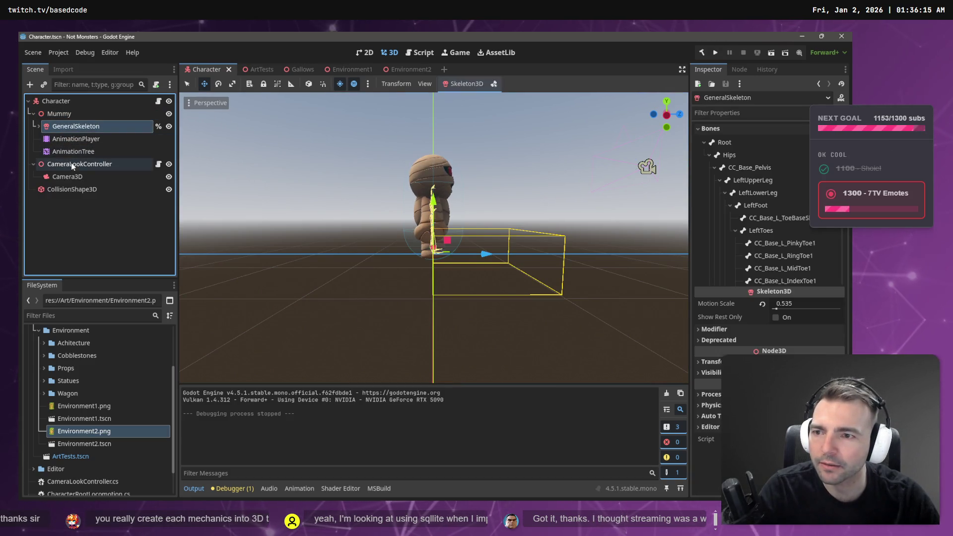
Shorten the CollisionShape3D capsule from the bottom to about 1.56 height and save the scene
click(75, 190)
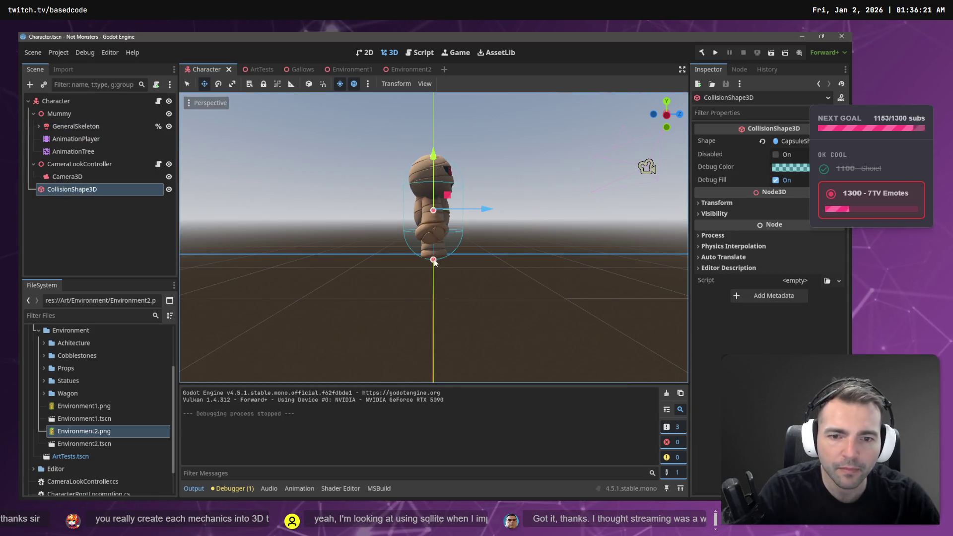
mouse_move(434, 259)
mouse_down()
mouse_move(477, 238)
mouse_move(502, 241)
mouse_move(441, 304)
mouse_up()
drag(300, 300, 301, 297)
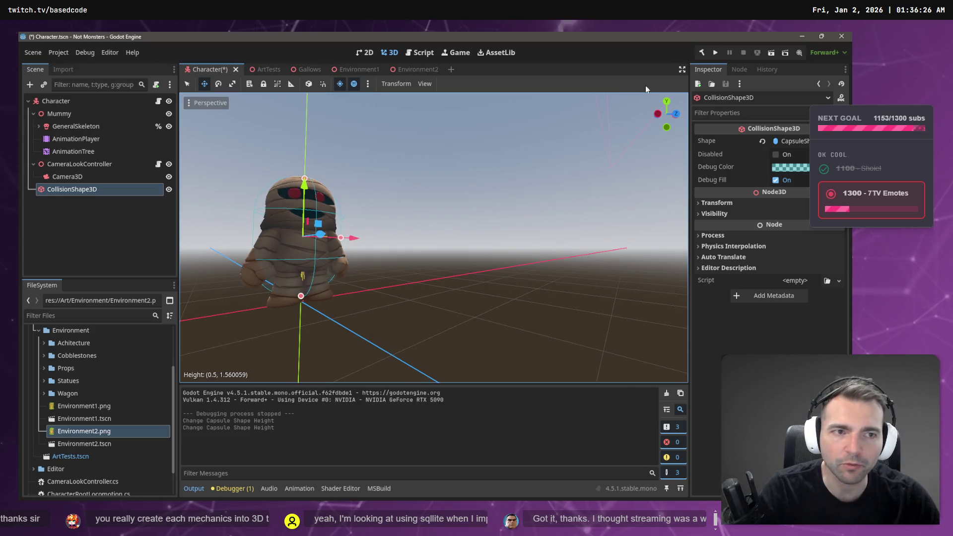
key(ctrl+s)
Back in Environment2, run the game and walk the mummy forward to test the shorter capsule
click(409, 69)
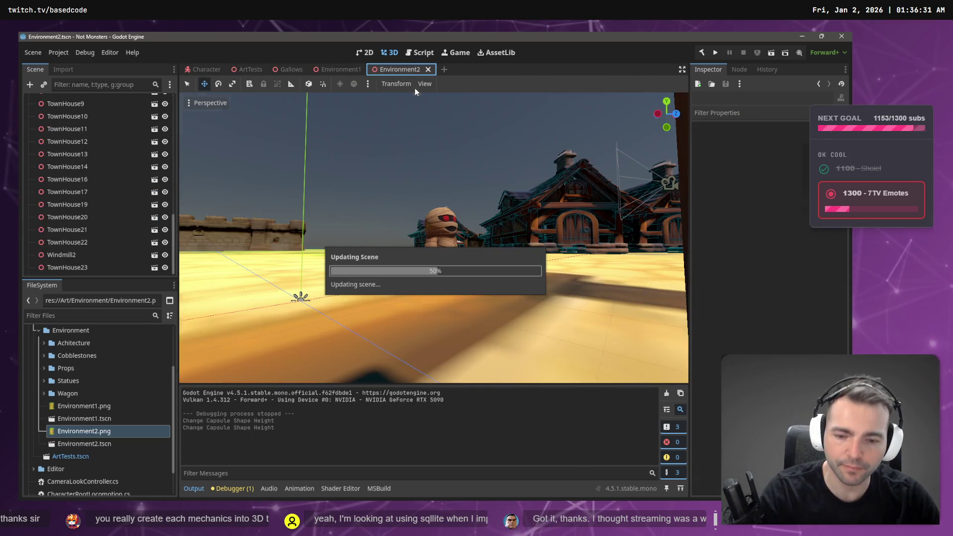
key(F5)
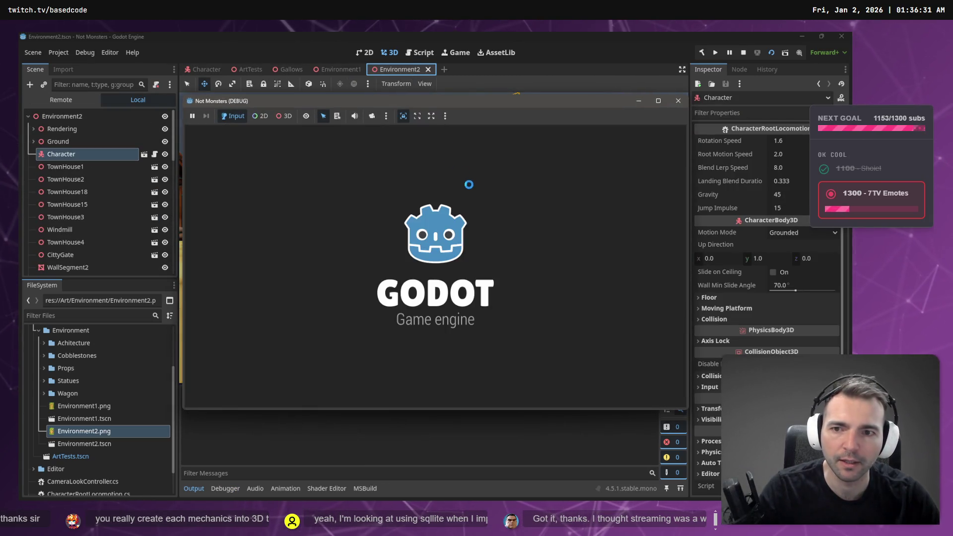
key(w)
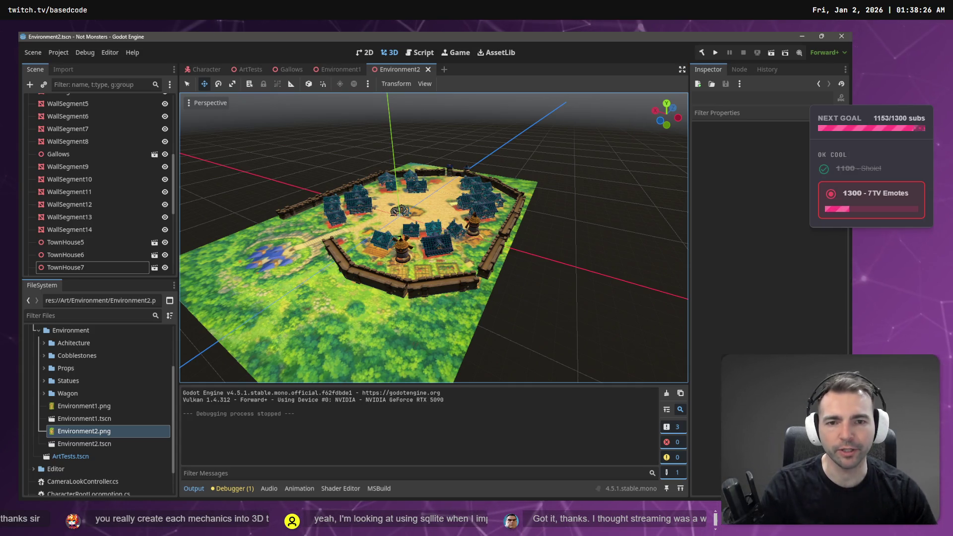
Fly the editor camera forward over the town, then pull back to see the whole walled town
key(w)
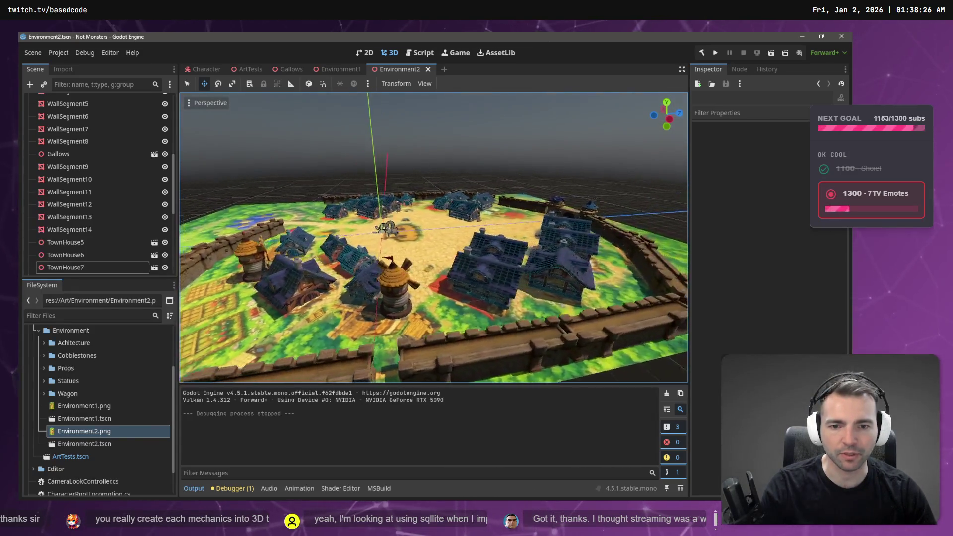
key(w)
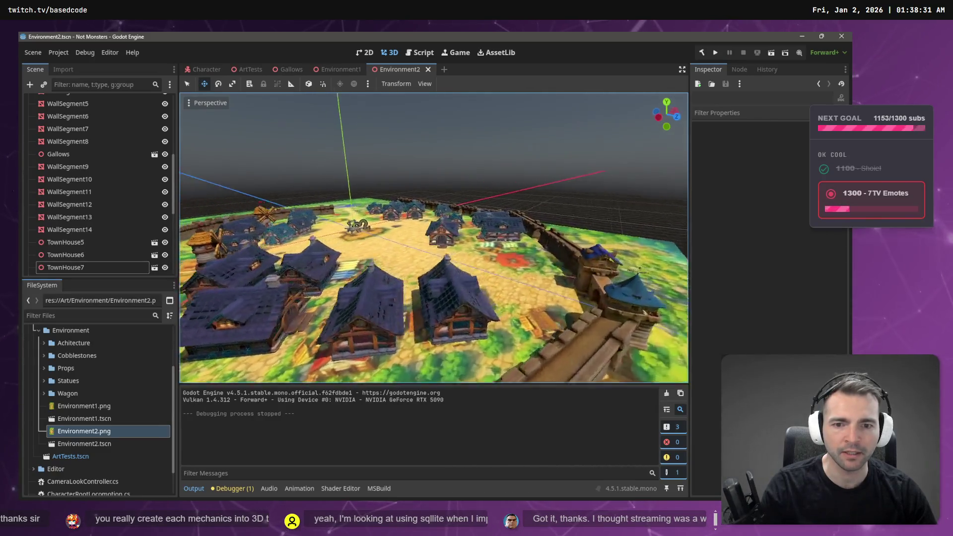
key(s)
key(s)
key(alt+Tab)
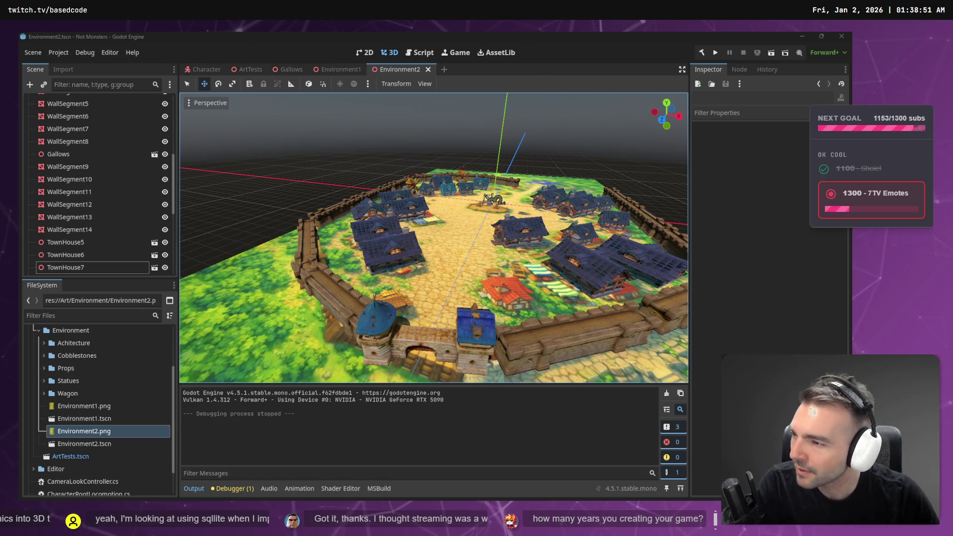
Freelook down past the houses to inspect the gallows square up close, then go to Hunyuan 3D
right_click(533, 317)
key(w)
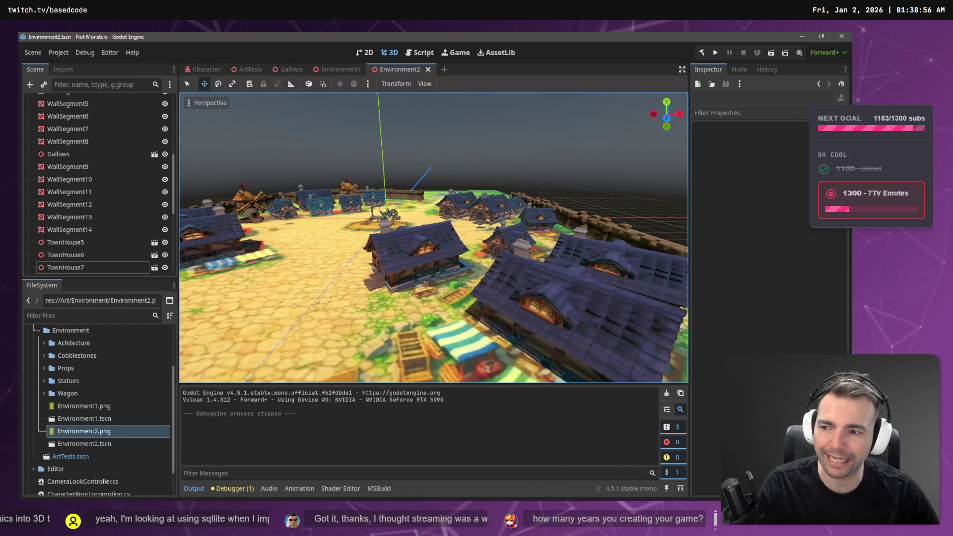
key(w)
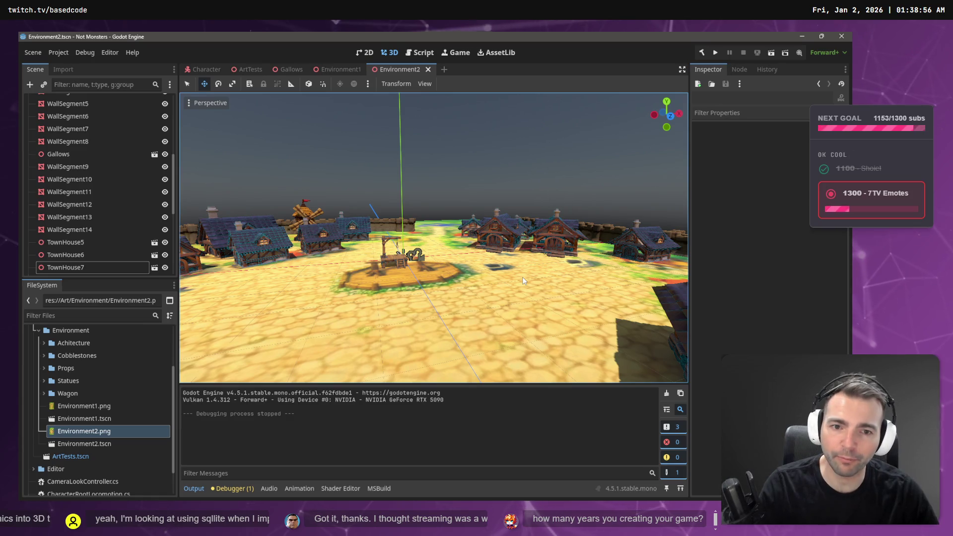
right_click(523, 281)
key(w)
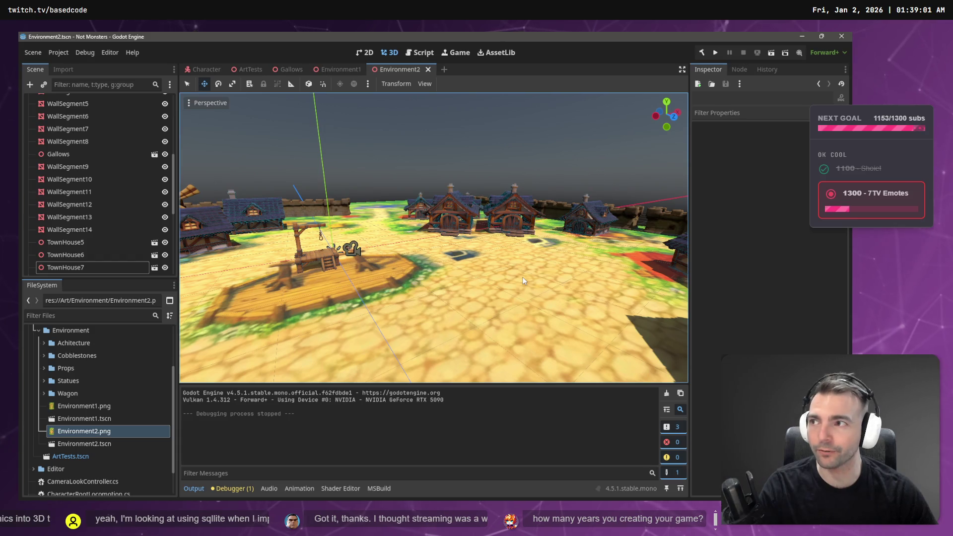
right_click(523, 277)
key(a)
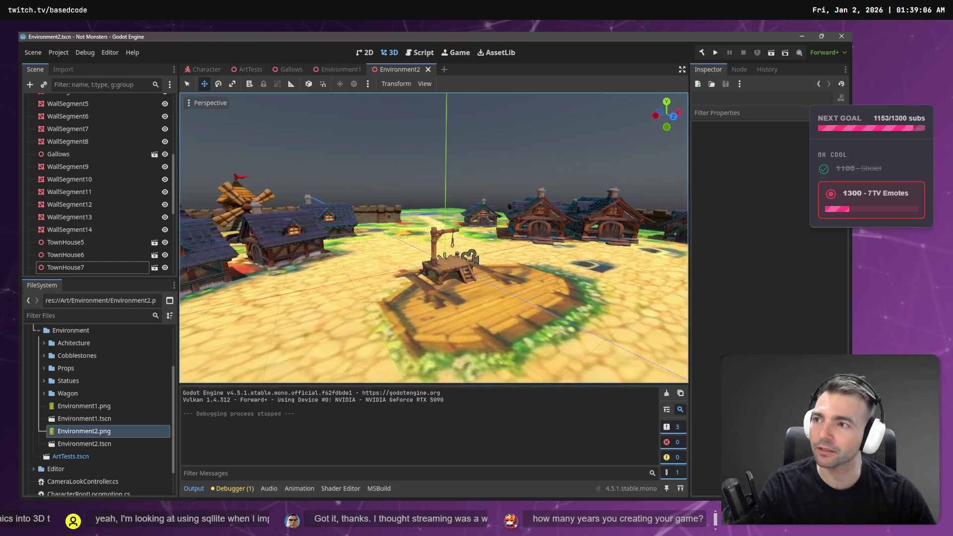
key(d)
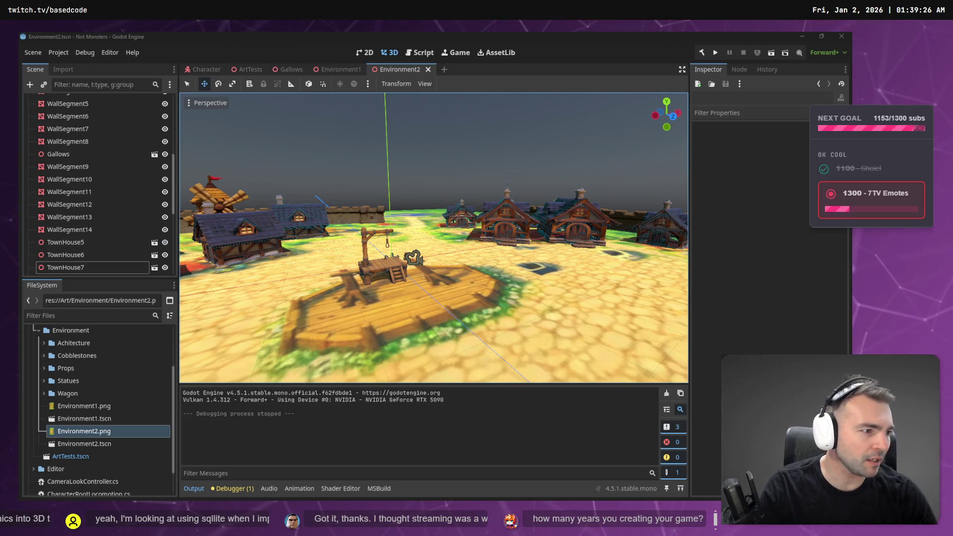
key(alt+Tab)
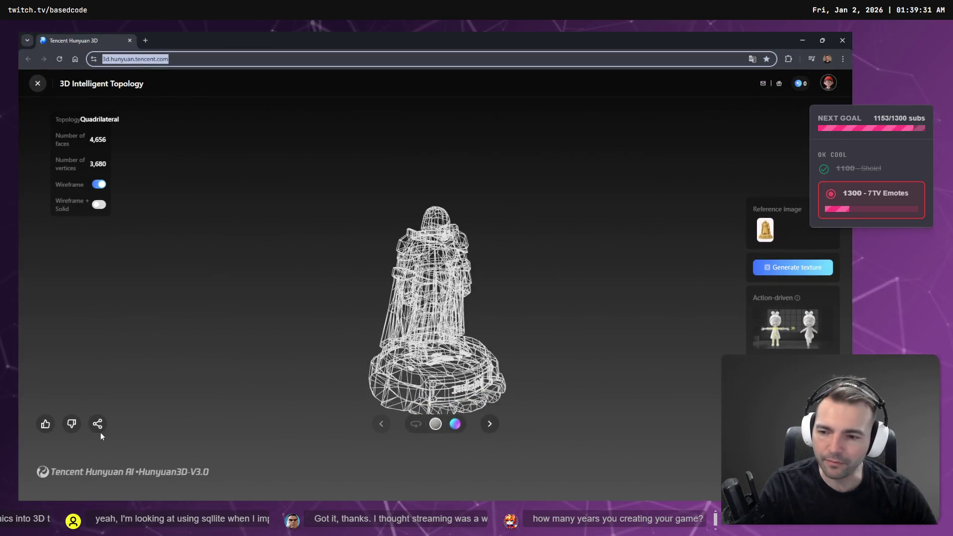
Turn off wireframe on the statue, orbit and zoom from front to back, then return to Godot
click(95, 186)
mouse_move(572, 295)
mouse_down()
mouse_move(586, 294)
mouse_move(517, 294)
mouse_move(564, 283)
mouse_move(490, 299)
mouse_move(583, 321)
mouse_move(660, 283)
mouse_move(428, 281)
mouse_up()
scroll(511, 253, up, 5)
mouse_move(492, 268)
mouse_down()
mouse_move(570, 270)
mouse_move(501, 268)
mouse_move(543, 263)
mouse_up()
key(alt+Tab)
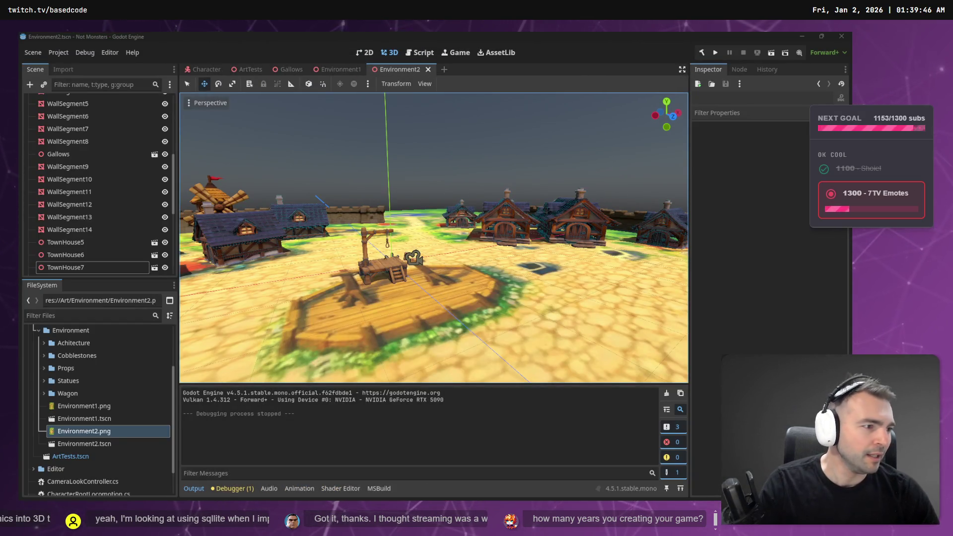
Raise the camera to overlook the walled town, then switch to the 'godot terrain' YouTube results
mouse_move(446, 207)
mouse_down()
mouse_move(434, 219)
mouse_move(601, 218)
mouse_move(635, 208)
mouse_move(656, 218)
mouse_move(448, 171)
mouse_up()
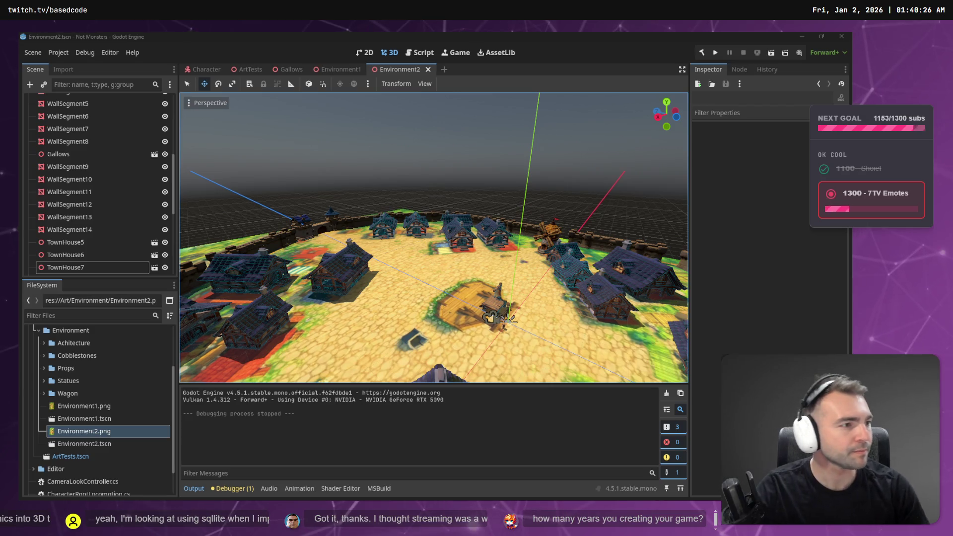
key(alt+Tab)
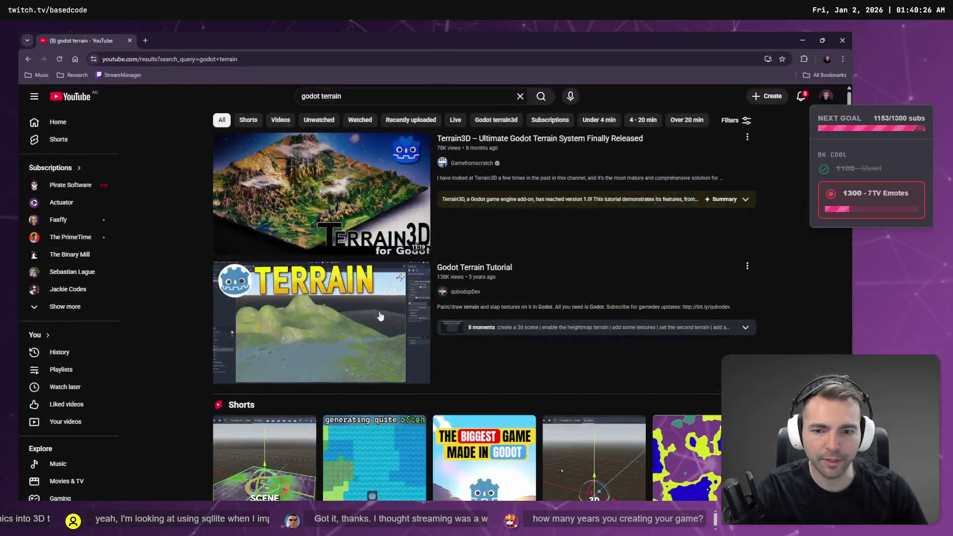
Open the 7:48 'Godot Terrain Tutorial' video in a new tab and start watching it
mouse_move(373, 317)
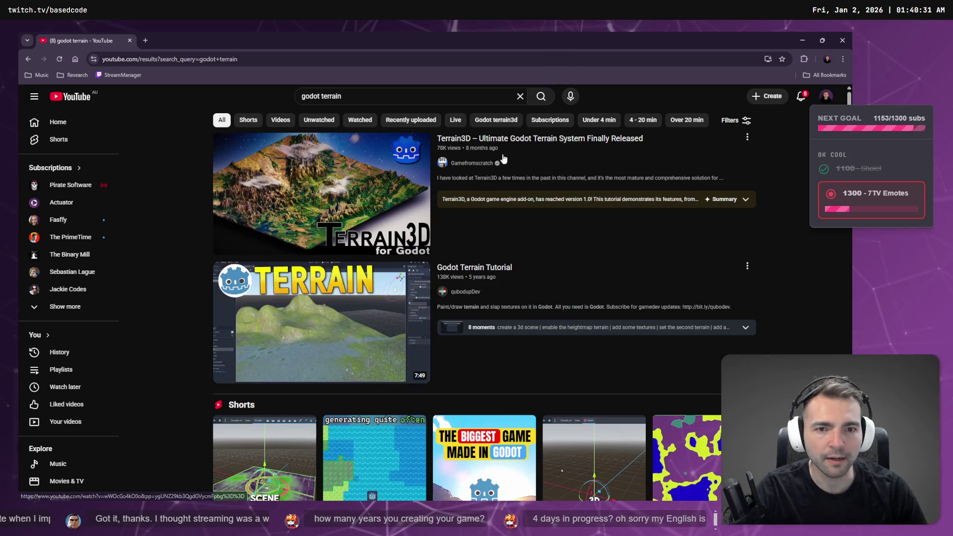
mouse_move(366, 294)
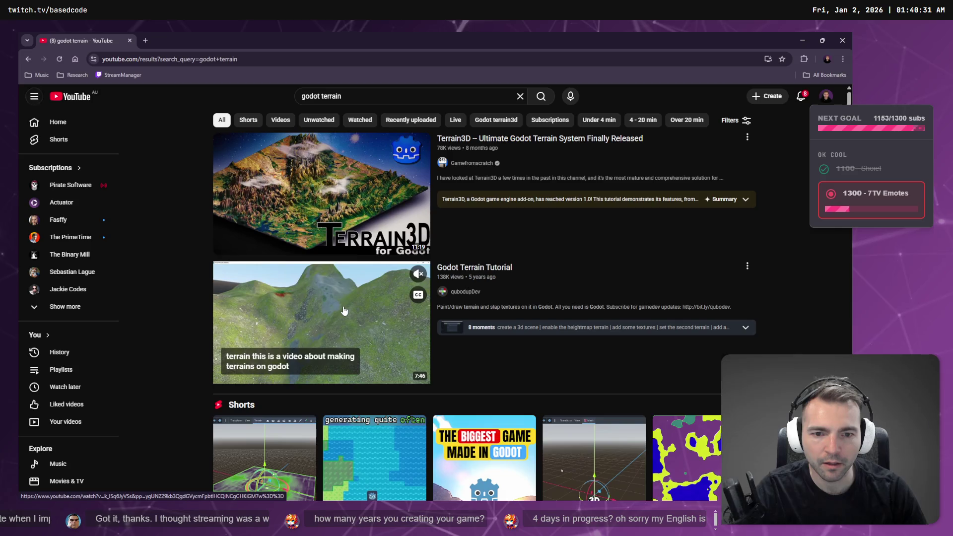
middle_click(344, 310)
click(199, 40)
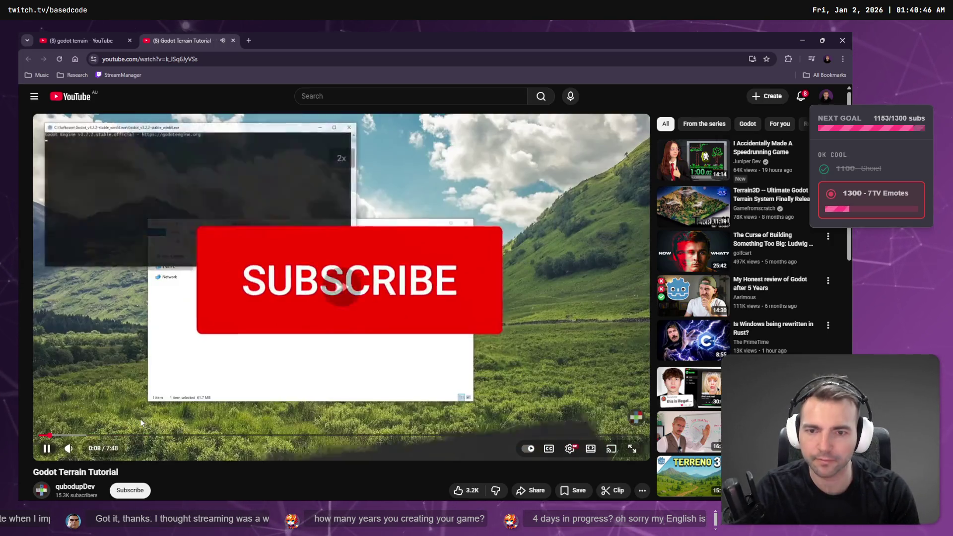
Skip through plugin setup, sculpting and texturing to about 5:52, then return to the search results
key(Right)
key(Right)
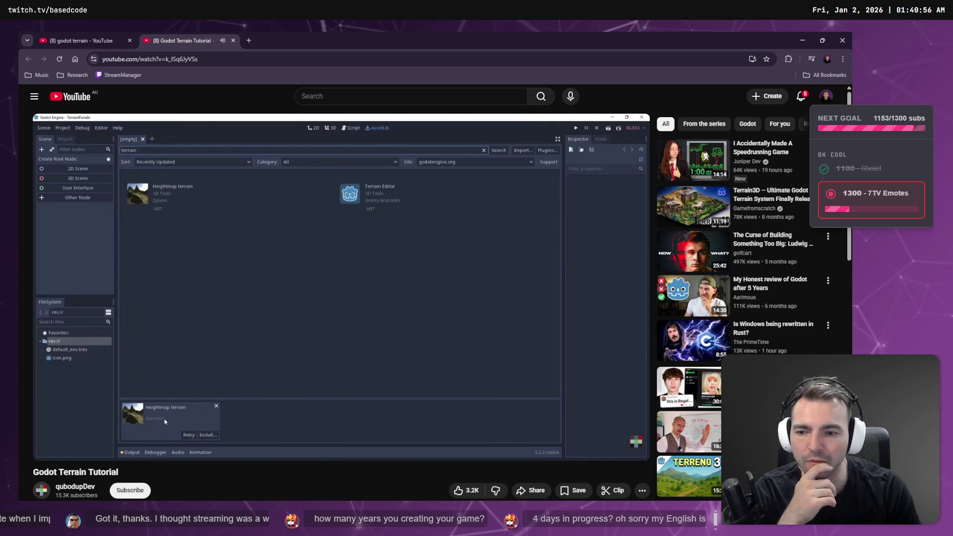
key(Right)
key(Right)
key(Right)
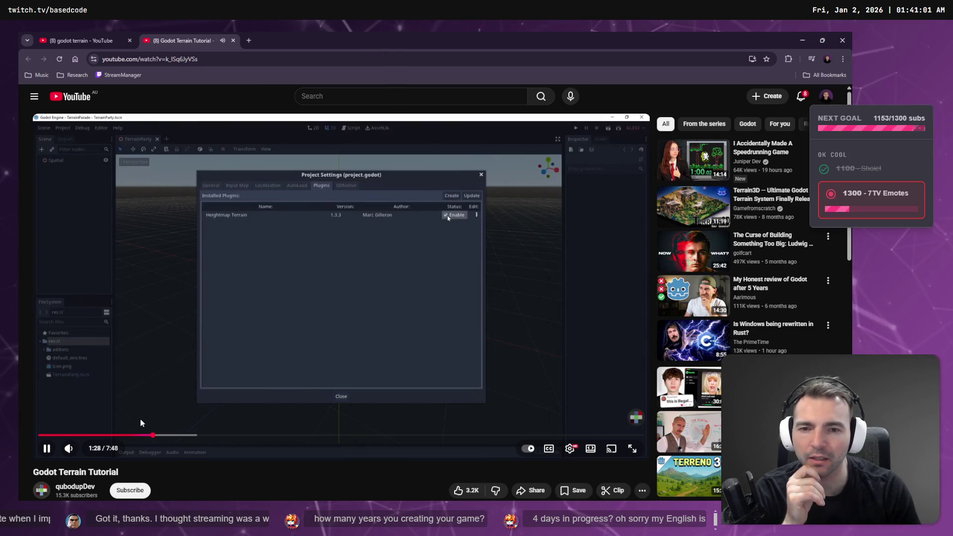
key(Right)
key(Right)
key(Right)
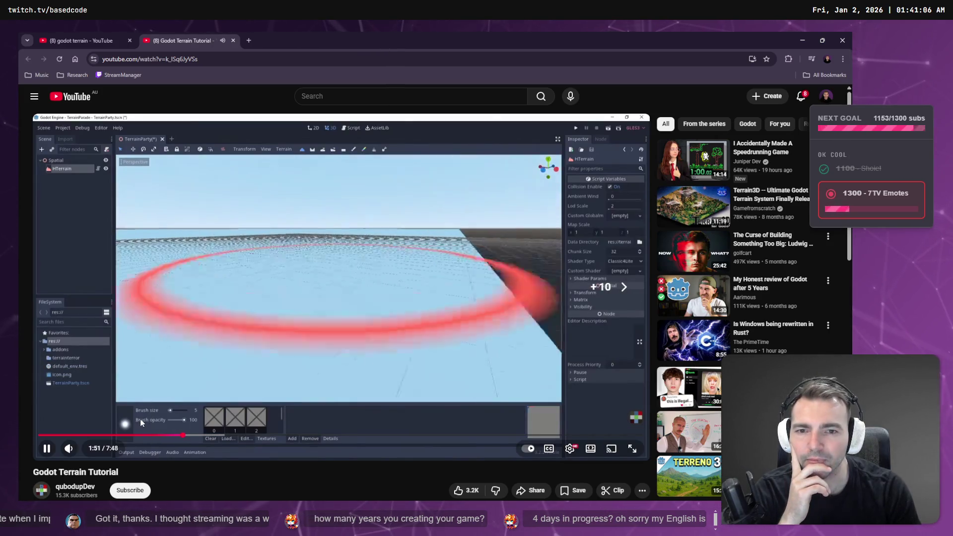
key(Right)
key(Right)
key(Right)
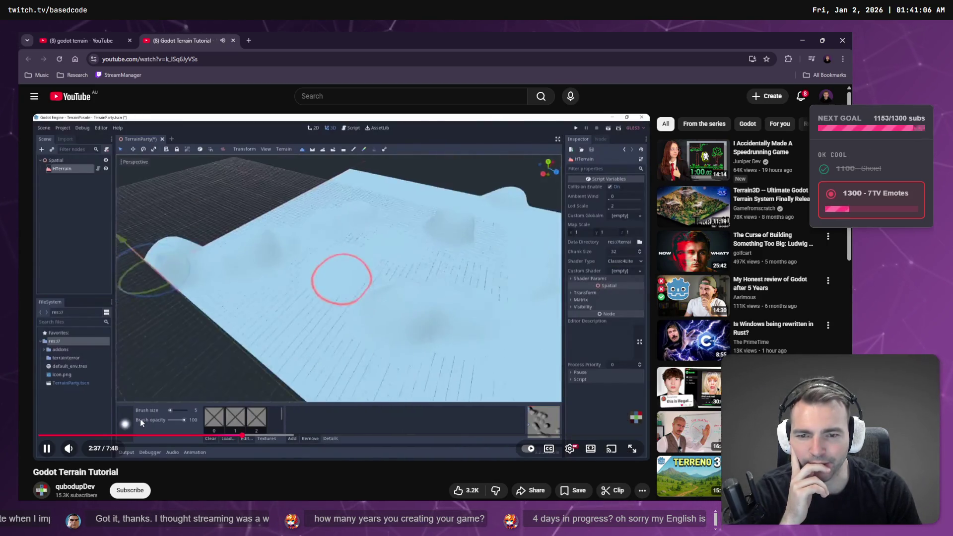
key(Right)
key(Right)
key(Right)
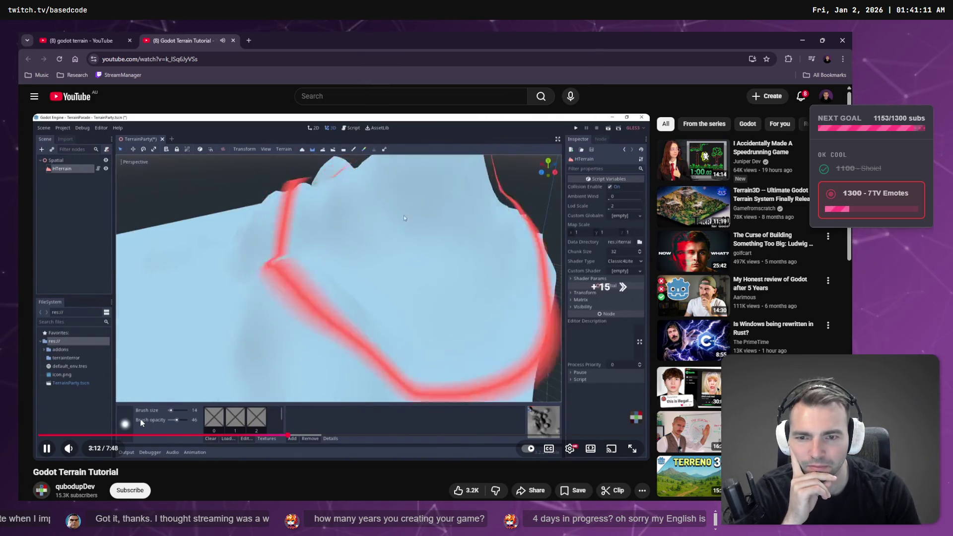
key(Right)
key(Right)
key(Right)
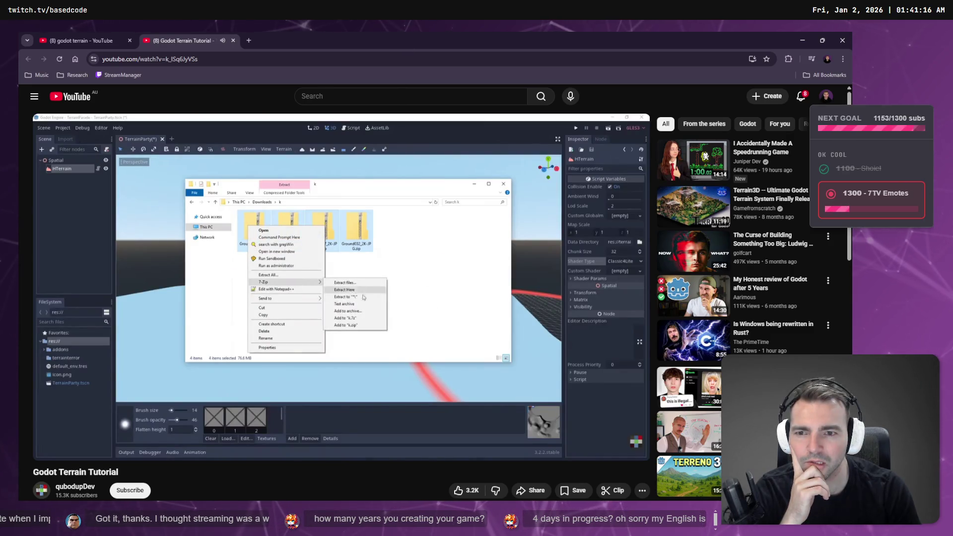
key(l)
key(l)
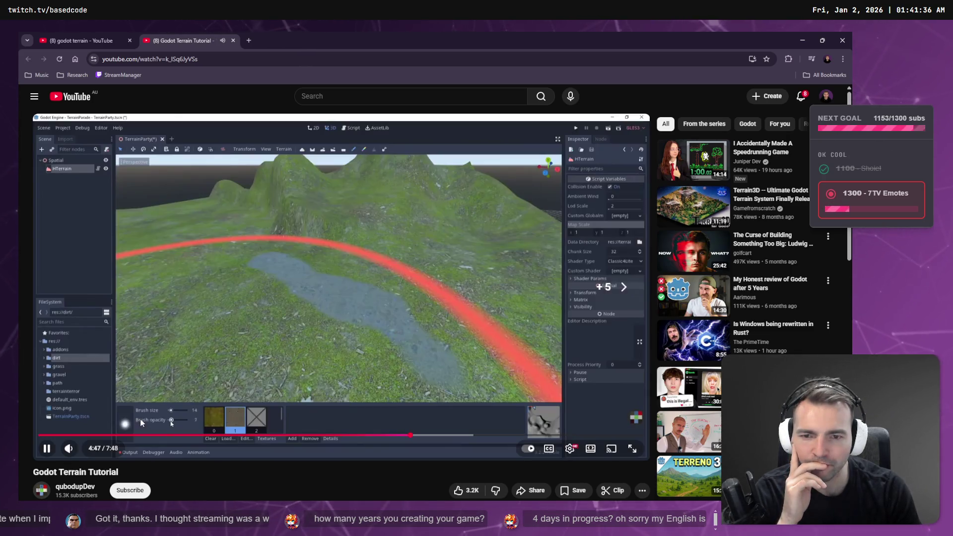
key(l)
key(l)
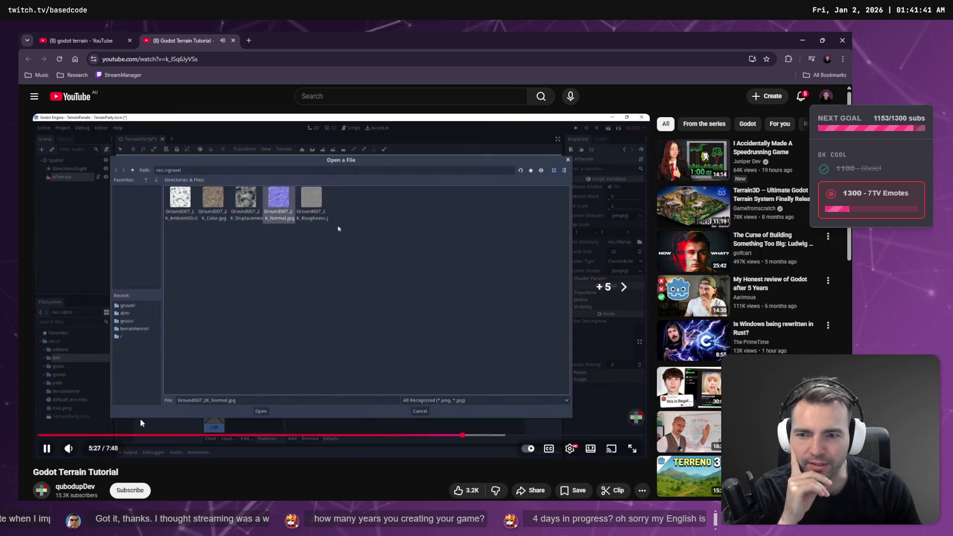
key(l)
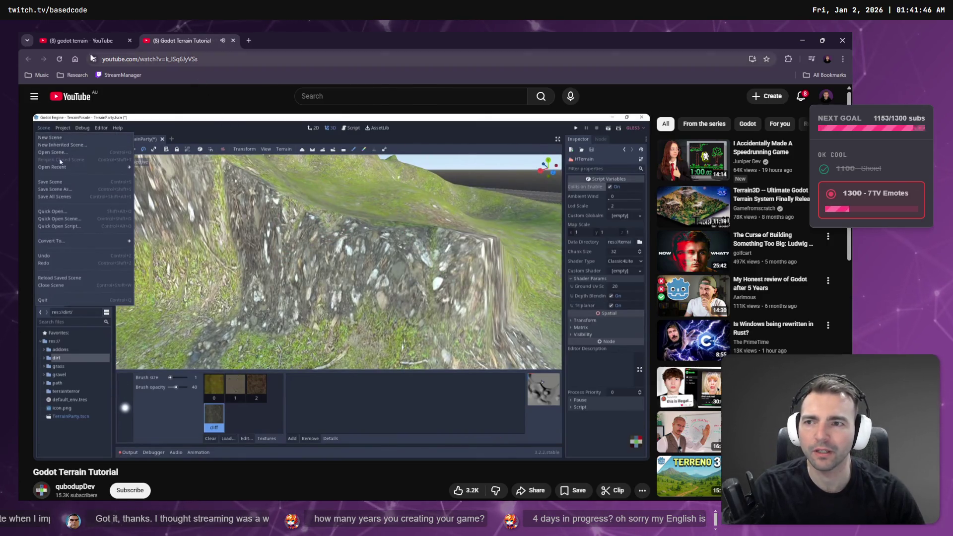
click(64, 37)
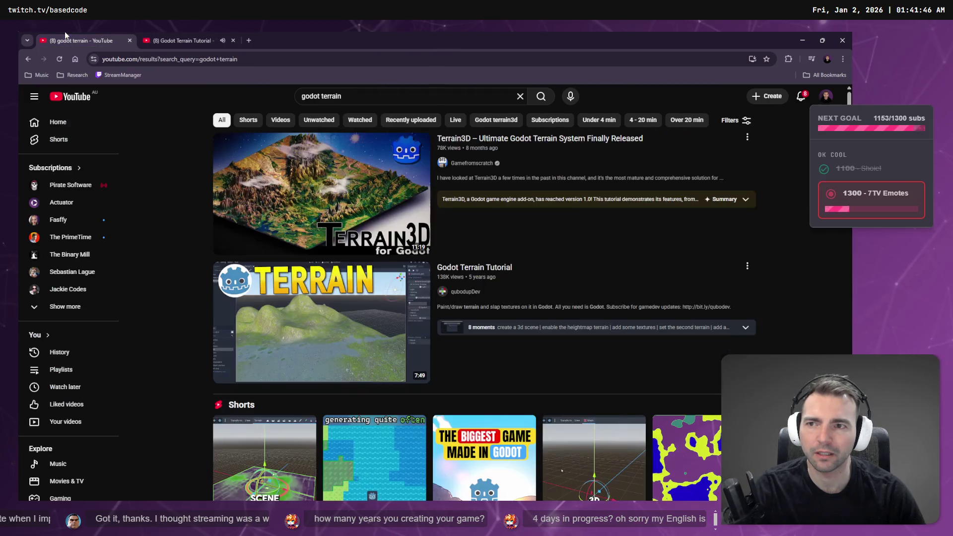
Close the terrain tutorial tab and open the first terrain Short from the Shorts row in a new tab
middle_click(189, 36)
scroll(287, 248, down, 5)
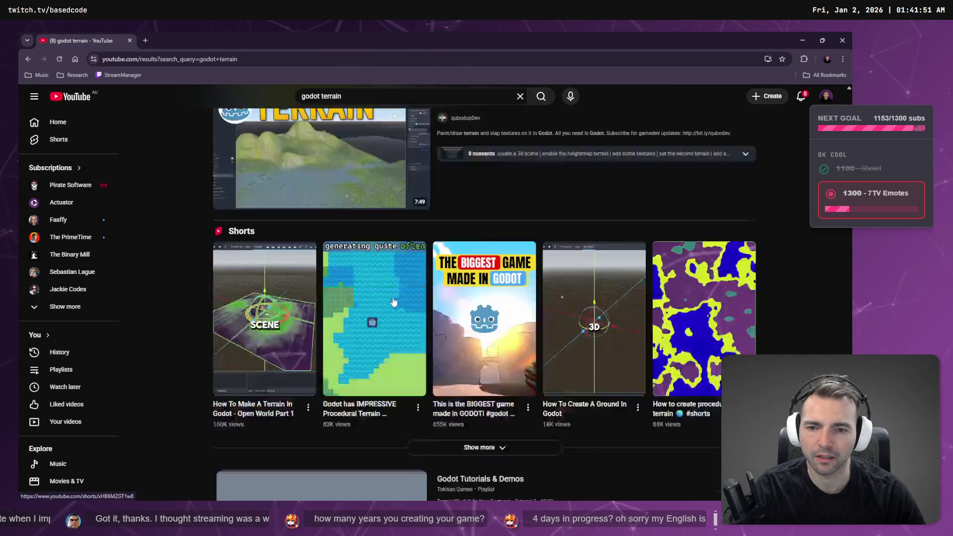
mouse_move(286, 248)
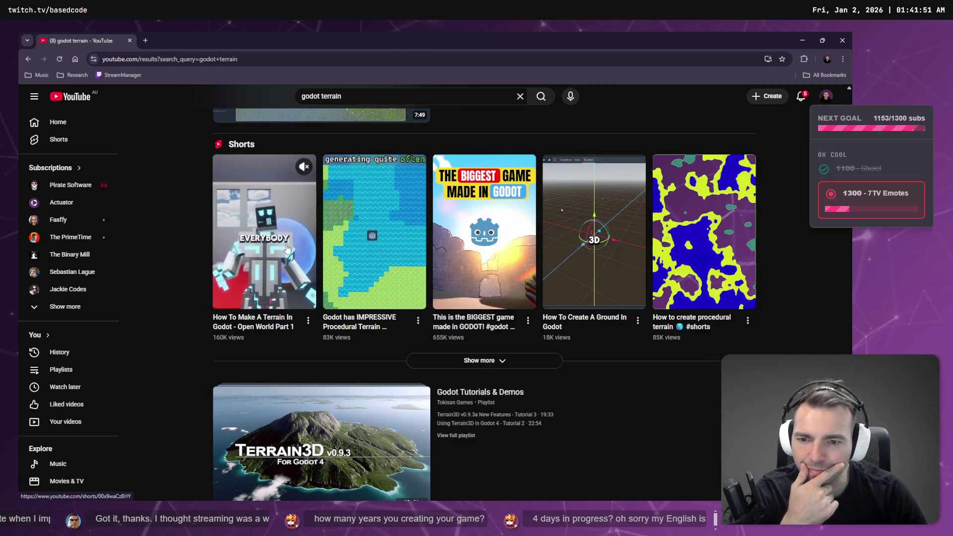
middle_click(284, 229)
key(ctrl+Tab)
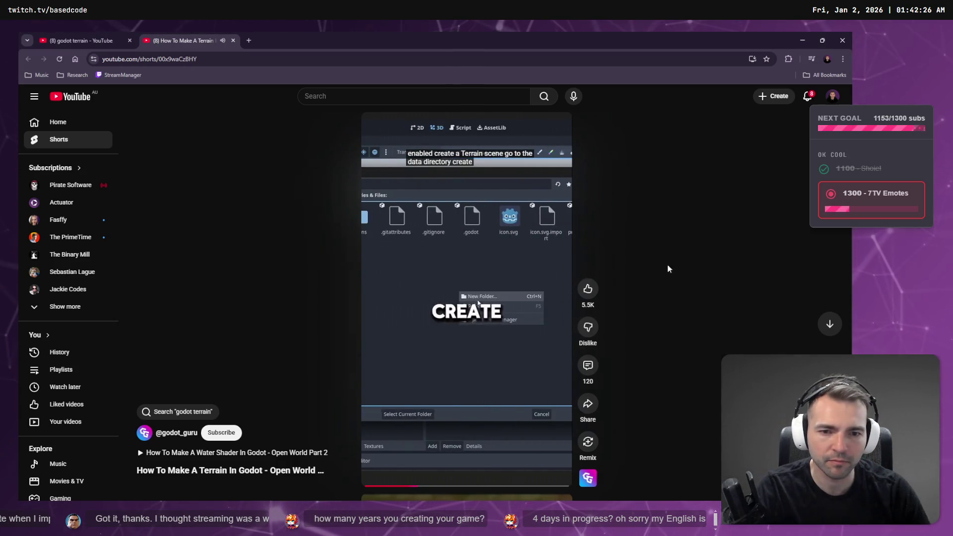
Close that Short and open 'How To Scatter Grass And Trees On Terrain In Godot 4' instead
key(ctrl+w)
scroll(425, 262, down, 3)
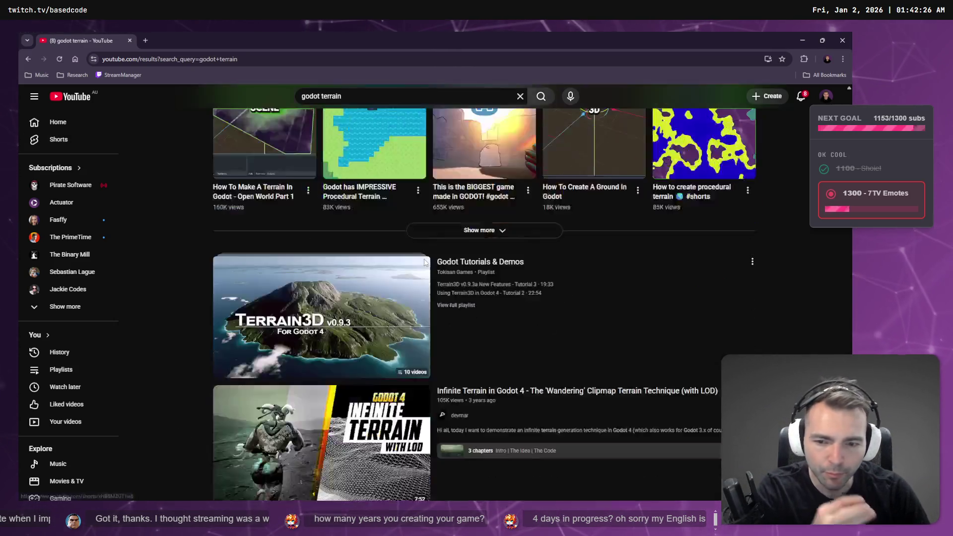
scroll(424, 262, down, 1)
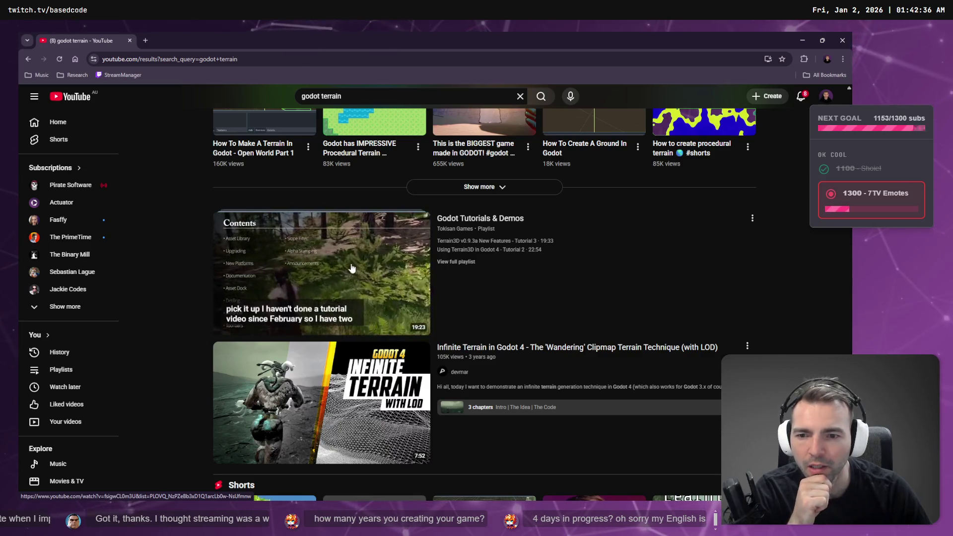
scroll(201, 256, down, 3)
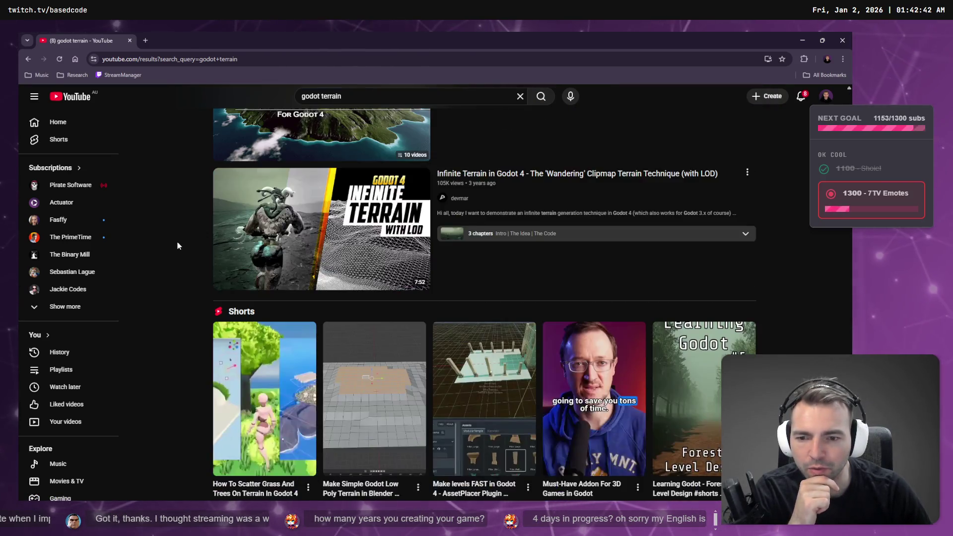
scroll(178, 245, down, 2)
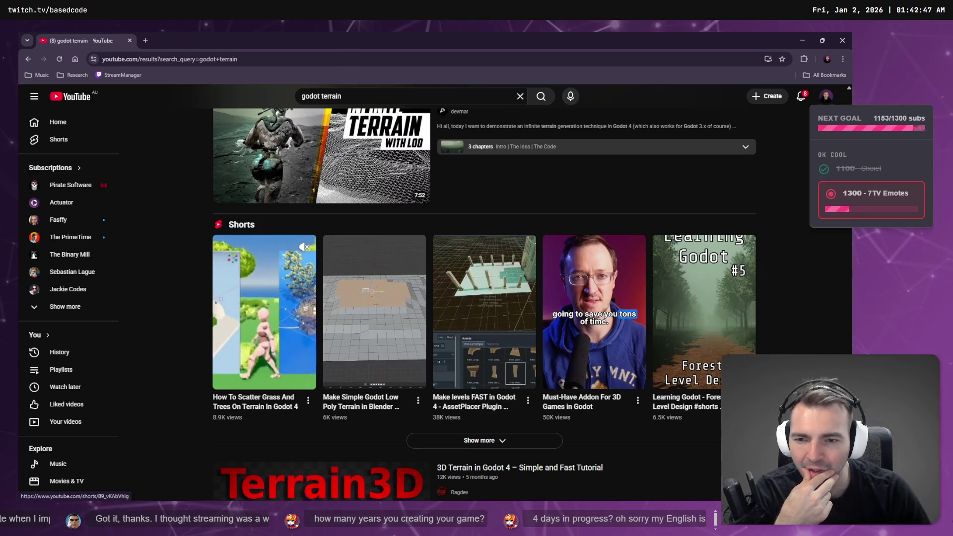
middle_click(263, 313)
click(185, 39)
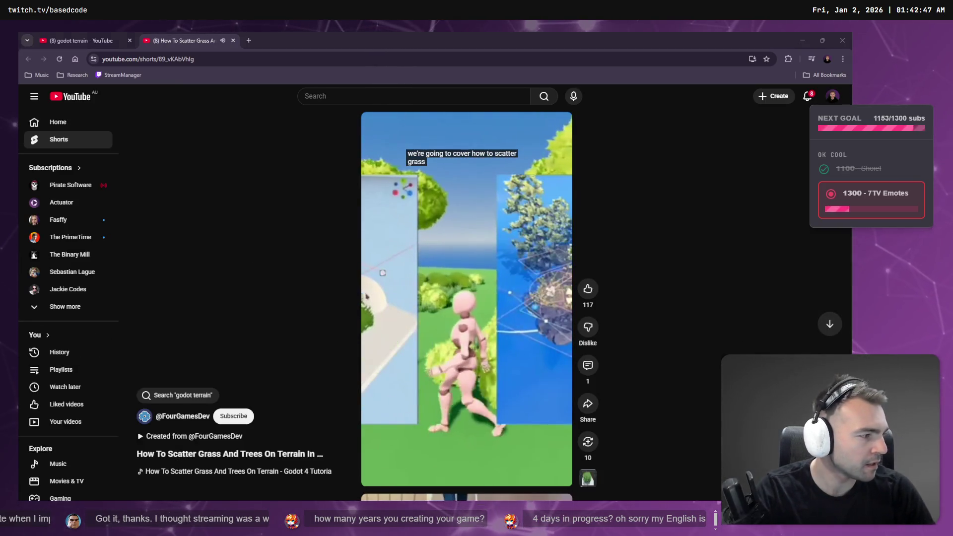
Open the full FourGamesDev tutorial that the grass-scattering Short was created from
mouse_move(436, 358)
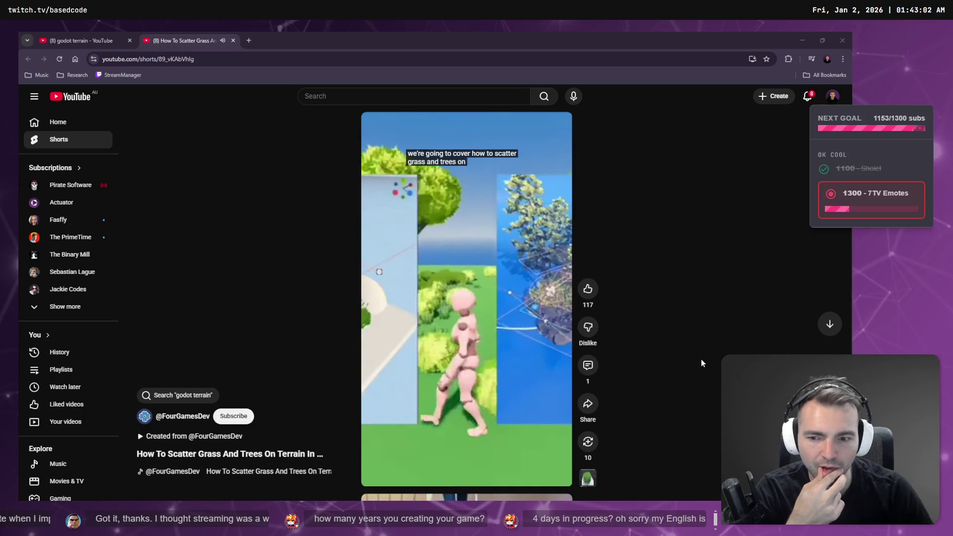
scroll(278, 439, down, 1)
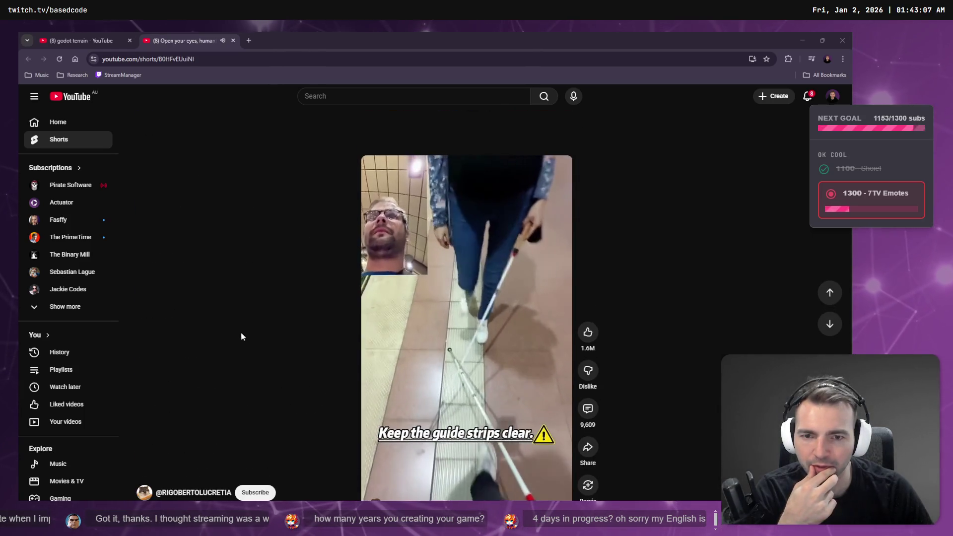
scroll(219, 325, up, 1)
click(180, 435)
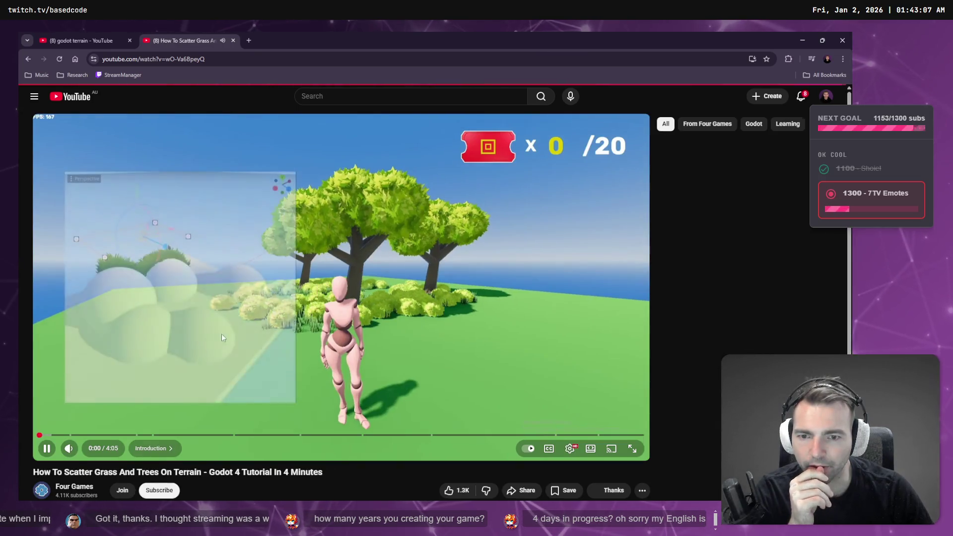
scroll(268, 337, down, 5)
scroll(209, 358, up, 4)
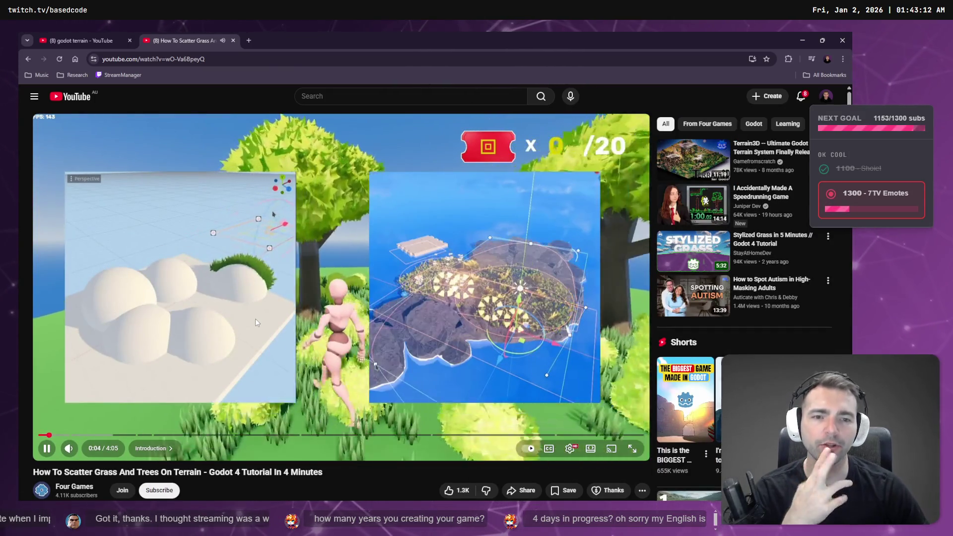
scroll(244, 352, down, 2)
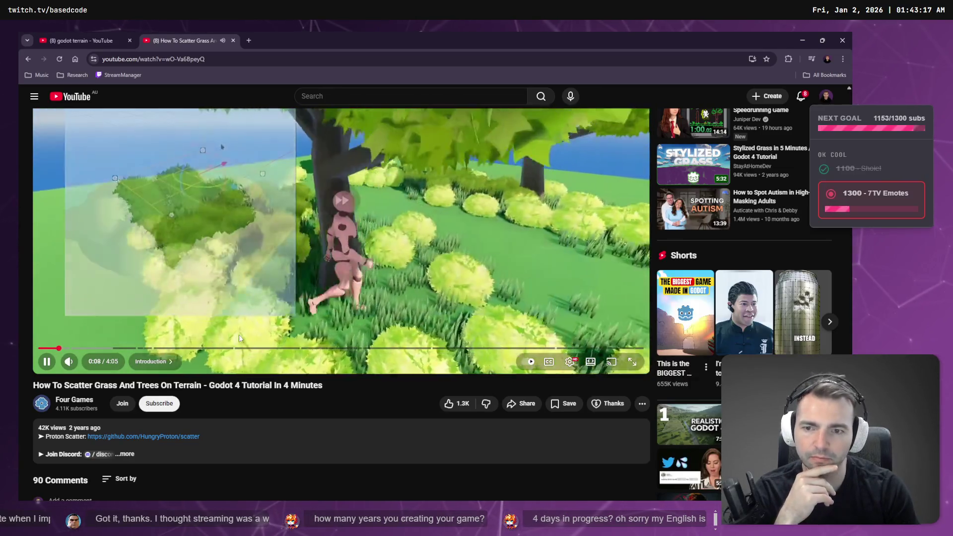
Skim the tutorial from scene setup to scattered grass and bushes (about 3:34), then close it
key(Right)
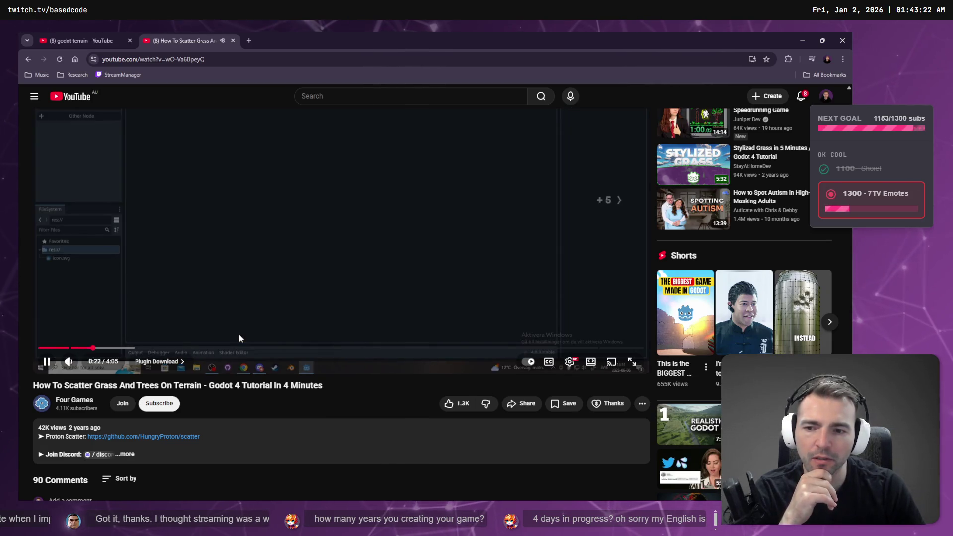
key(Right)
key(Right)
key(Right)
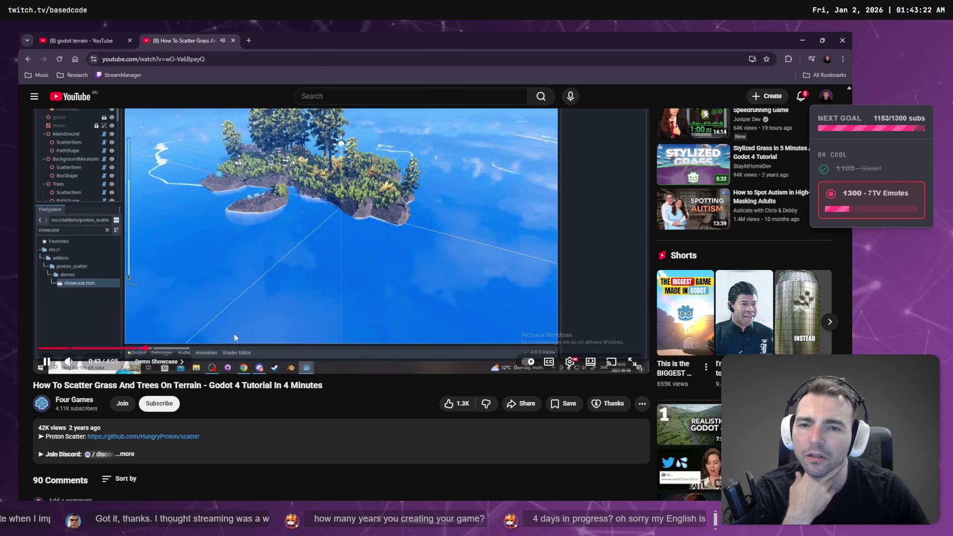
scroll(239, 335, up, 2)
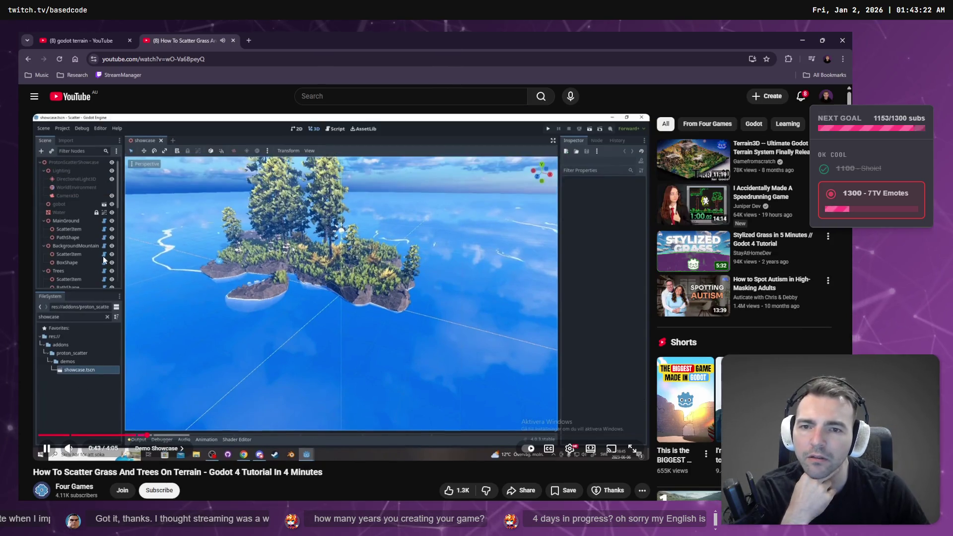
click(139, 435)
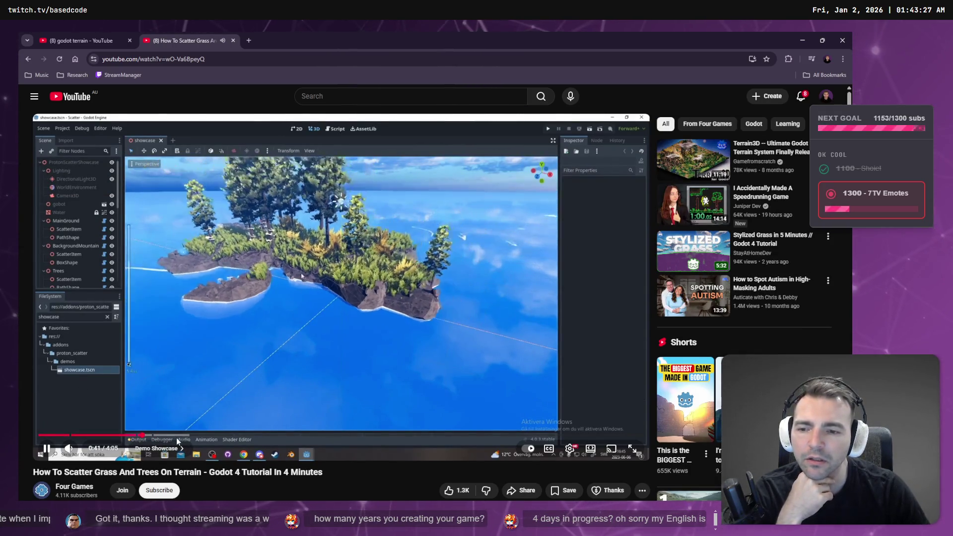
click(158, 436)
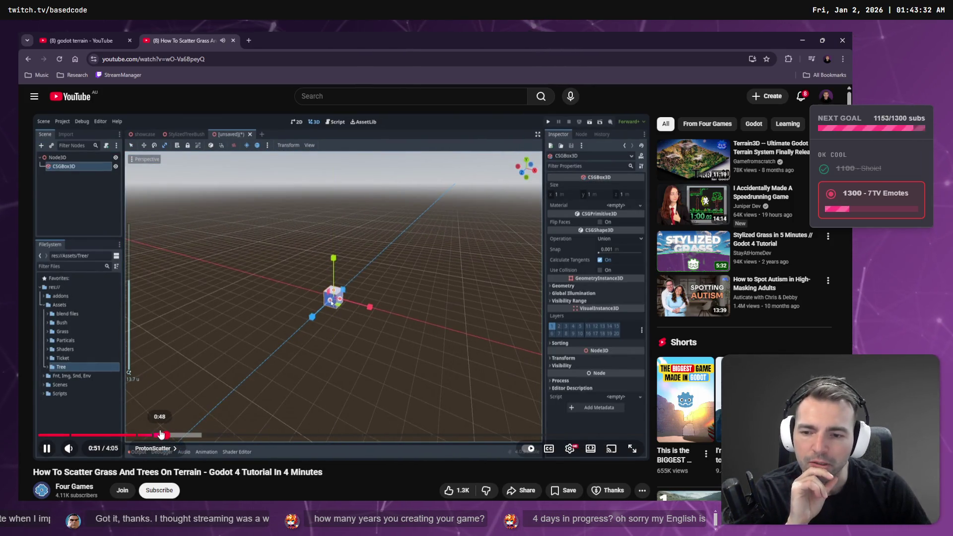
click(183, 436)
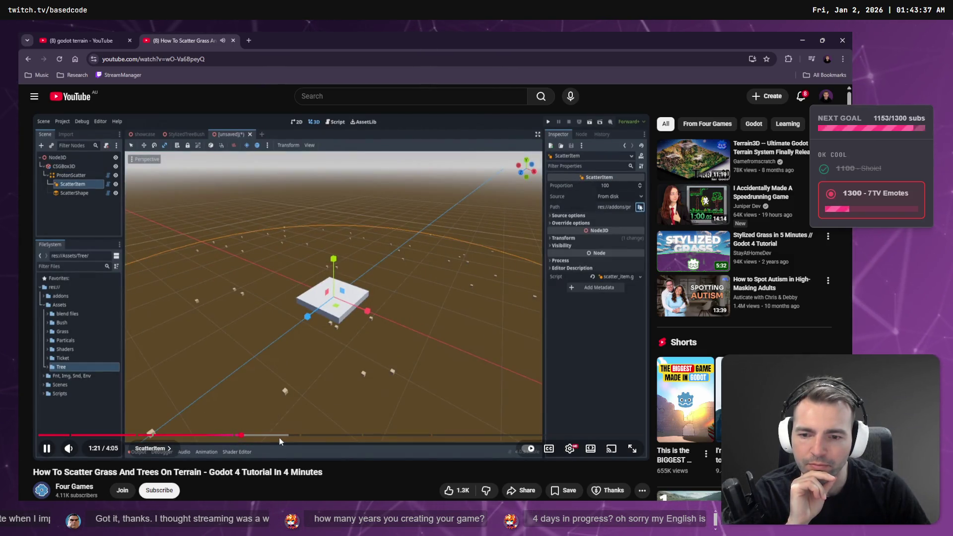
click(286, 435)
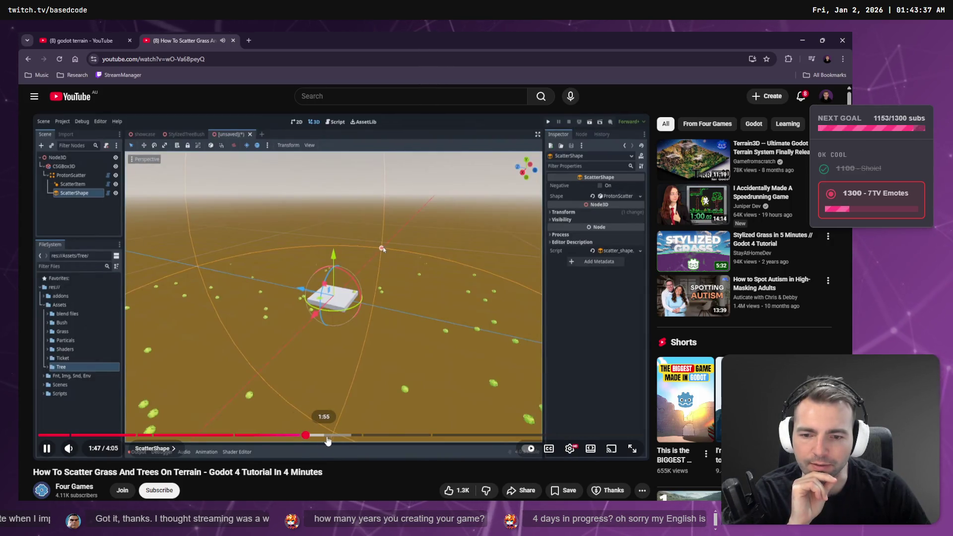
click(346, 435)
click(402, 436)
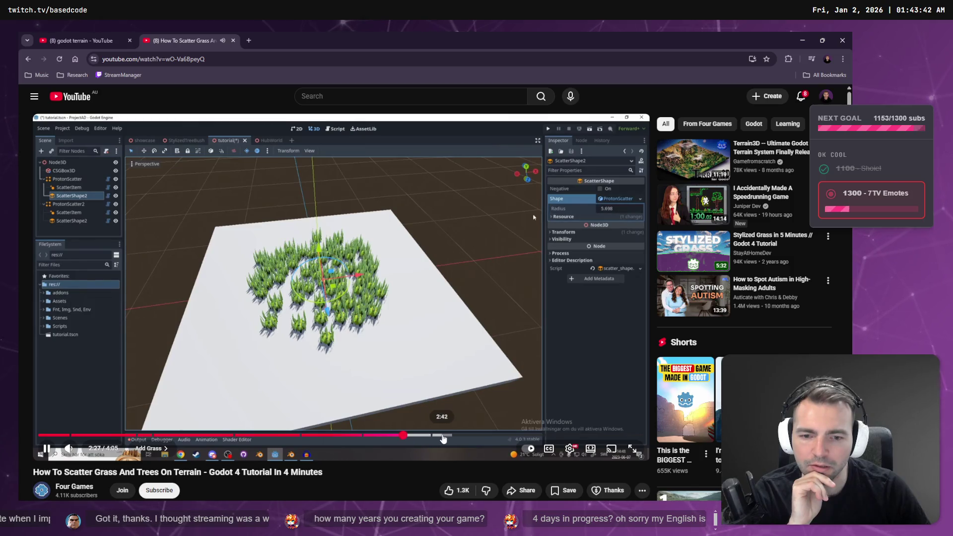
click(443, 436)
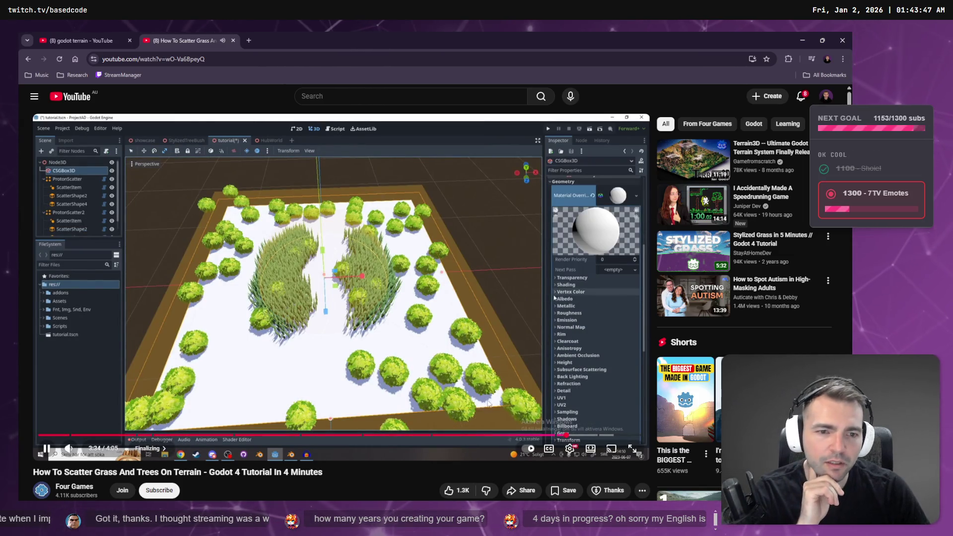
key(ctrl+w)
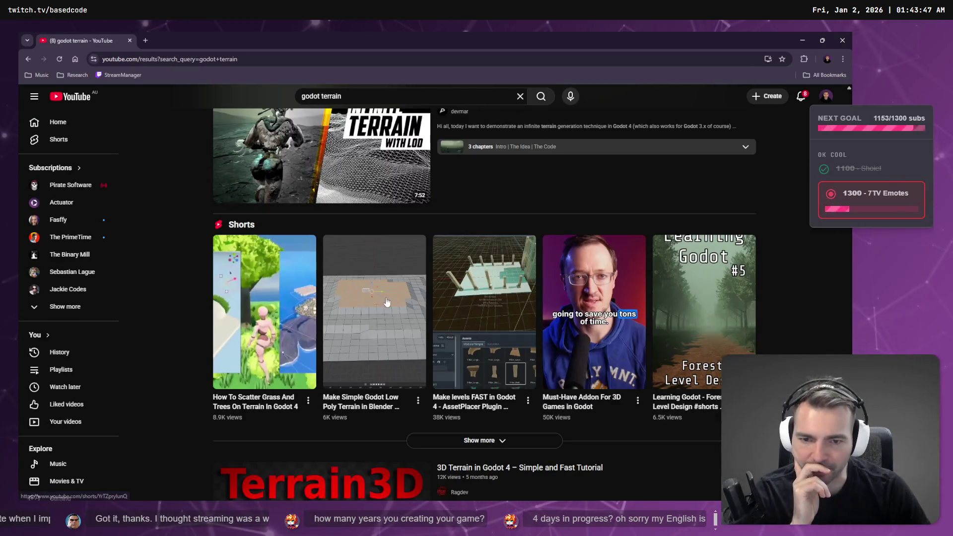
Open '3D Terrain in Godot 4 – Simple and Fast Tutorial' in a new tab, speed it up, pause and resume
scroll(385, 293, down, 3)
mouse_move(337, 348)
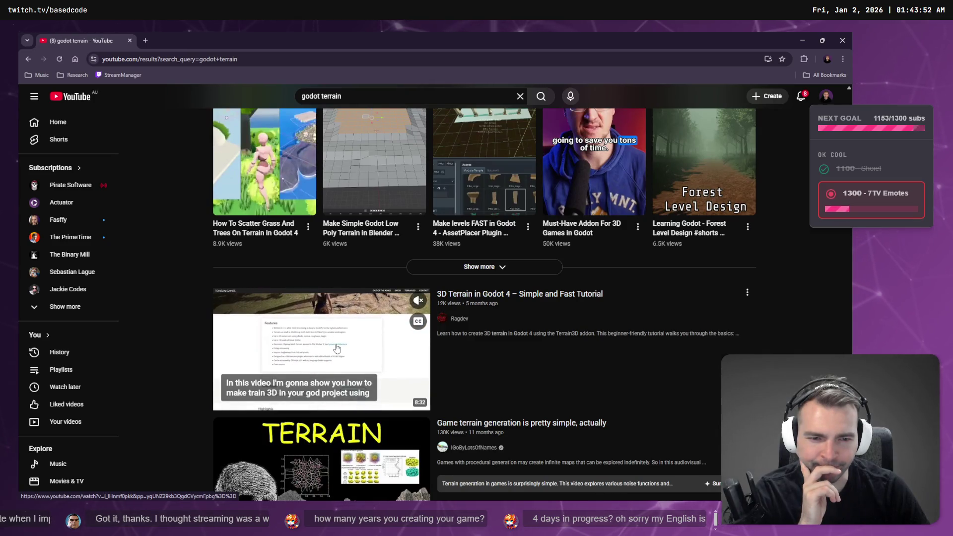
middle_click(336, 348)
click(188, 40)
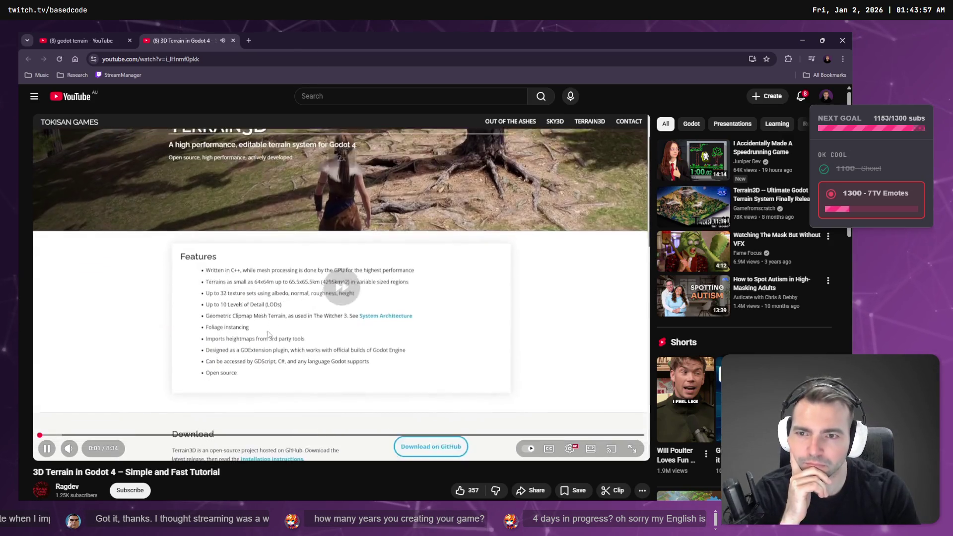
key(shift+period)
key(shift+period)
key(shift+period)
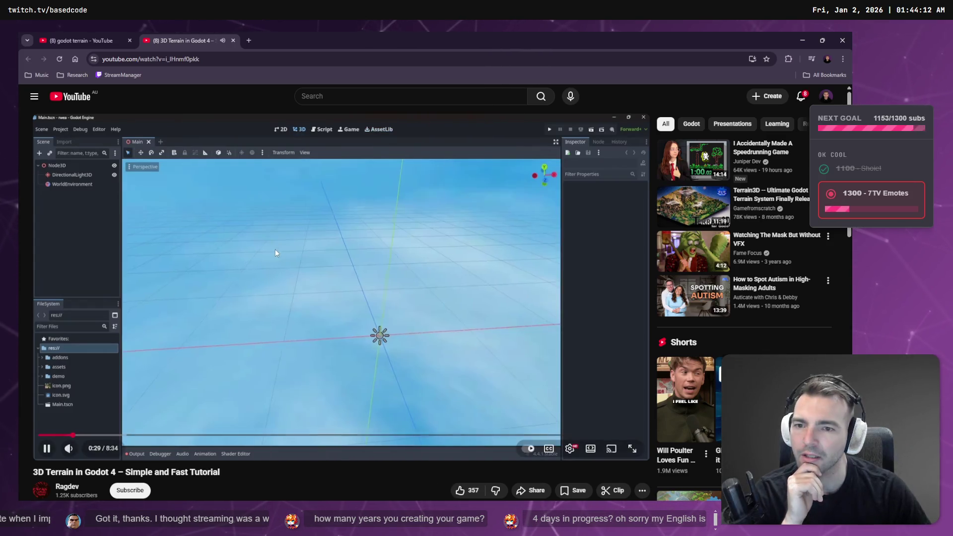
click(264, 287)
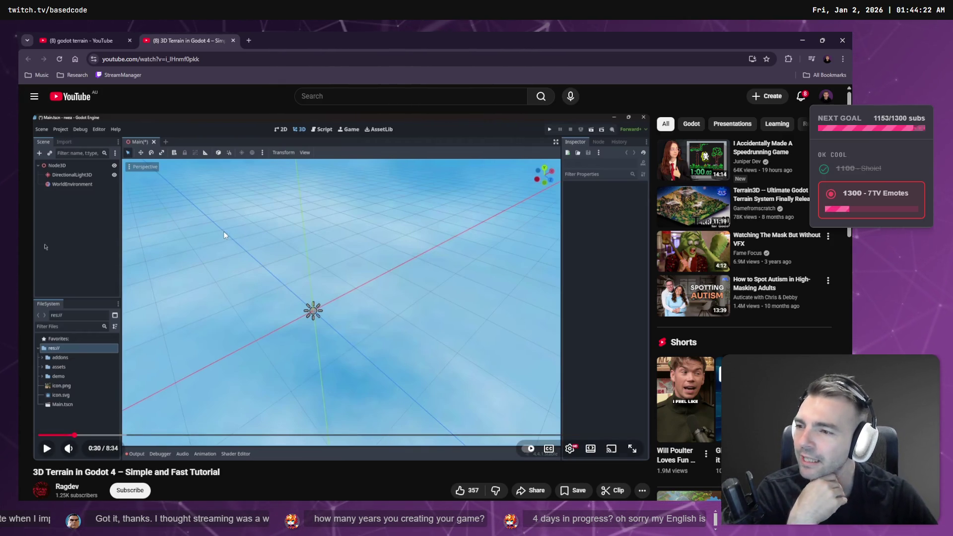
click(249, 246)
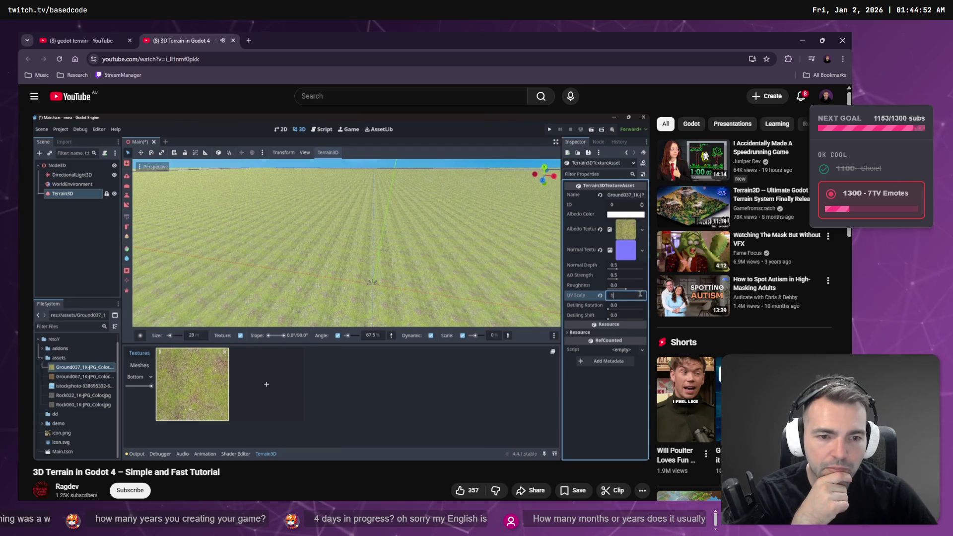
Play the Terrain3D tutorial at 2x speed up to about 4:25, where textured ground appears
mouse_move(217, 258)
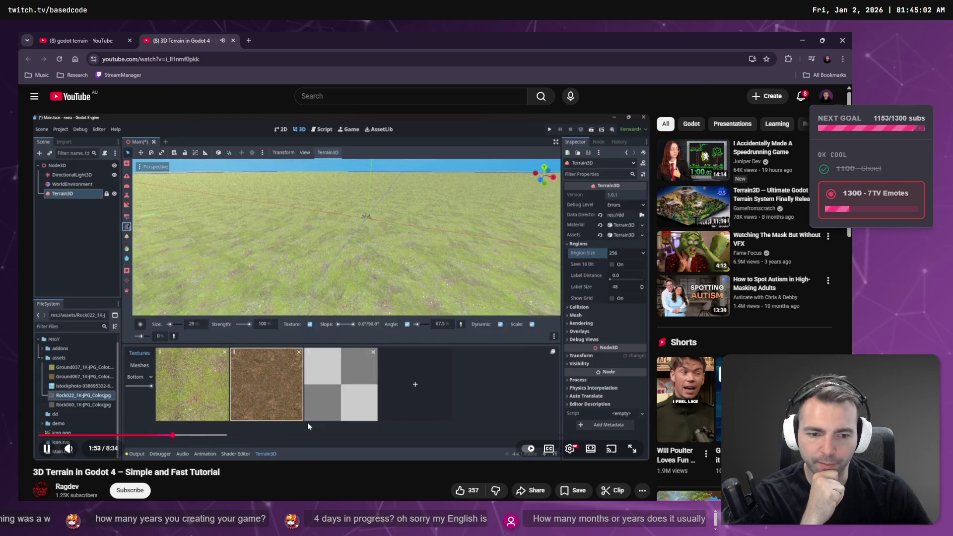
drag(308, 425, 308, 424)
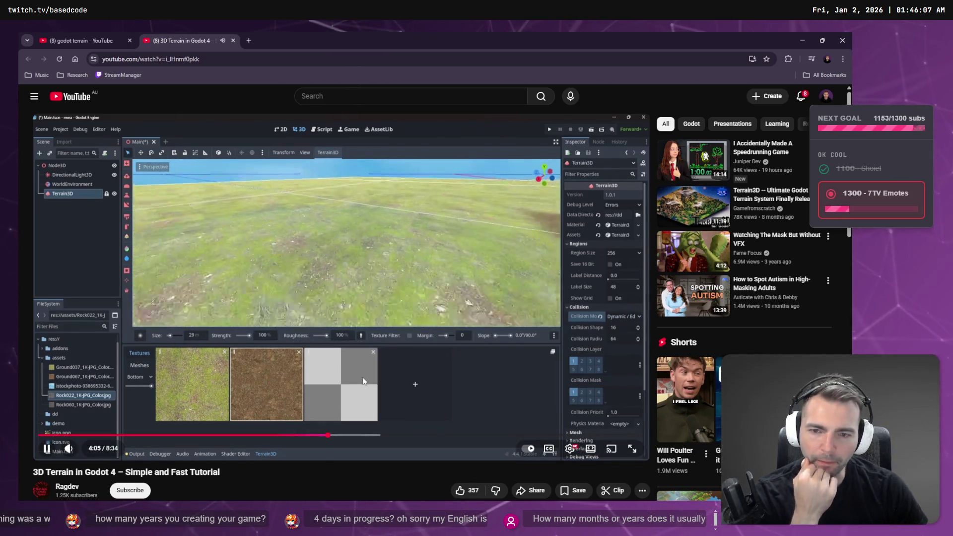
mouse_move(201, 173)
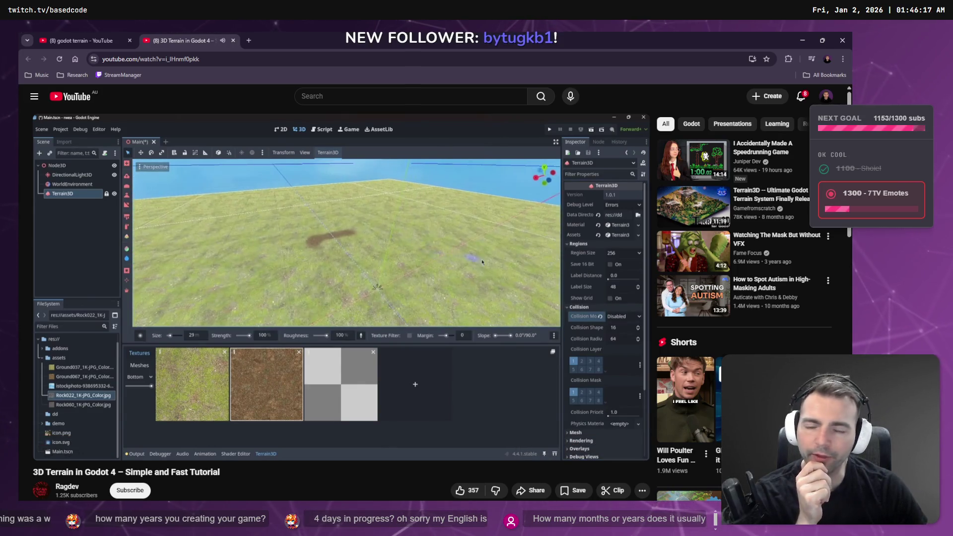
mouse_move(186, 119)
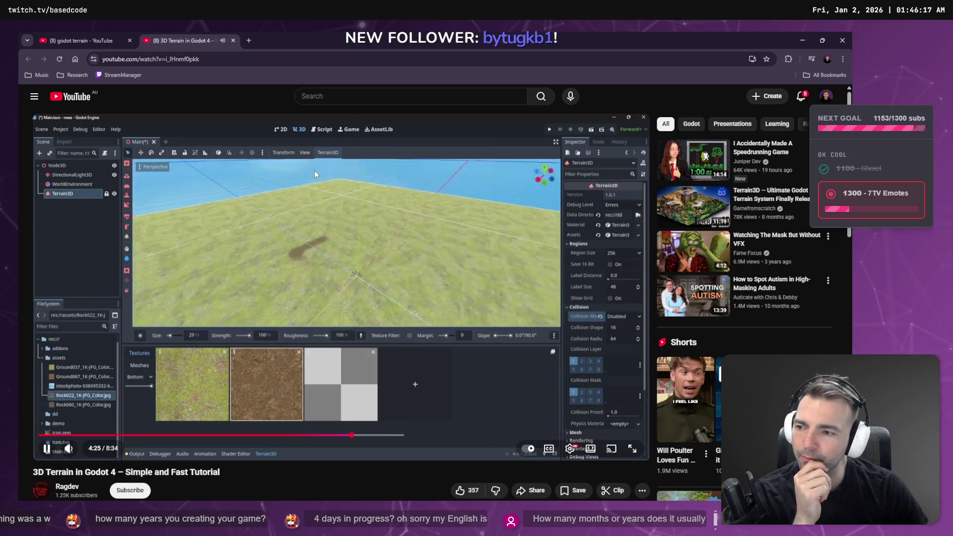
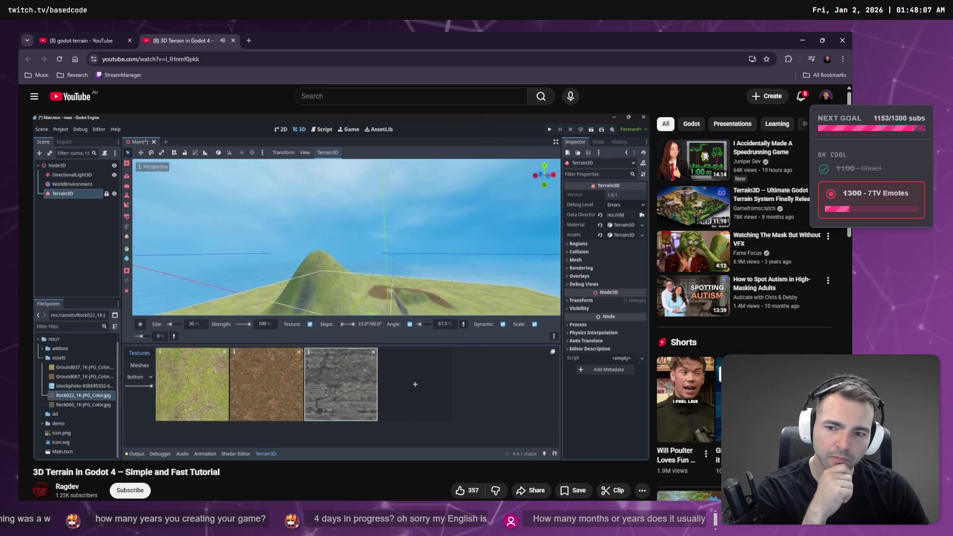
Pause the 3D Terrain tutorial, close its tab and minimize the browser
mouse_move(481, 341)
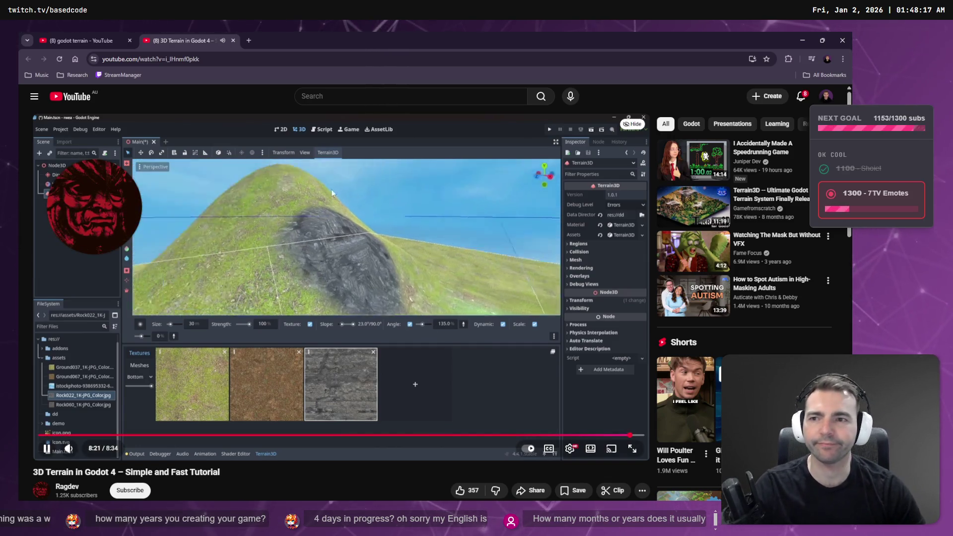
click(301, 166)
middle_click(191, 36)
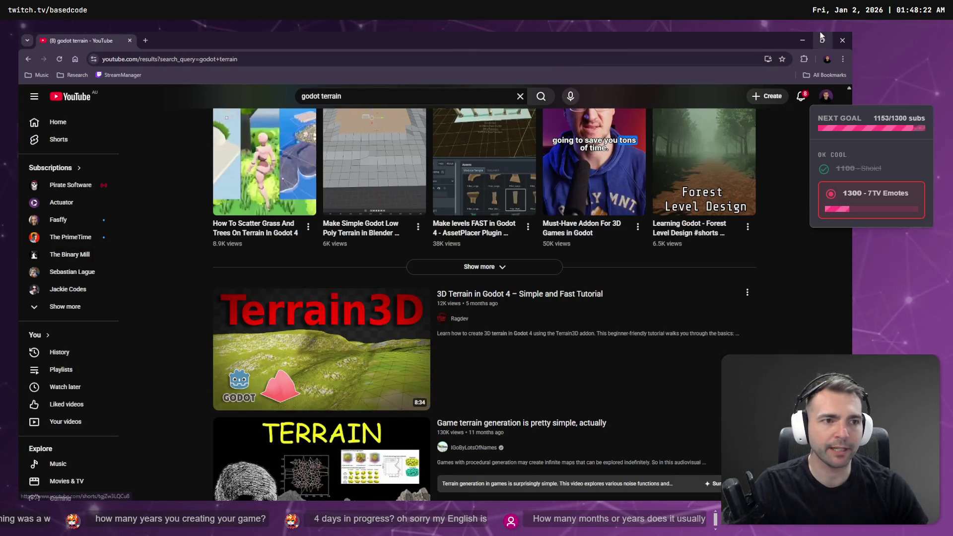
click(802, 40)
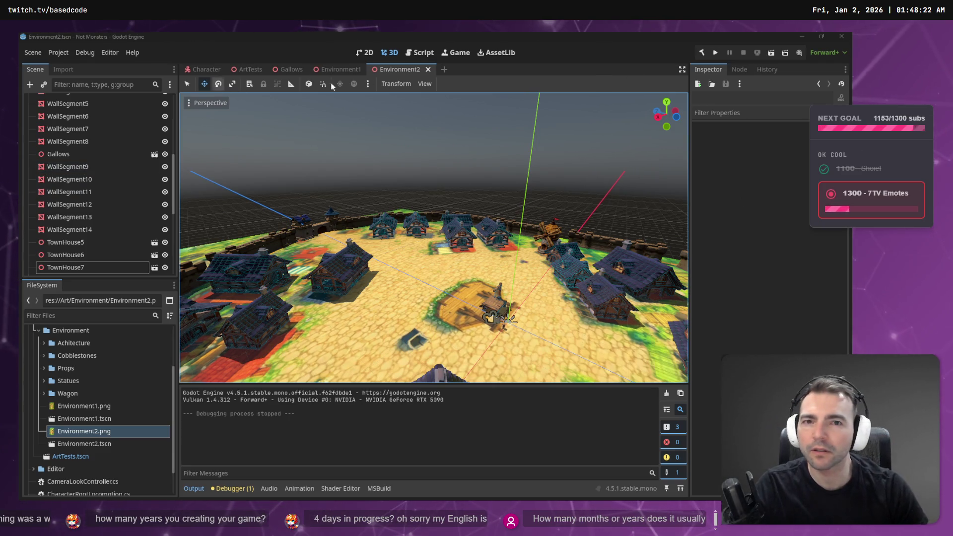
Search the asset library for Terrain3d
click(496, 52)
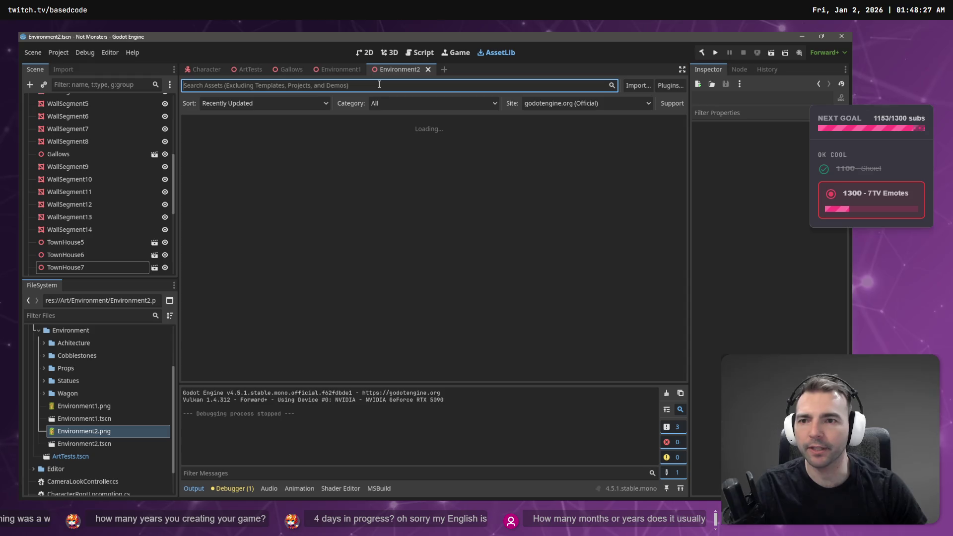
text(Terraub3)
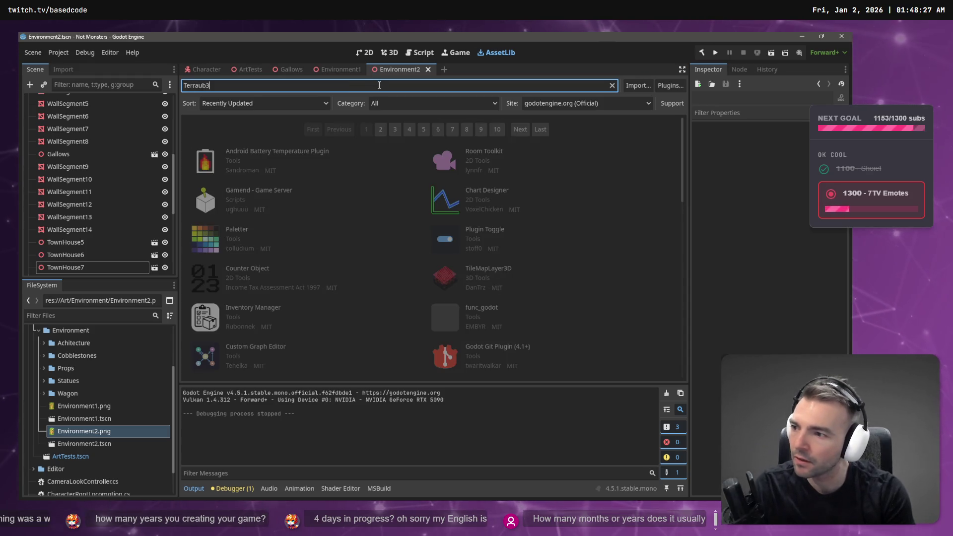
key(BackSpace)
key(BackSpace)
key(BackSpace)
text(in3d)
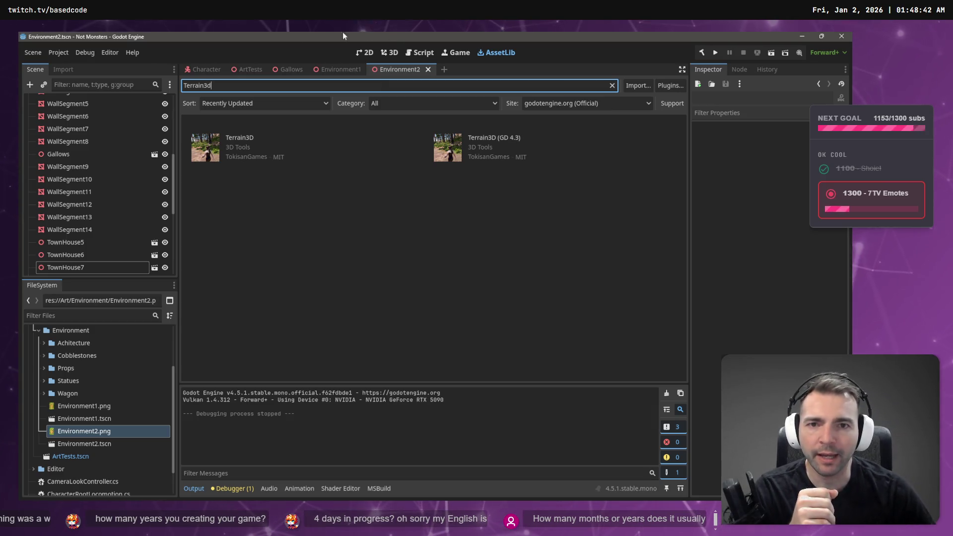
Check in About Godot that the engine version is 4.5.1
click(132, 53)
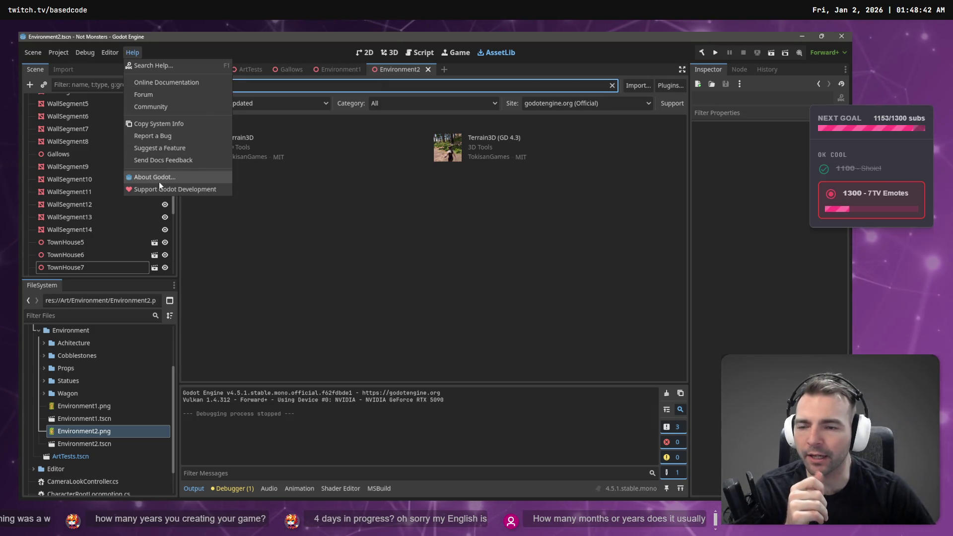
click(159, 179)
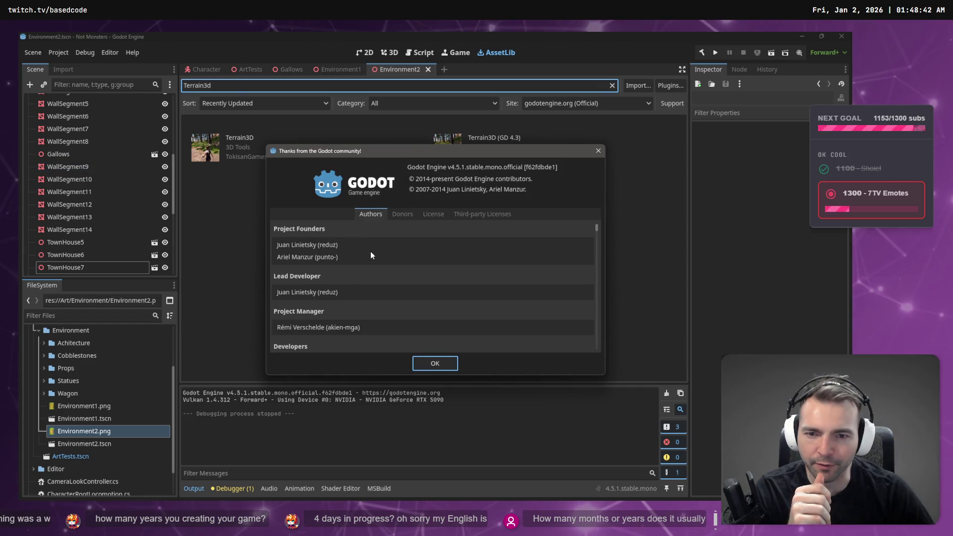
click(403, 217)
click(367, 214)
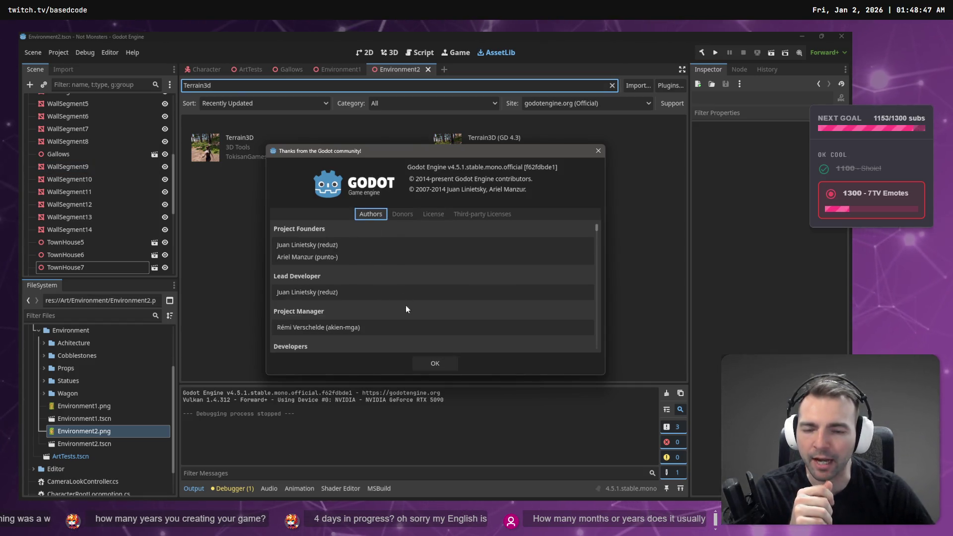
click(425, 365)
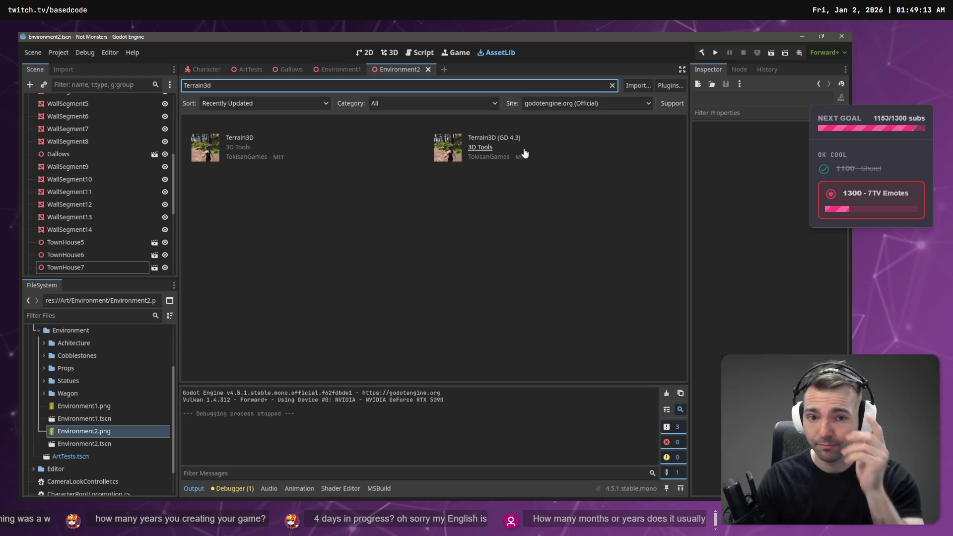
click(125, 52)
click(169, 180)
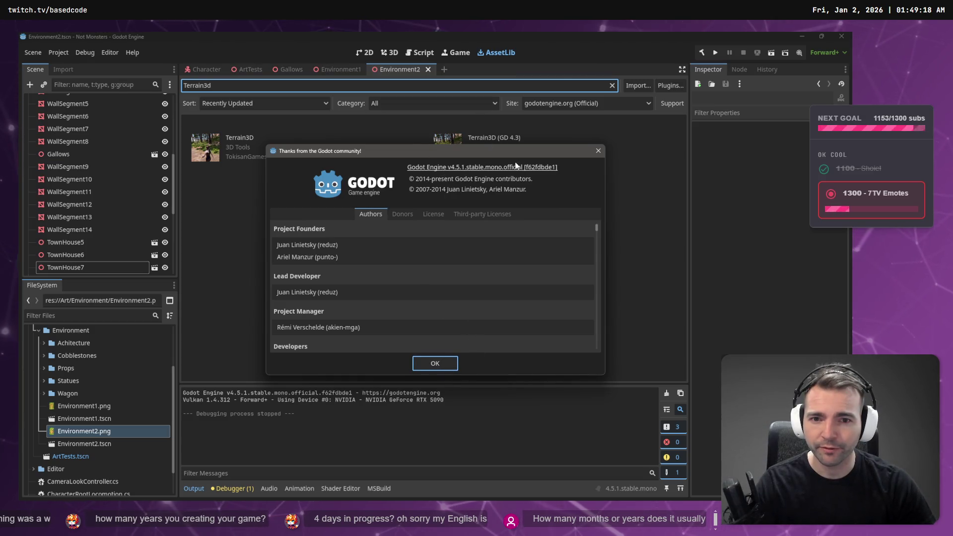
click(599, 151)
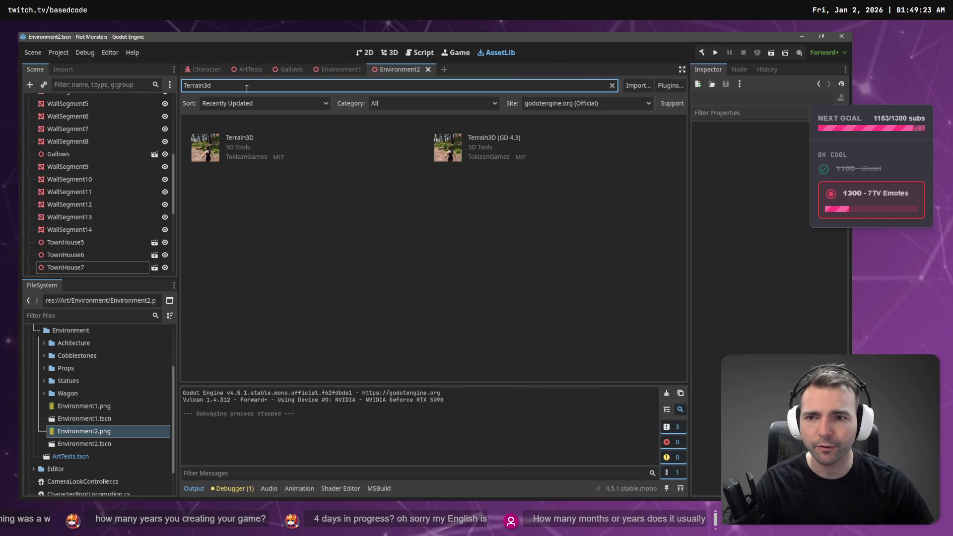
Clear the Terrain3d asset search and open a new Chrome tab
key(ctrl+a)
key(BackSpace)
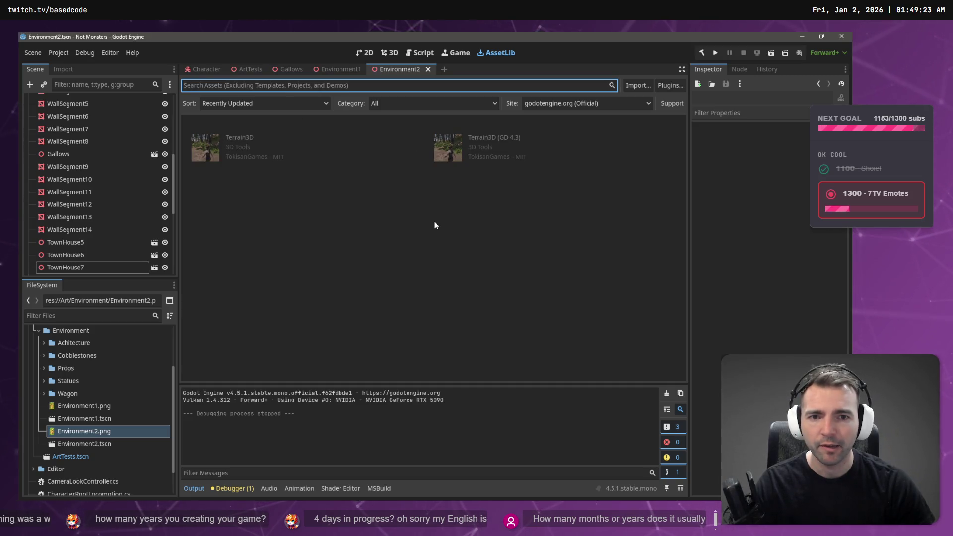
key(alt+Tab)
key(ctrl+t)
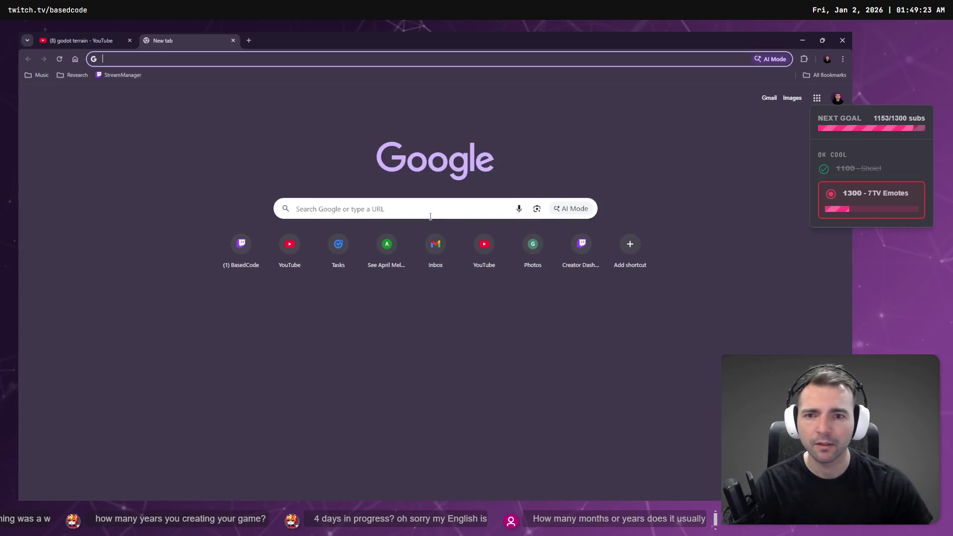
Google Terrain3d, open the TokisanGames/Terrain3D repo and scroll to its README Features
text(Terrain3d)
key(Return)
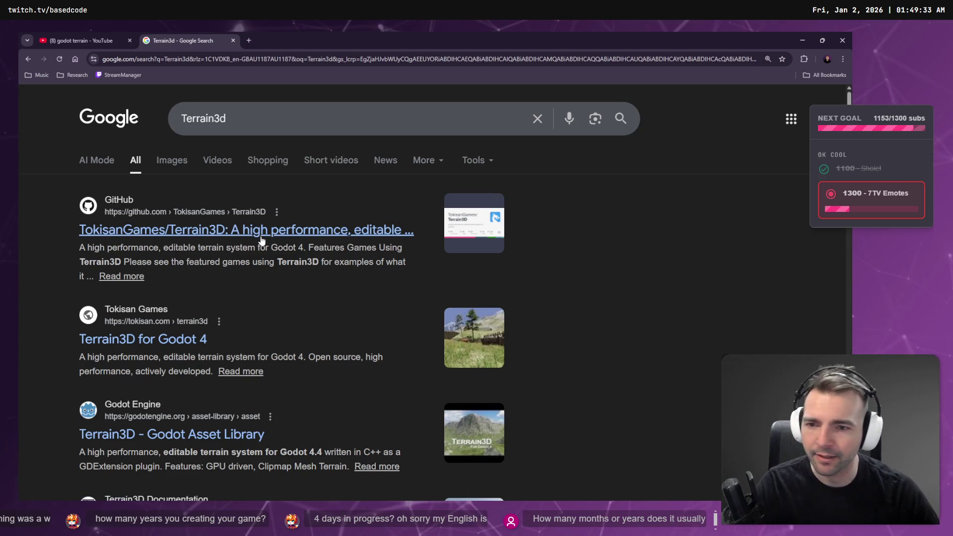
click(224, 236)
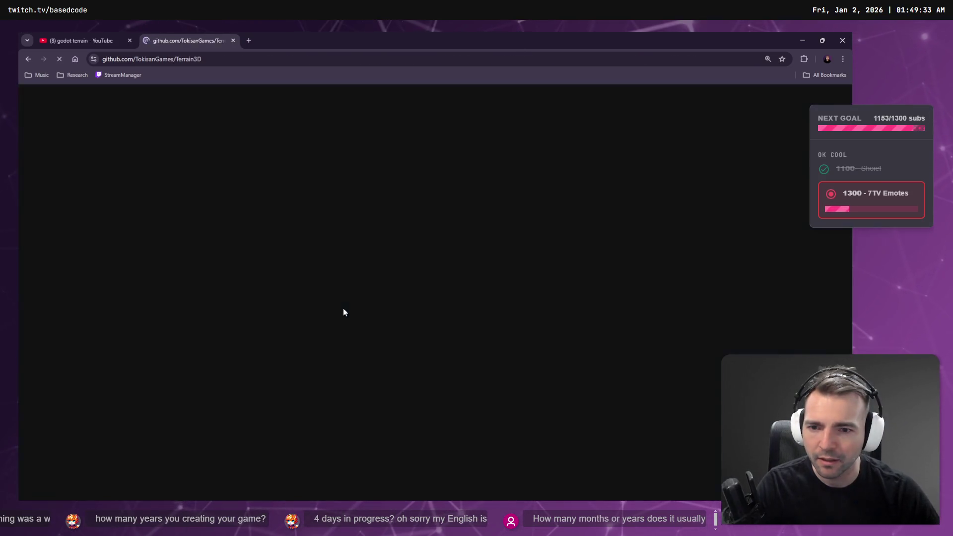
scroll(180, 180, down, 2)
scroll(181, 185, down, 15)
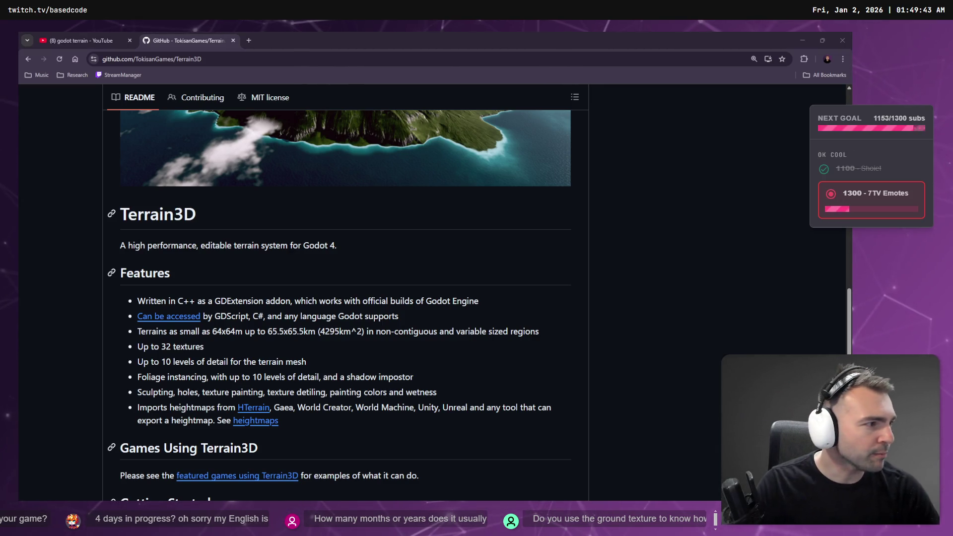
key(alt+Tab)
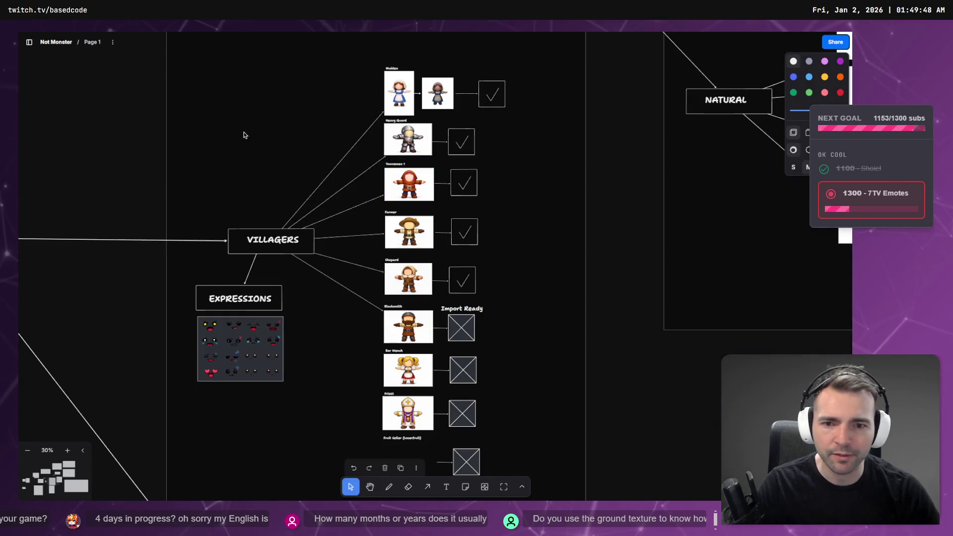
Copy the round walled-village image from its ChatGPT chat
scroll(397, 188, down, 5)
scroll(397, 187, up, 10)
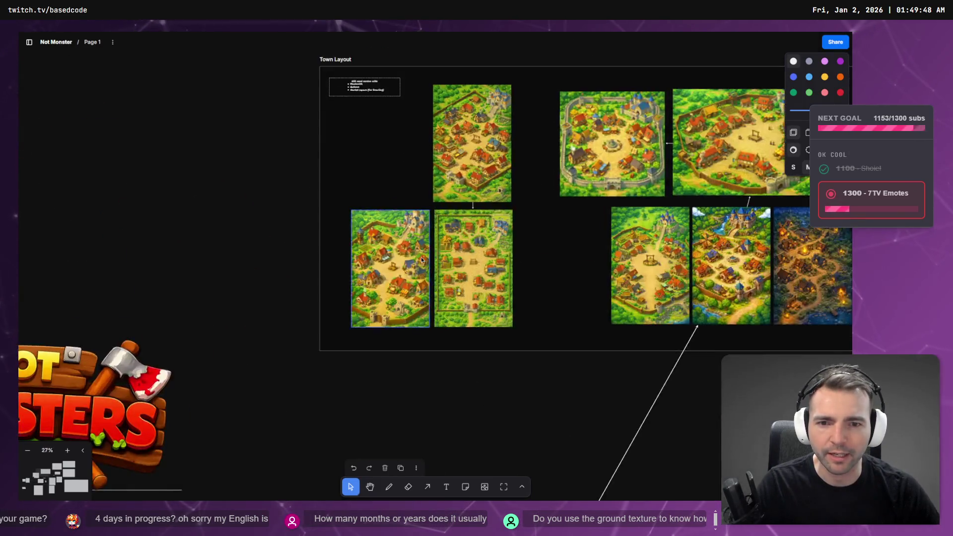
scroll(470, 291, down, 5)
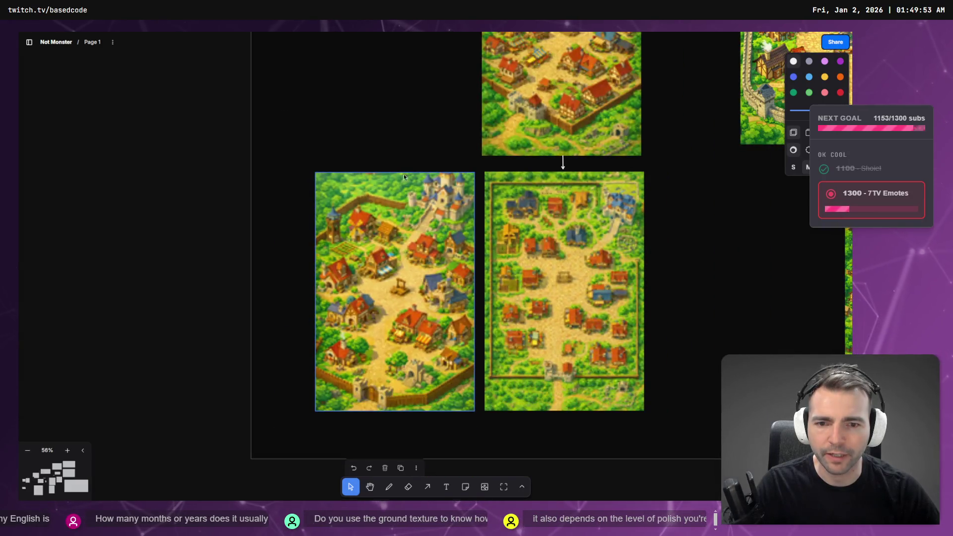
click(472, 307)
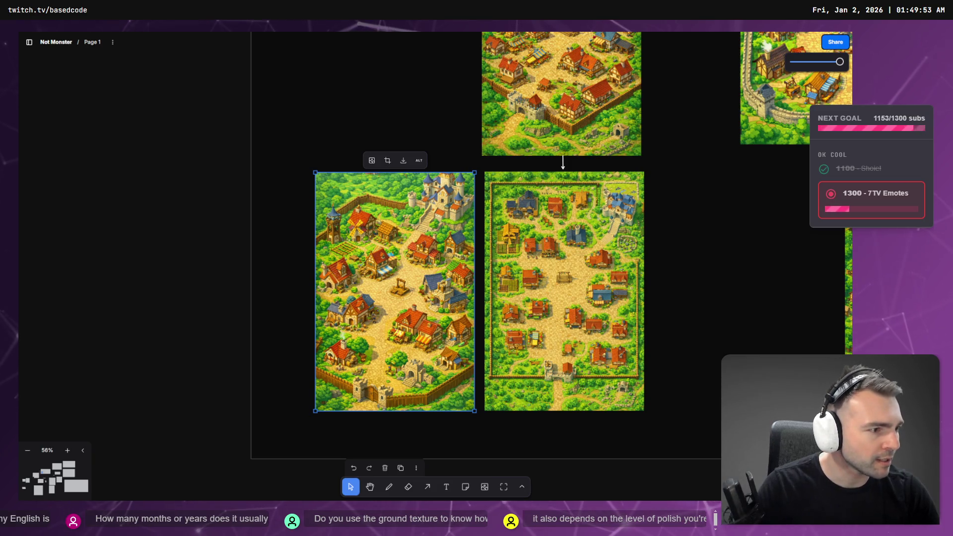
key(alt+Tab)
click(597, 35)
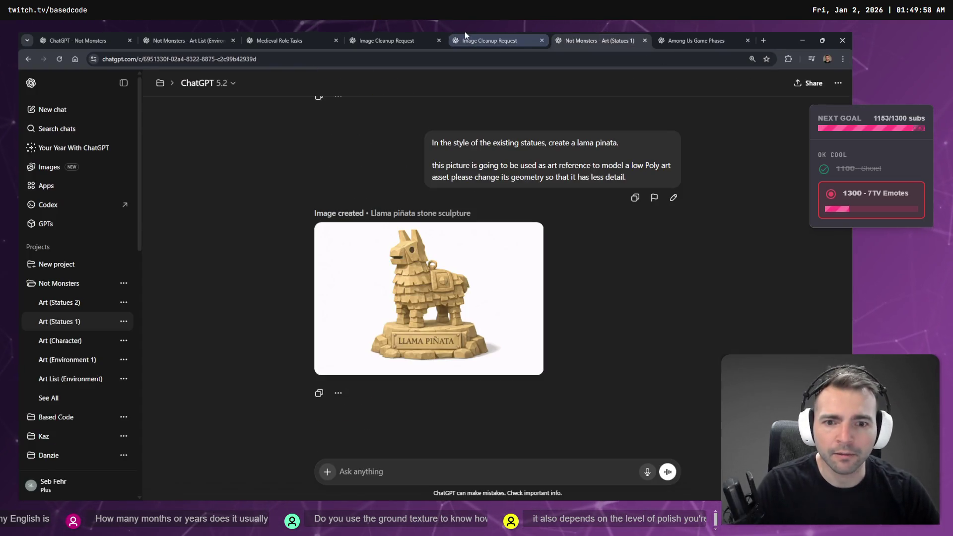
click(497, 34)
click(356, 35)
right_click(385, 227)
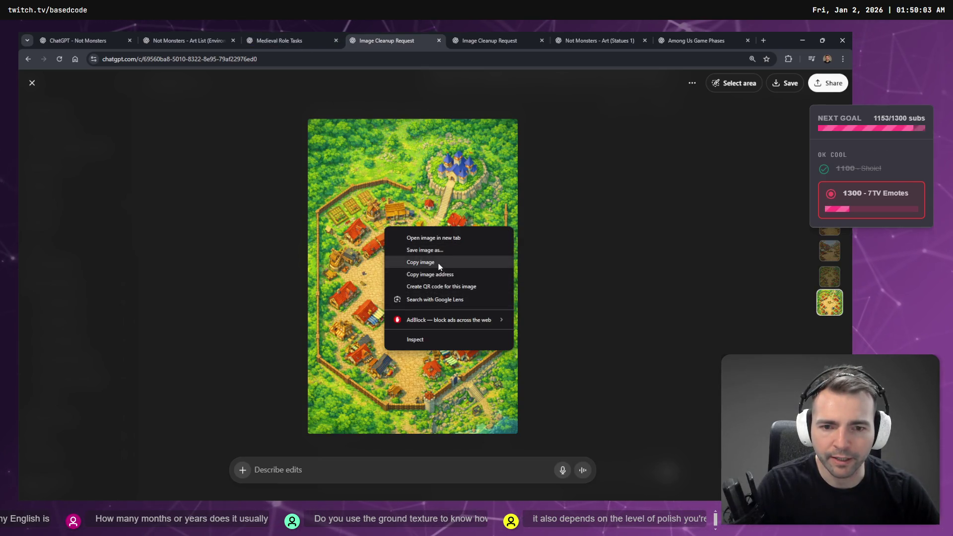
click(439, 262)
Paste the village image onto the Town Layout board, sized and aligned beside the maps
key(alt+Tab)
key(ctrl+v)
key(ctrl+v)
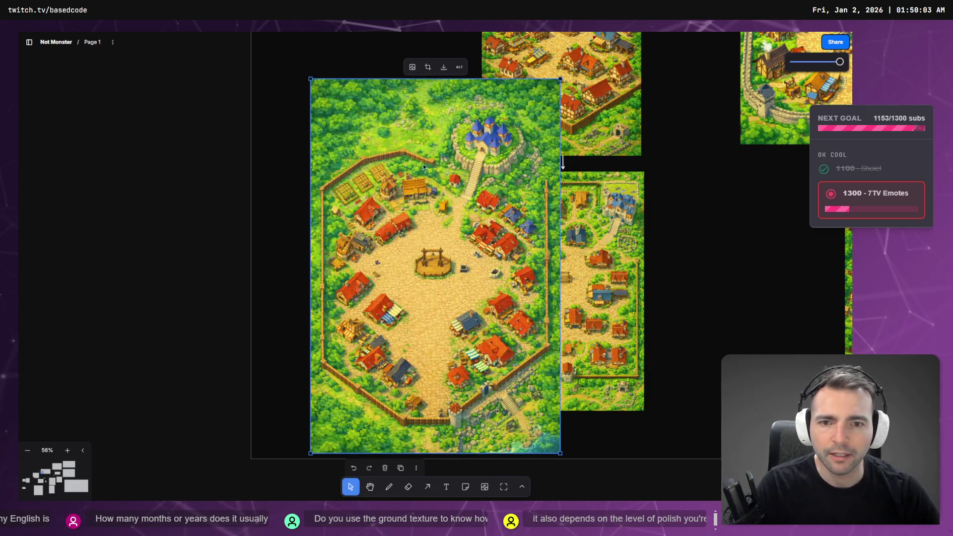
scroll(423, 164, down, 3)
drag(434, 213, 405, 68)
mouse_move(469, 198)
mouse_down()
mouse_move(427, 136)
mouse_move(419, 166)
mouse_up()
drag(361, 186, 411, 178)
scroll(411, 177, up, 5)
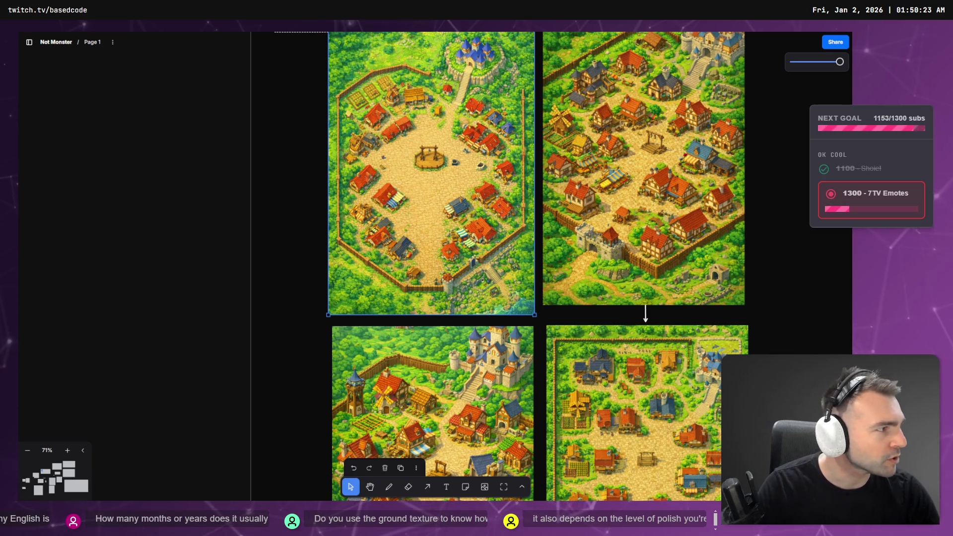
key(alt+Tab)
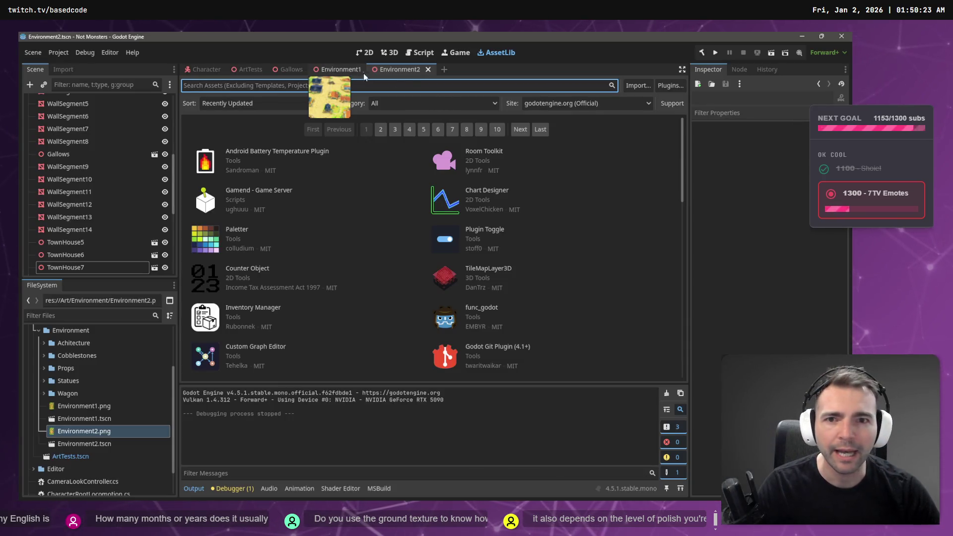
Run the game with F5, walk and jump the mummy around town, then stop with F8
key(F5)
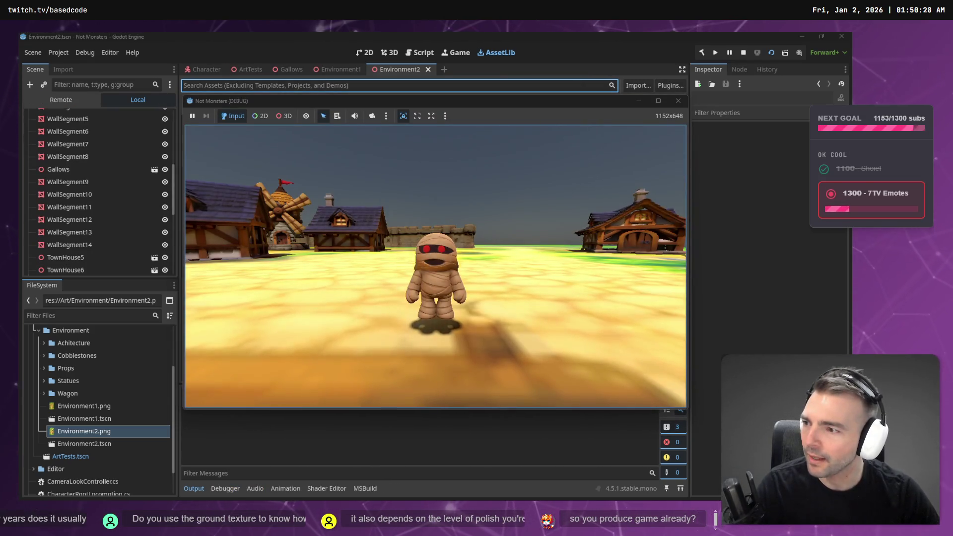
key(w)
key(space)
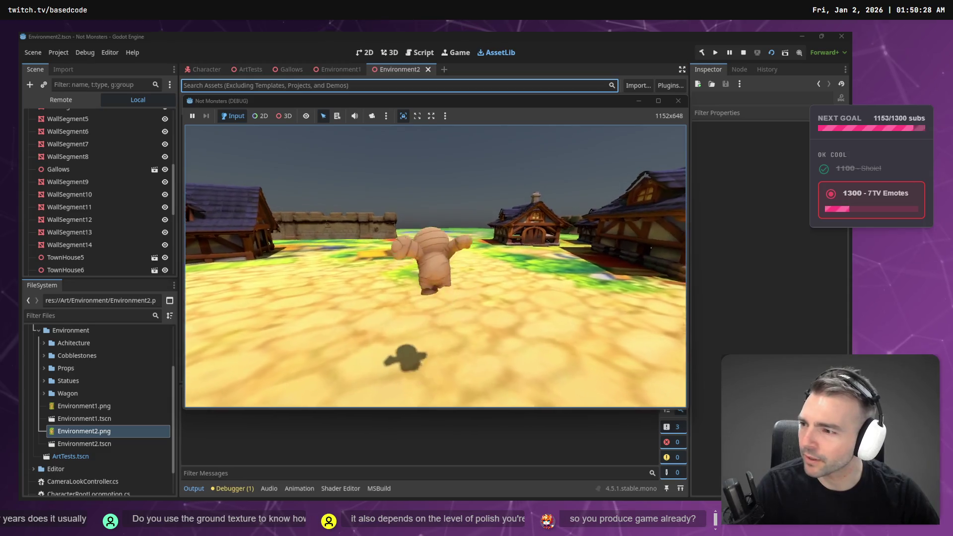
key(s)
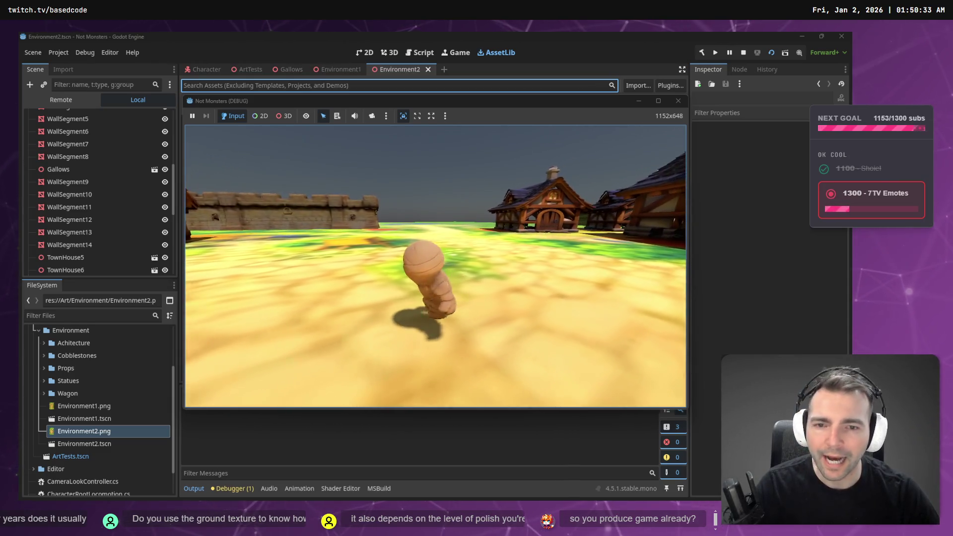
key(d)
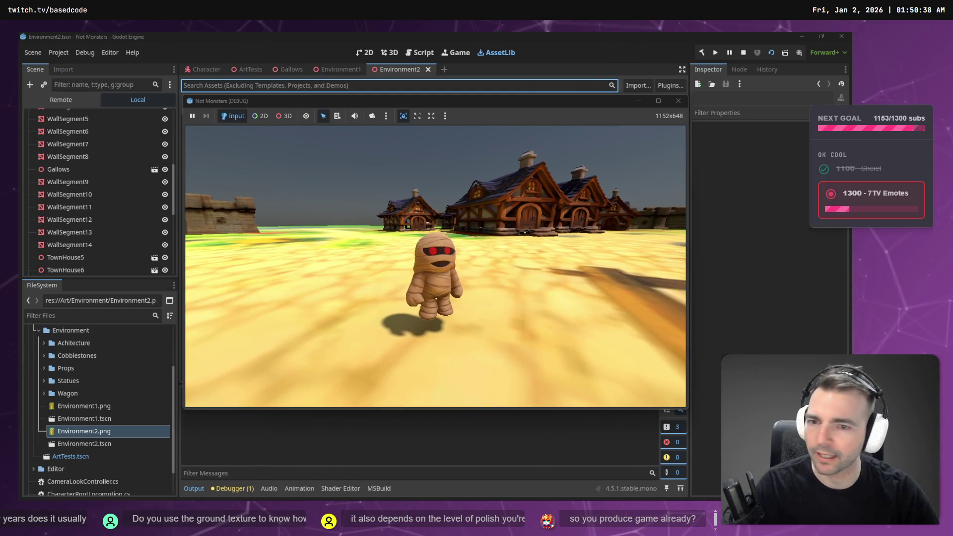
key(F8)
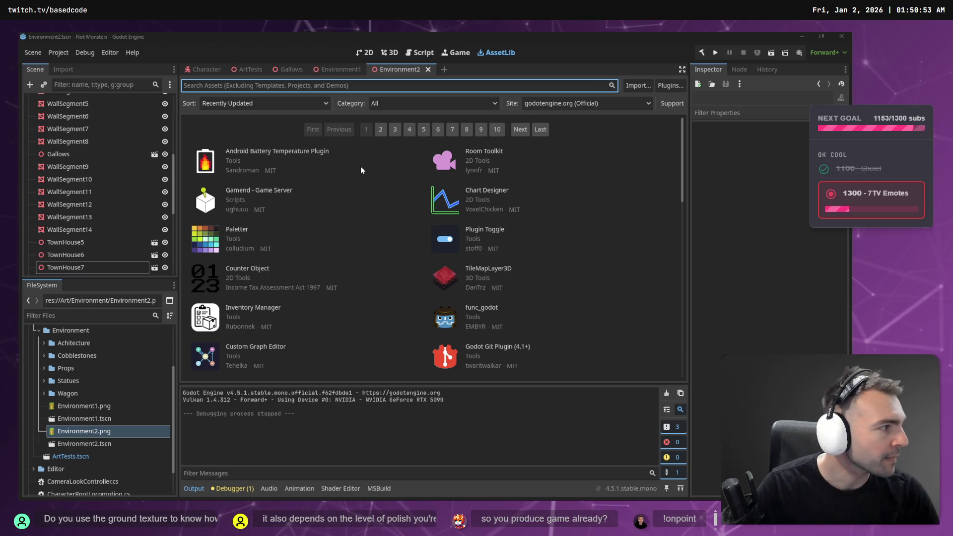
Filter the Terrain3D repository's issues by 4.5
key(alt+Tab)
scroll(379, 172, down, 10)
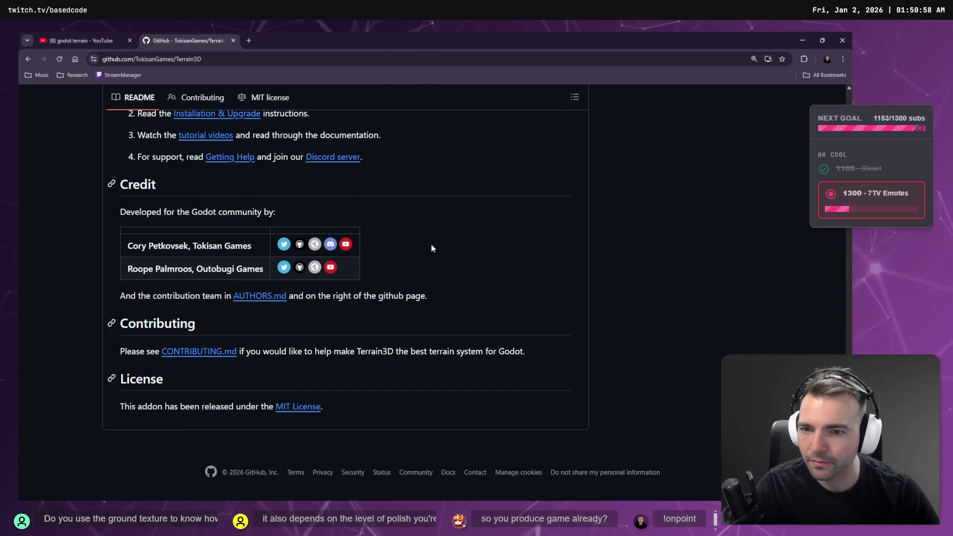
scroll(427, 324, up, 10)
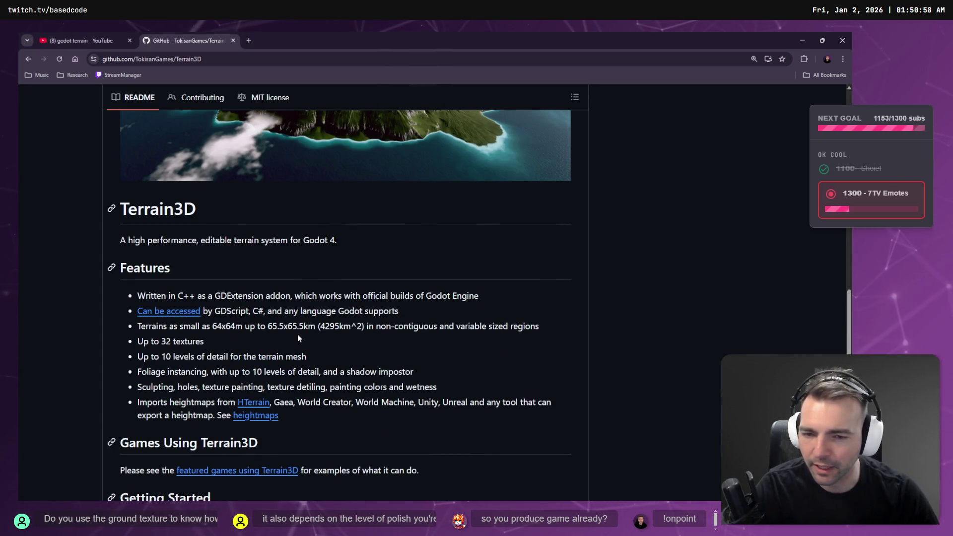
scroll(317, 338, up, 15)
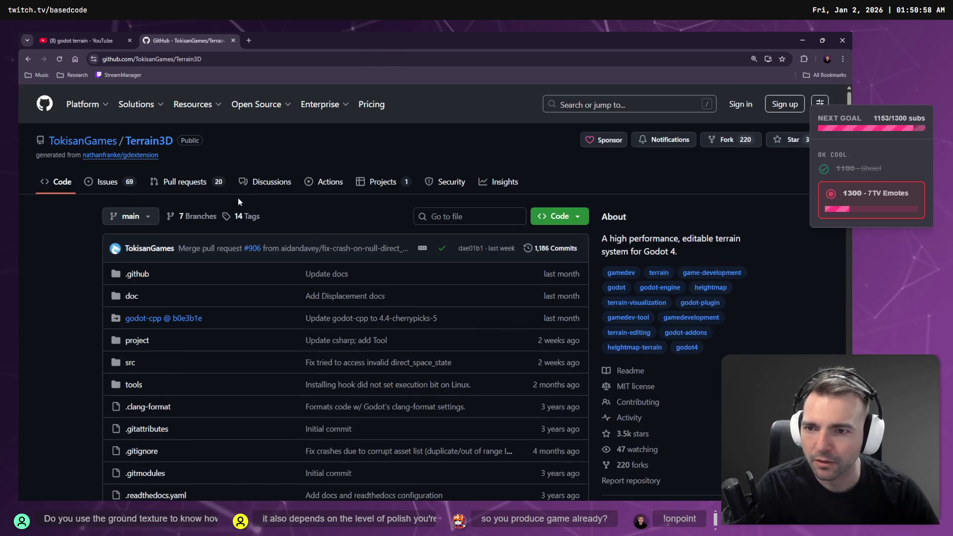
click(107, 181)
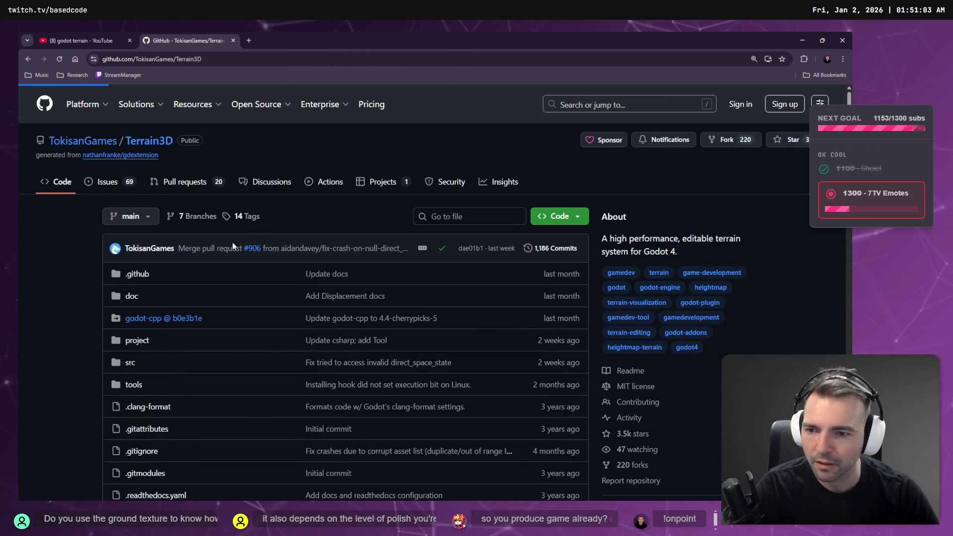
click(229, 217)
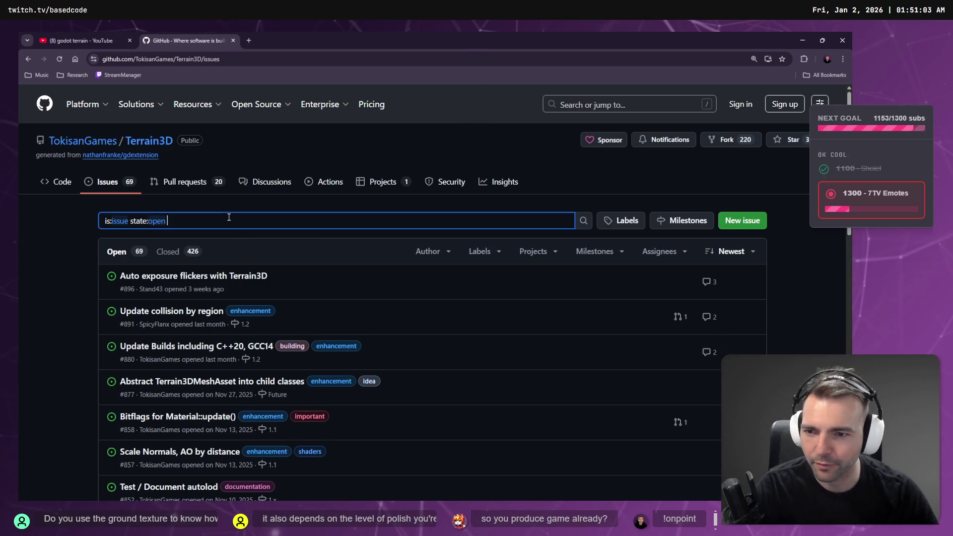
text(4.5)
key(Return)
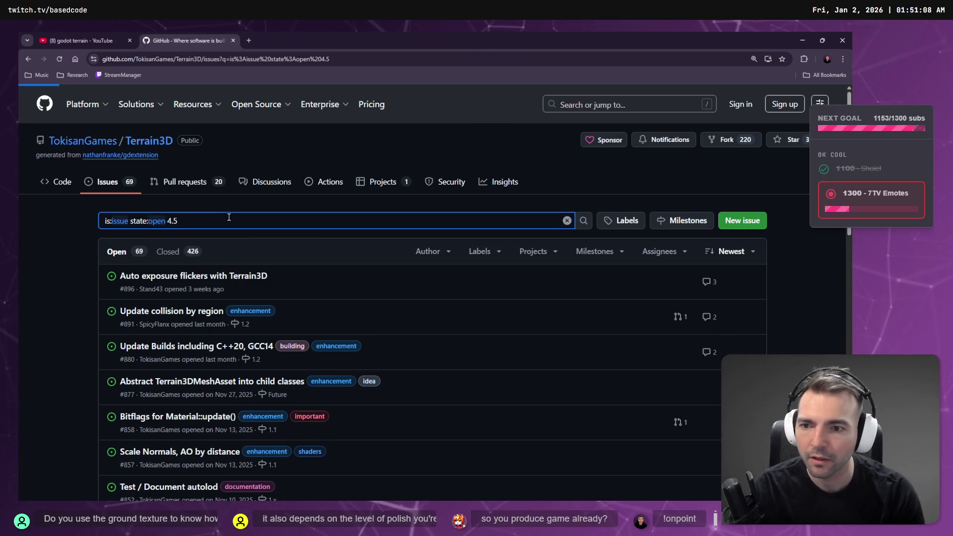
Open issue #896, Auto exposure flickers with Terrain3D, and find 4.5 mentions on it
click(183, 281)
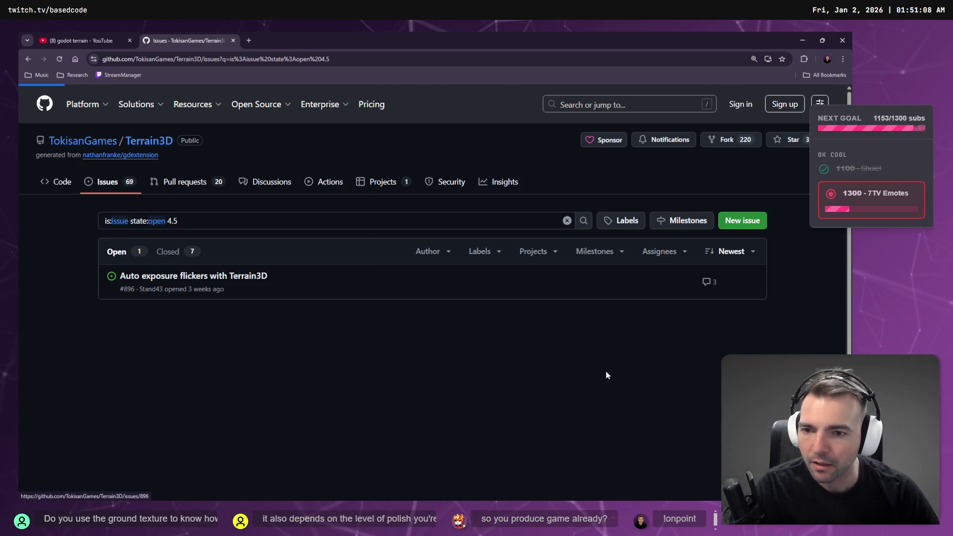
key(ctrl+f)
text(4.5)
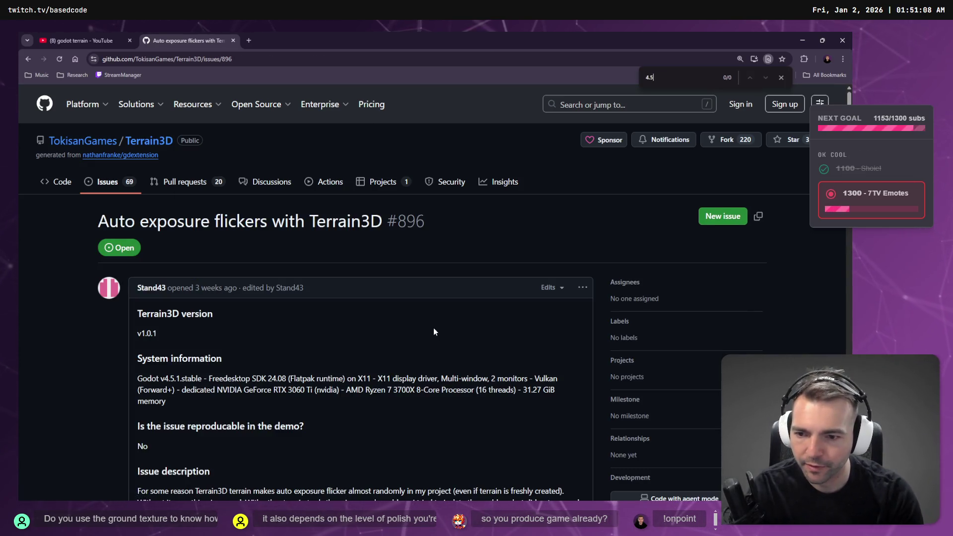
scroll(182, 260, down, 4)
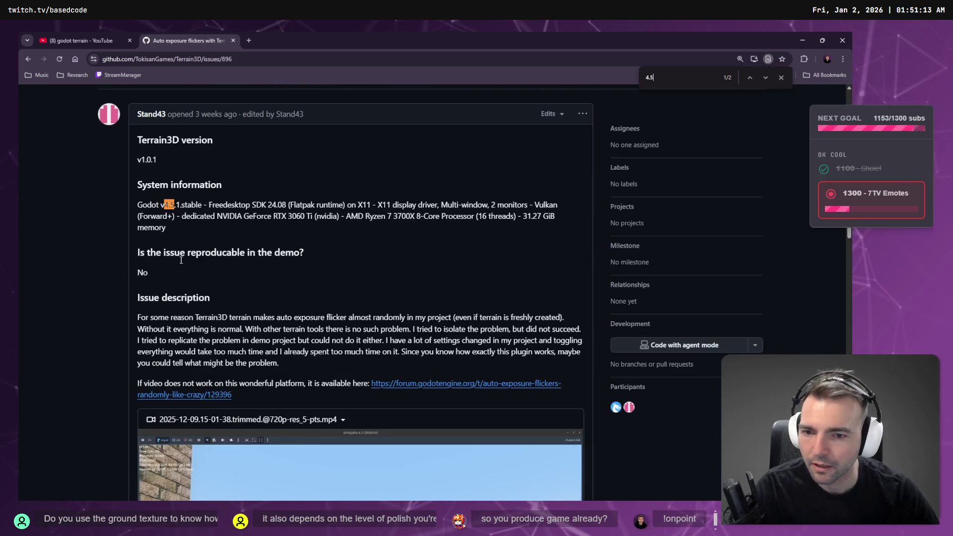
scroll(248, 245, down, 3)
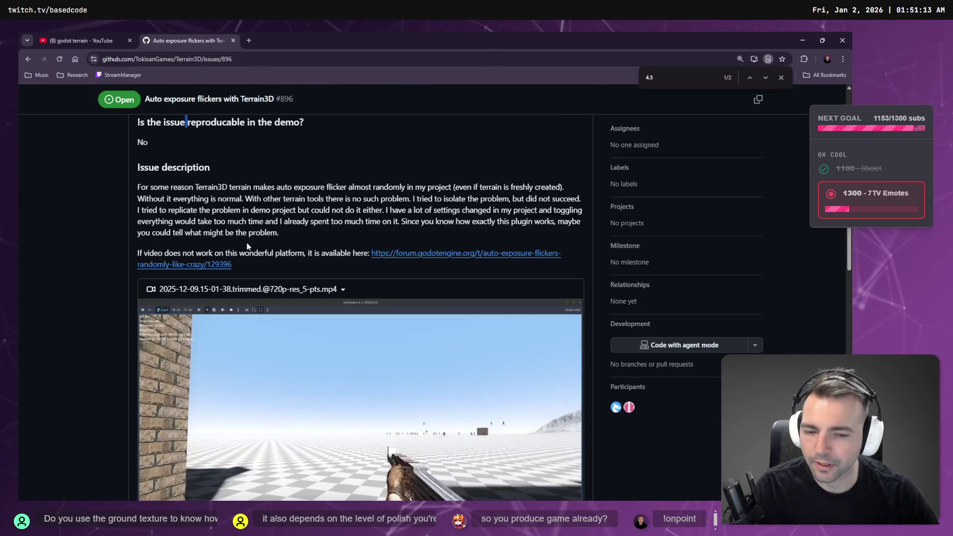
scroll(264, 245, down, 3)
scroll(281, 229, up, 7)
scroll(308, 260, down, 3)
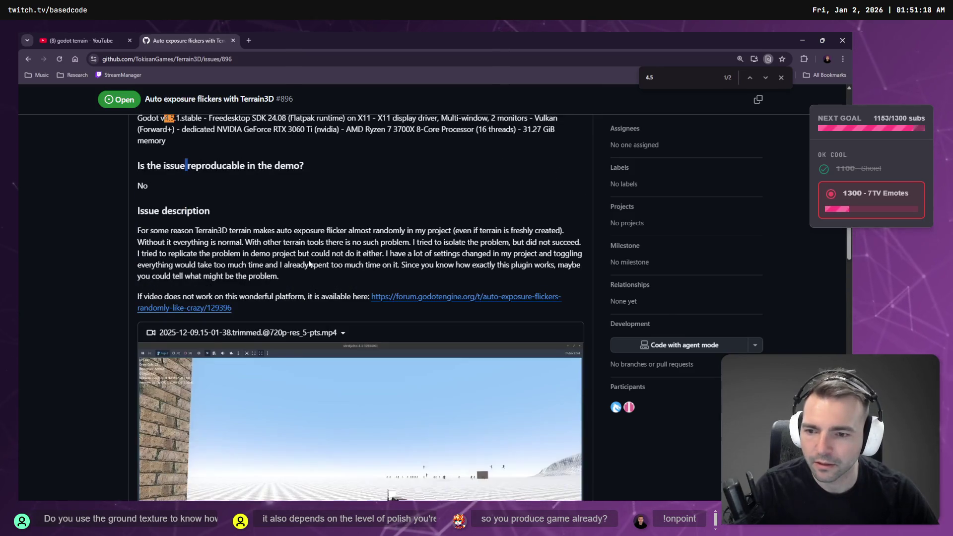
scroll(267, 263, up, 5)
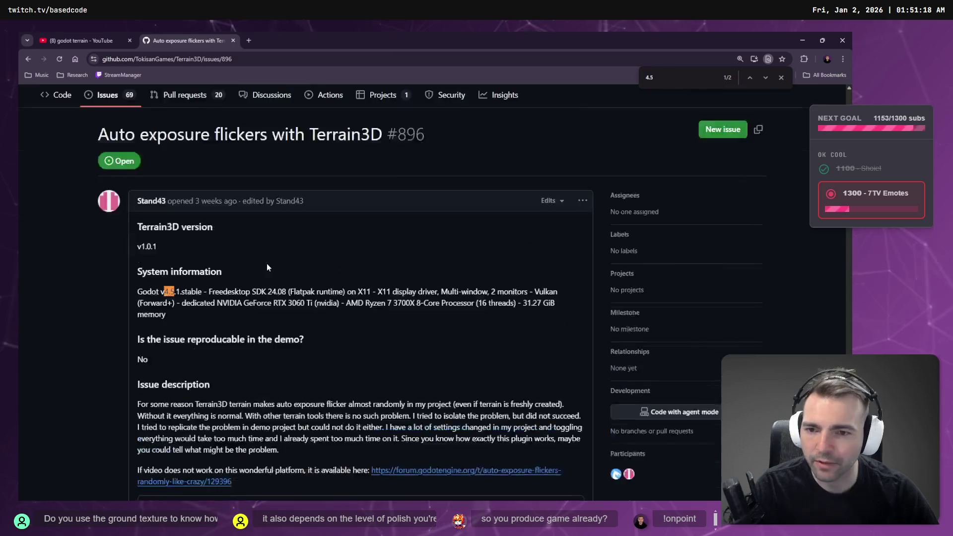
Search the asset library for Terrain3d and open the built-in documentation search
key(ctrl+Tab)
key(alt+Tab)
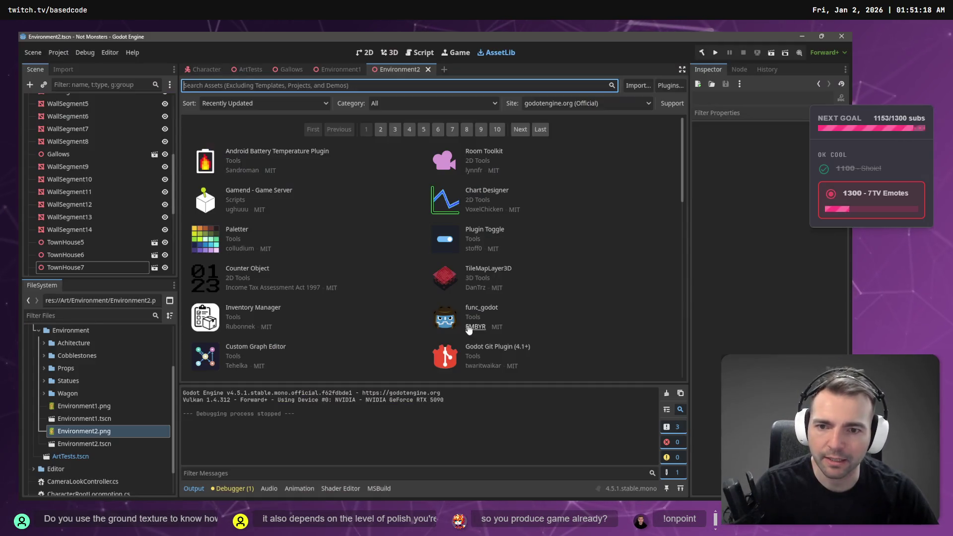
text(Terrain3d)
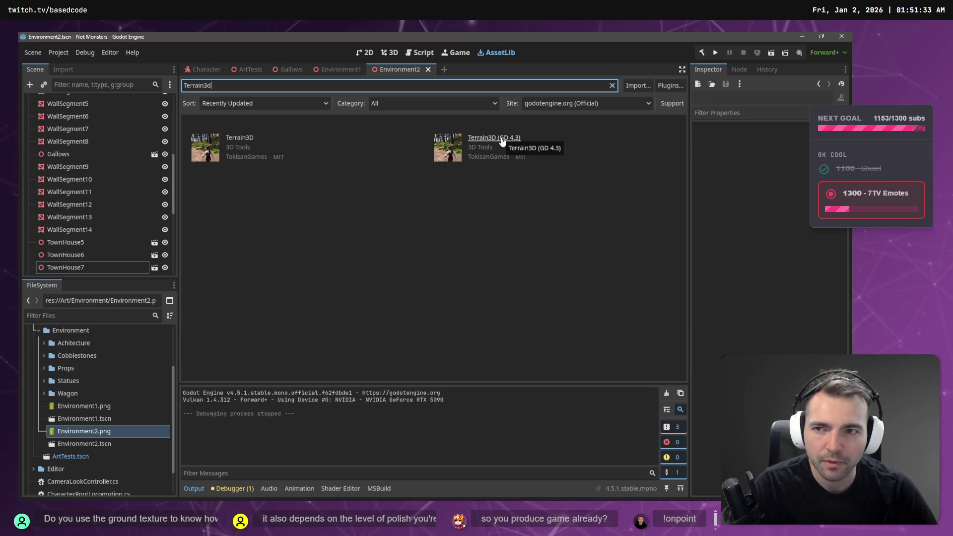
click(131, 52)
click(160, 70)
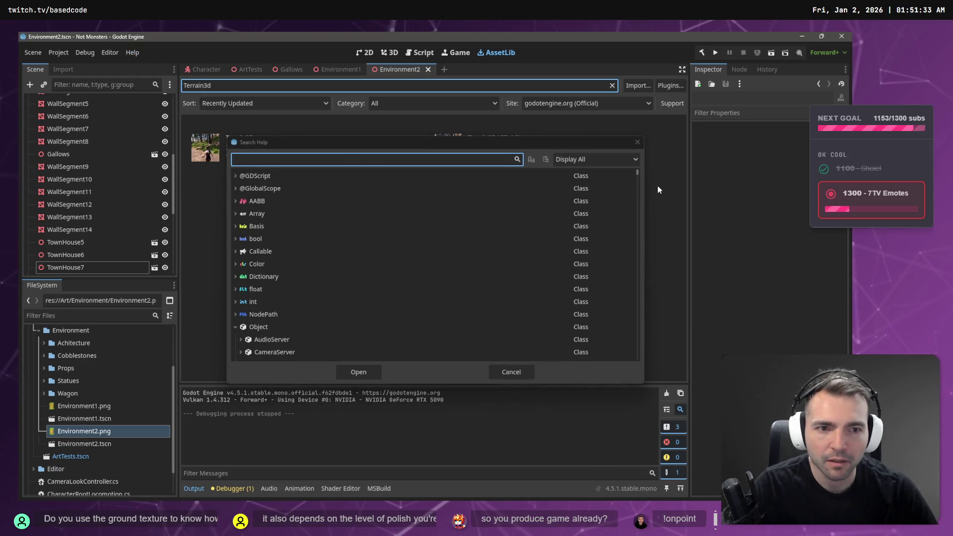
Recheck the Terrain3D issue #896 page in the browser
key(alt+Tab)
key(ctrl+Tab)
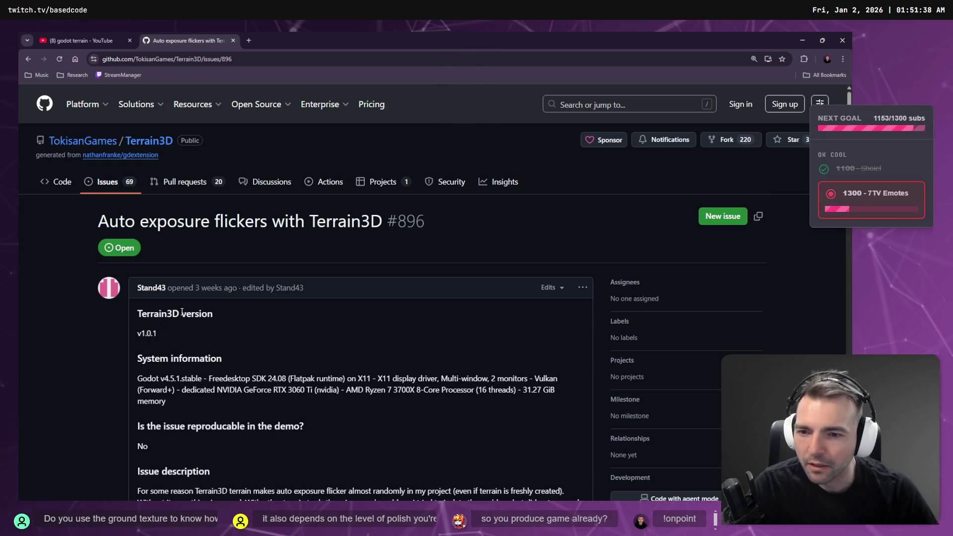
drag(214, 314, 173, 314)
scroll(183, 314, down, 3)
key(alt+Tab)
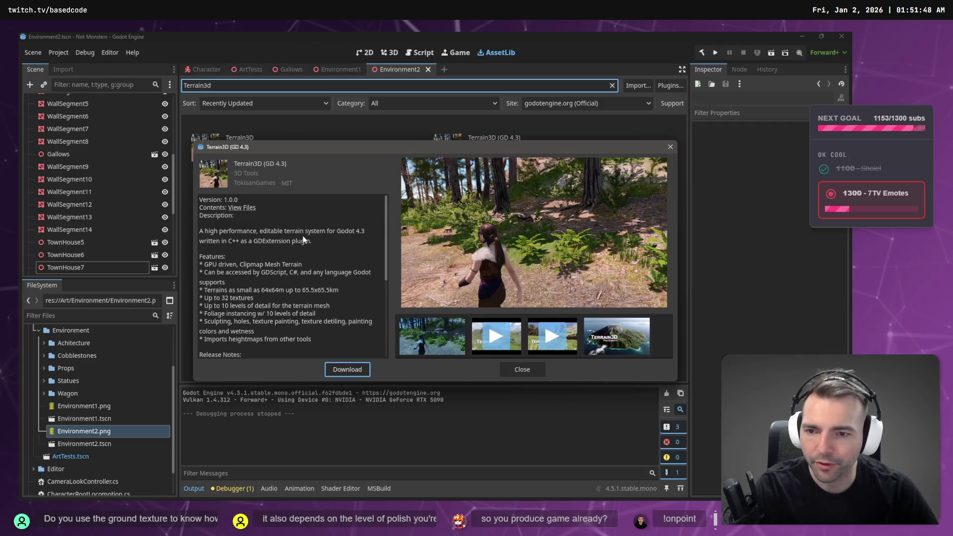
Close the Terrain3D (GD 4.3) details and view Terrain3D 1.0.1 details for Godot 4.4
scroll(302, 242, down, 5)
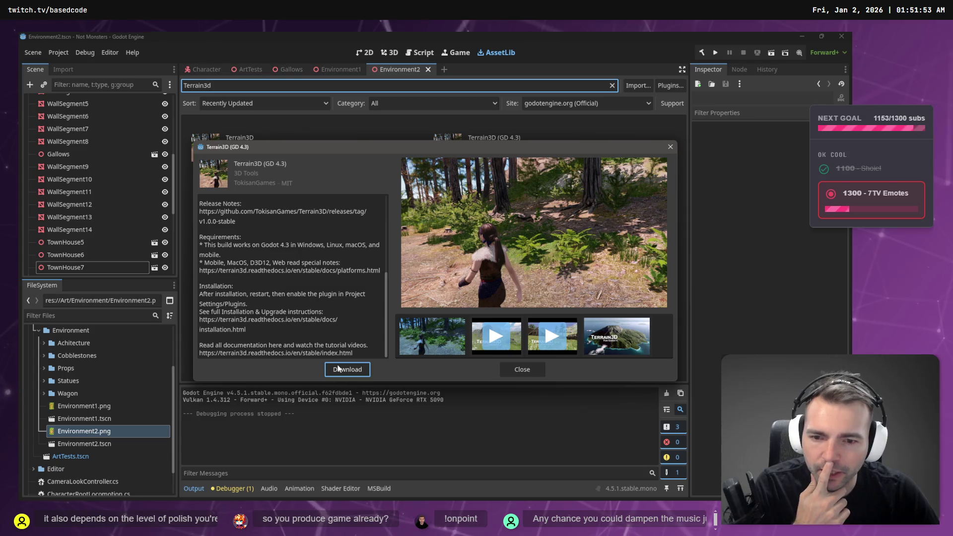
click(519, 370)
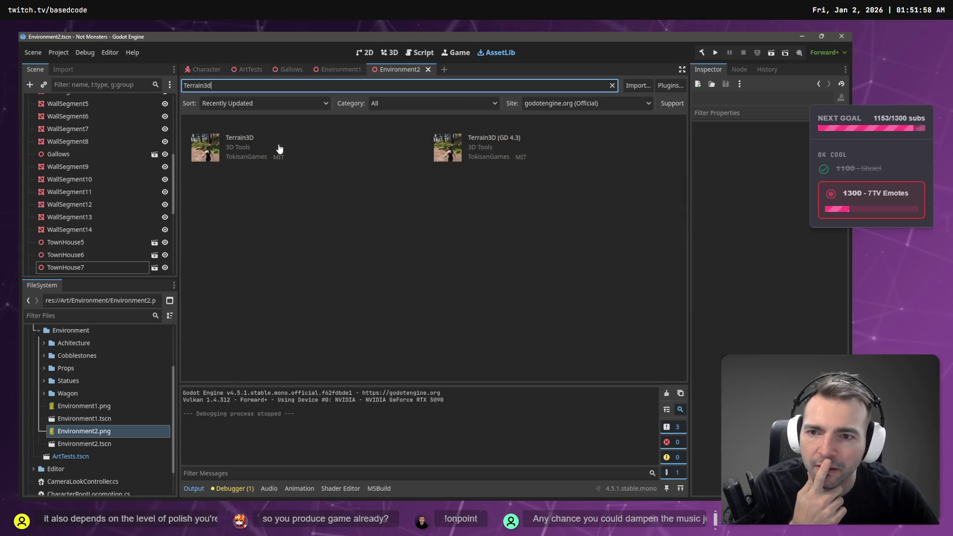
click(231, 138)
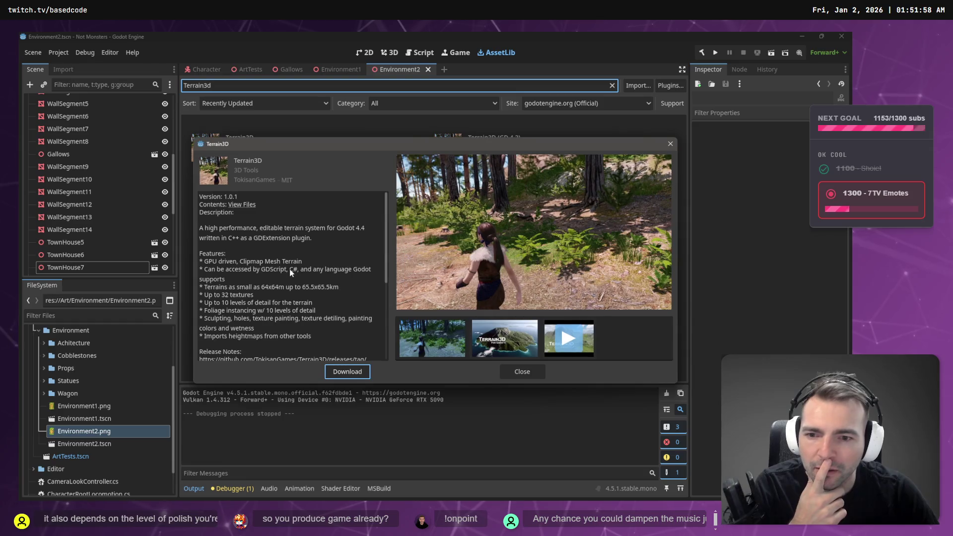
scroll(290, 269, down, 5)
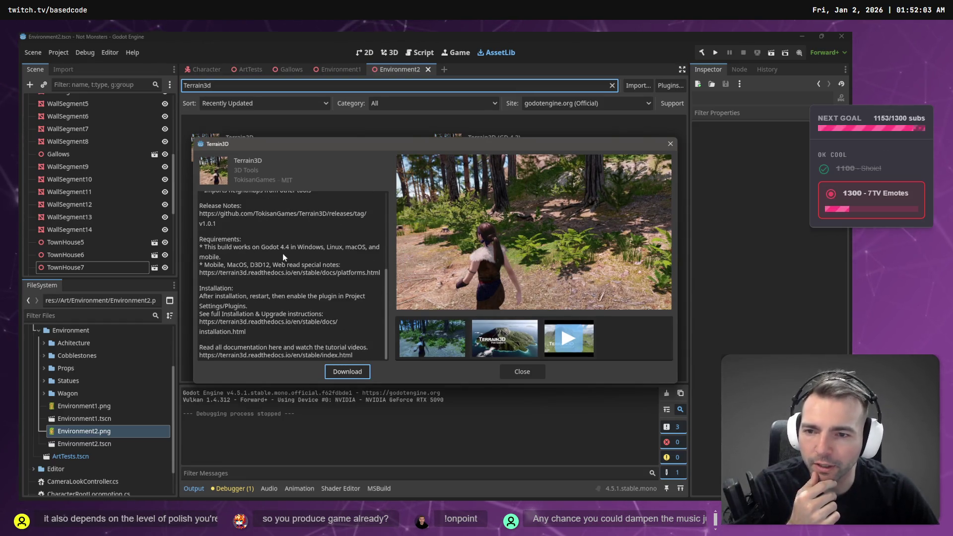
scroll(283, 257, up, 5)
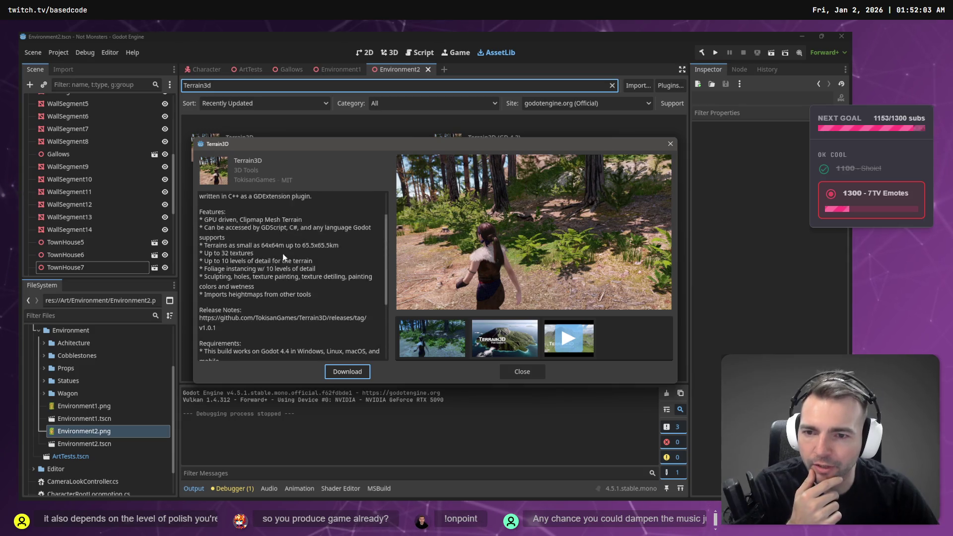
Download and install the Terrain3D addon, then dismiss the success message
click(362, 371)
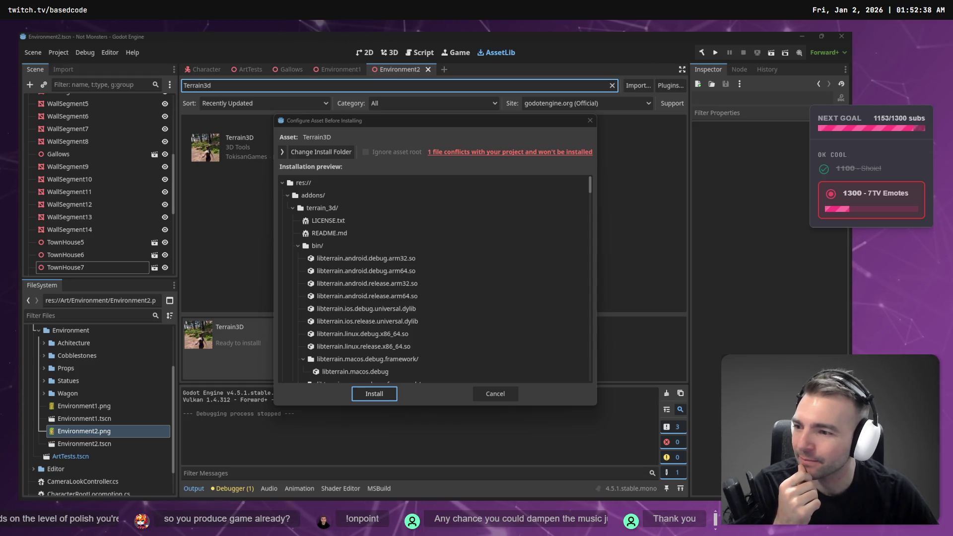
click(374, 394)
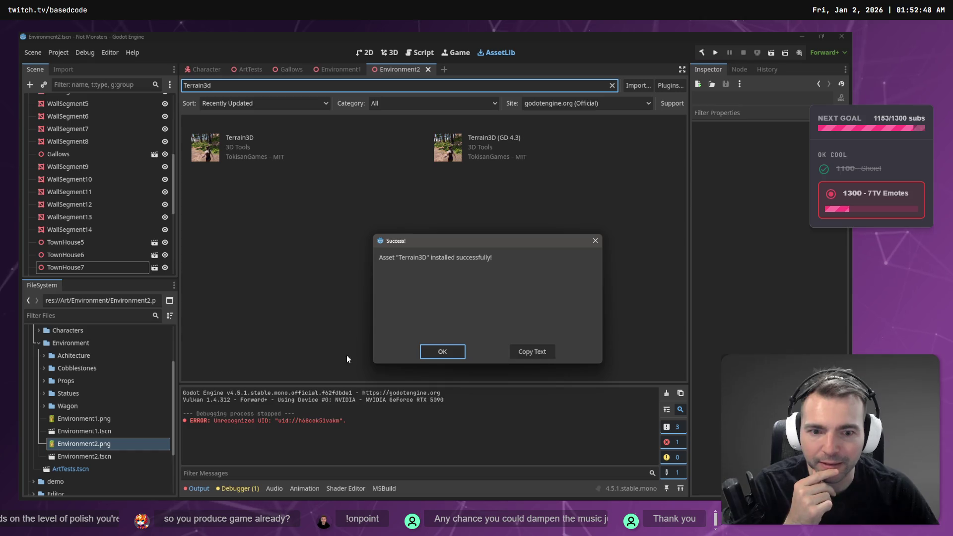
click(435, 352)
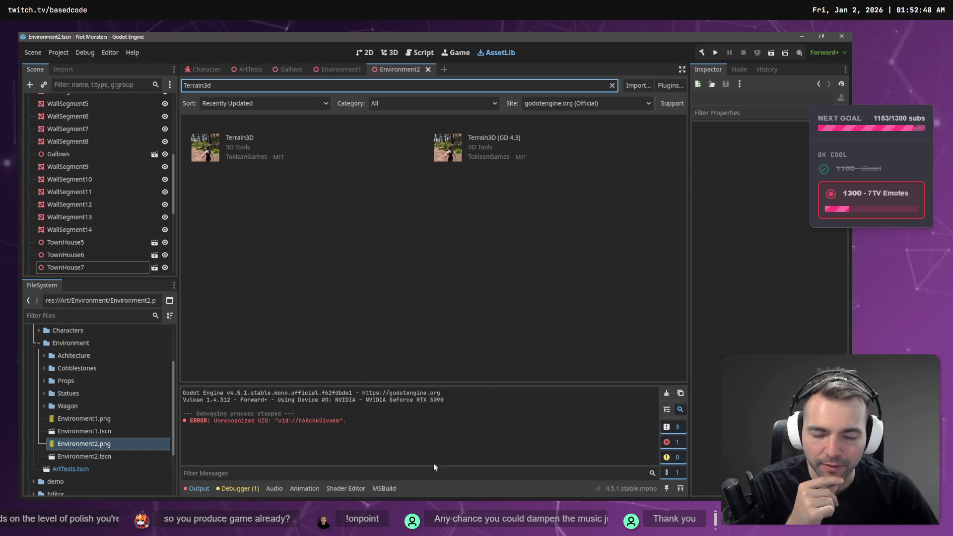
Flip between the Environment1 and Environment2 scenes and collapse Environment2's node tree
click(342, 69)
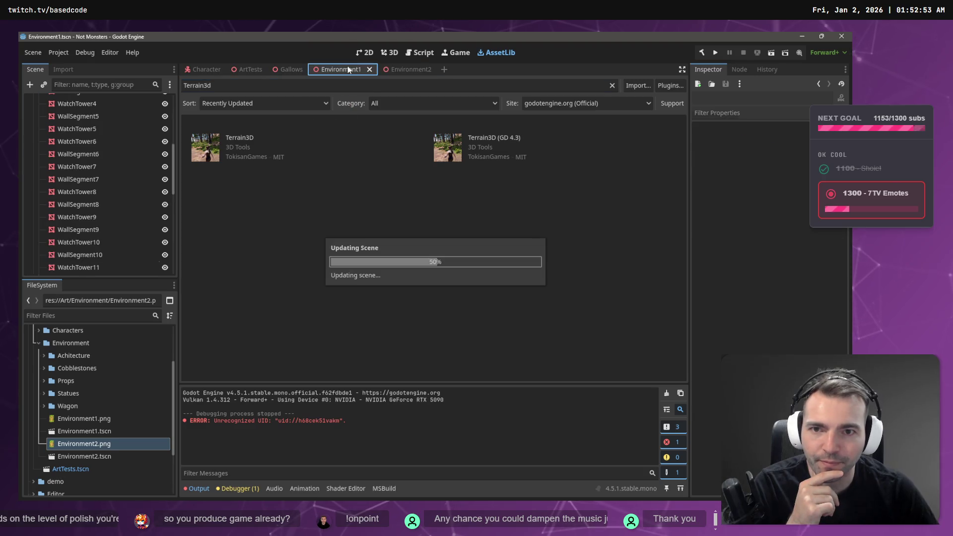
click(397, 70)
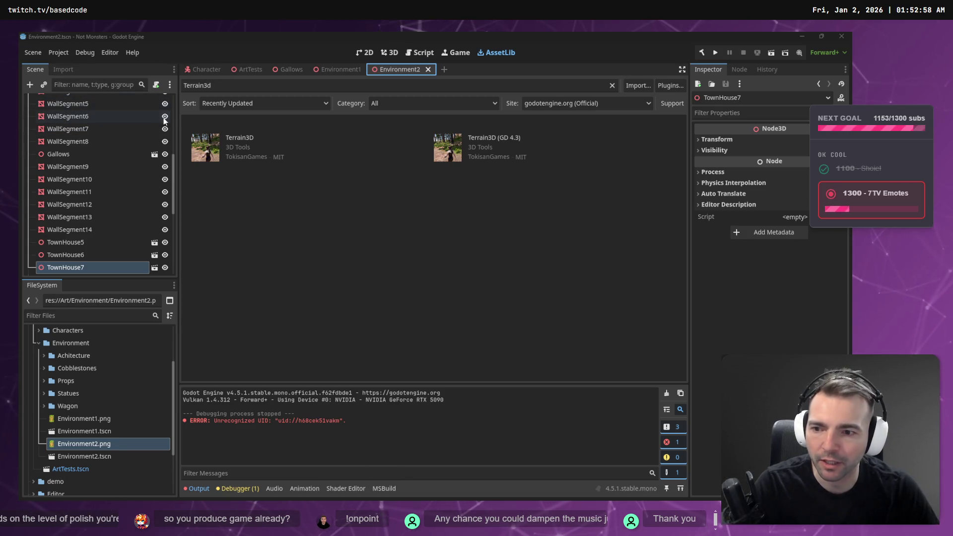
scroll(55, 162, up, 10)
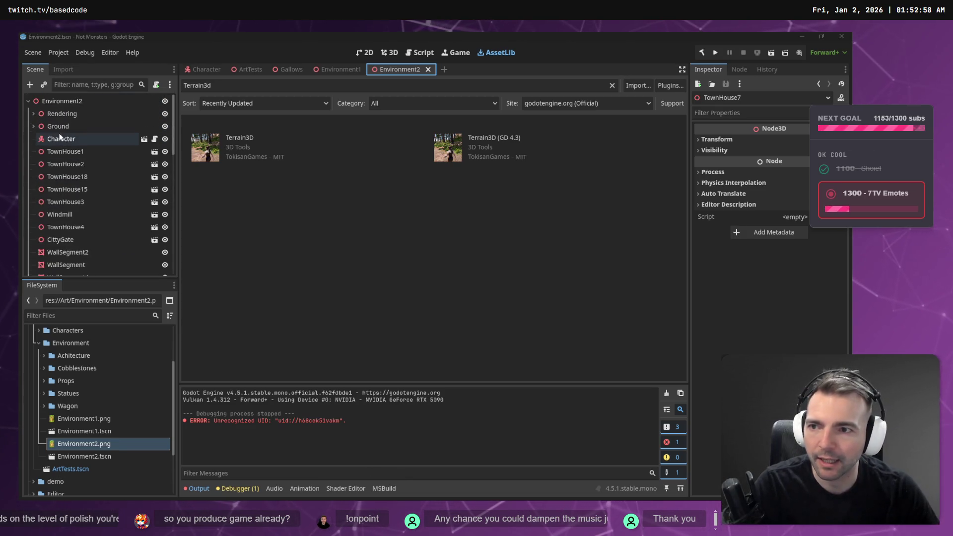
click(28, 101)
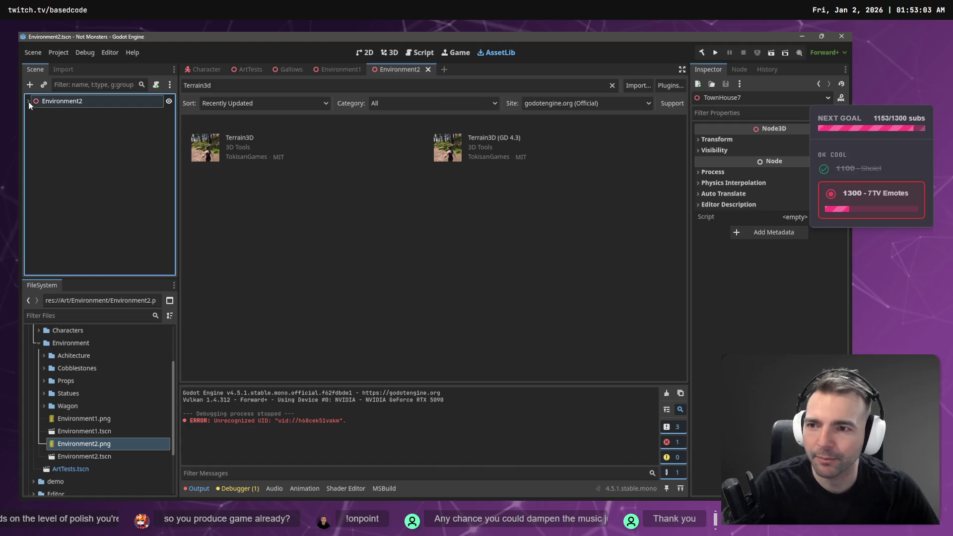
Create a new Environment3 scene in the Environment folder
right_click(87, 343)
mouse_move(184, 316)
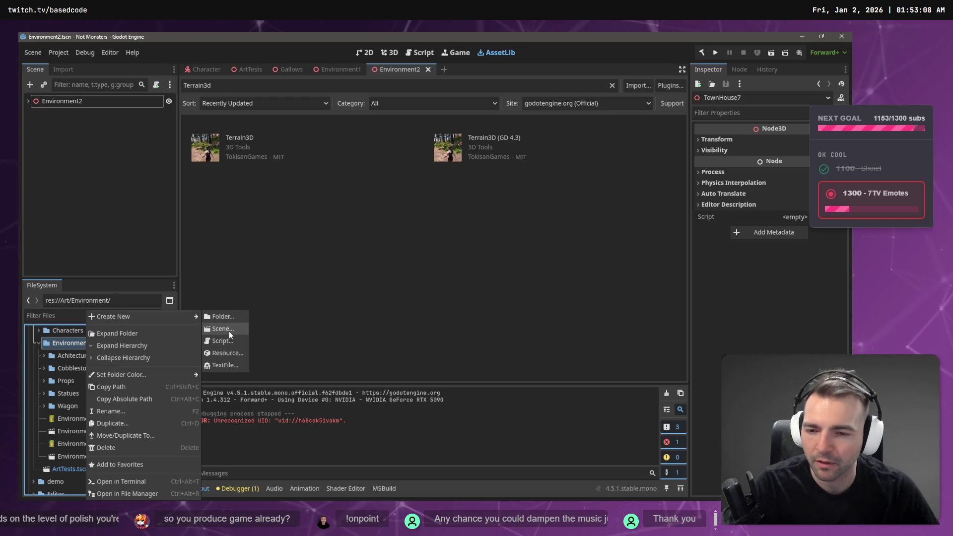
click(229, 333)
text(Envi)
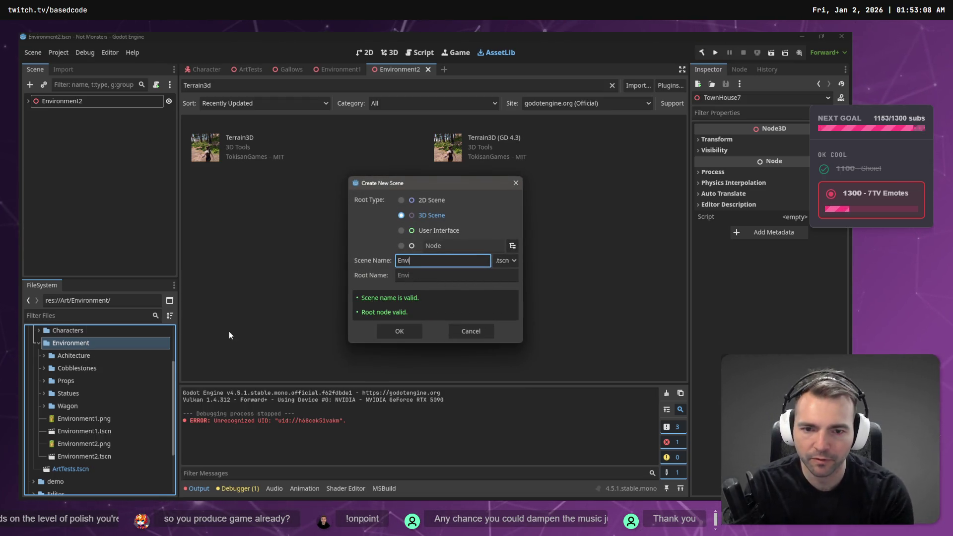
text(ronment3)
key(Return)
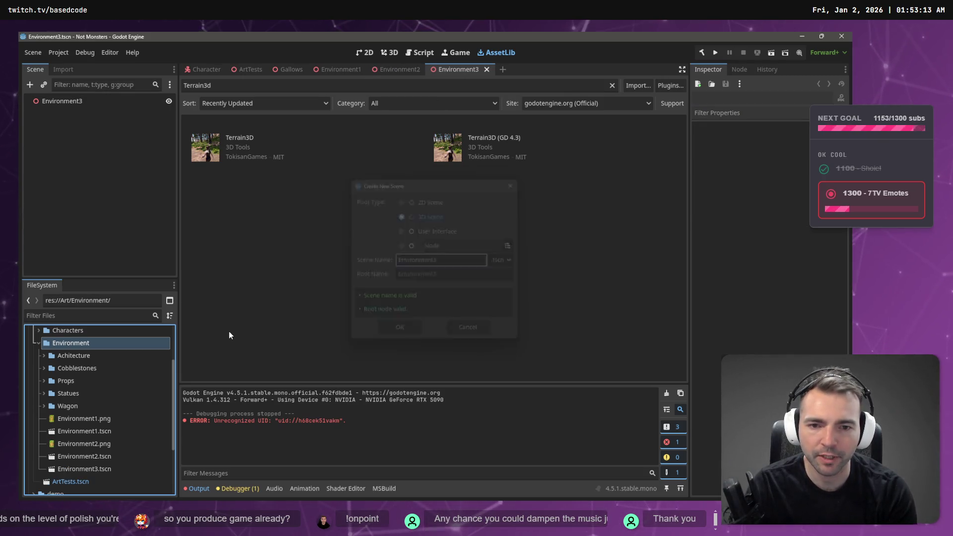
click(109, 470)
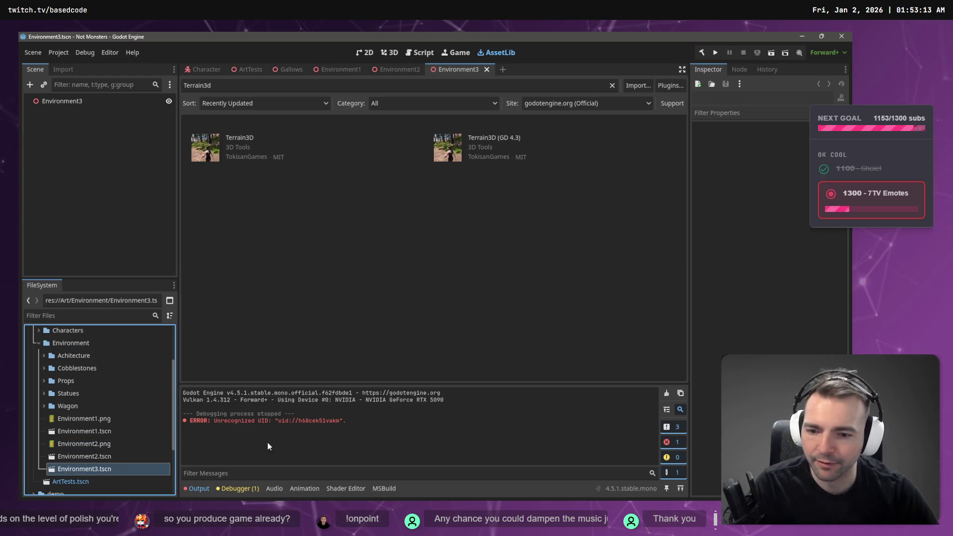
Add a Terrain3D child node to Environment3 and show it in the 3D viewport
right_click(119, 142)
click(119, 150)
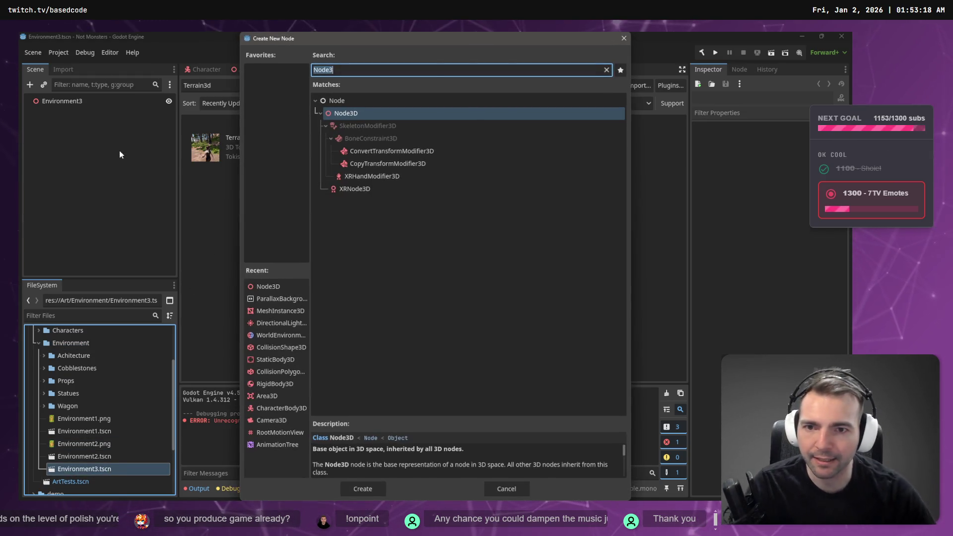
text(terrain)
key(Return)
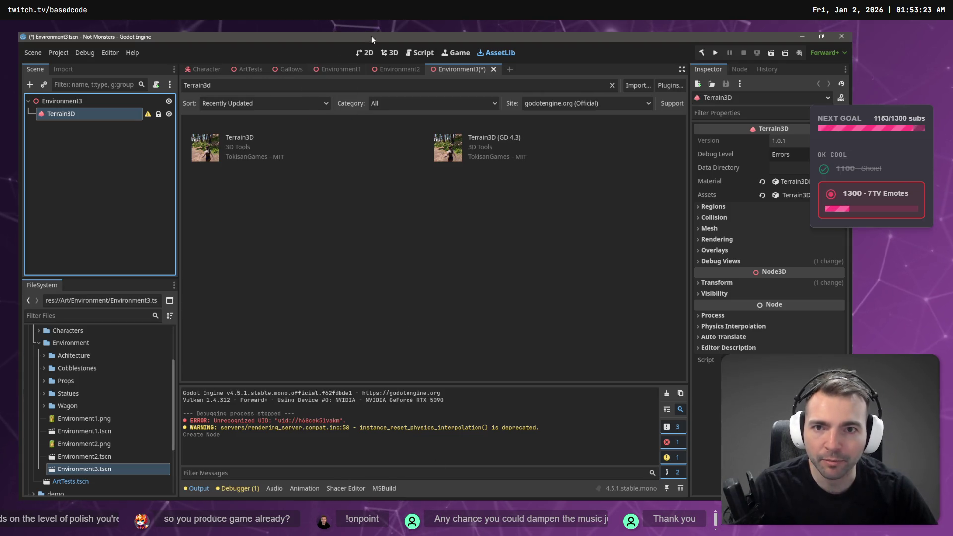
click(393, 53)
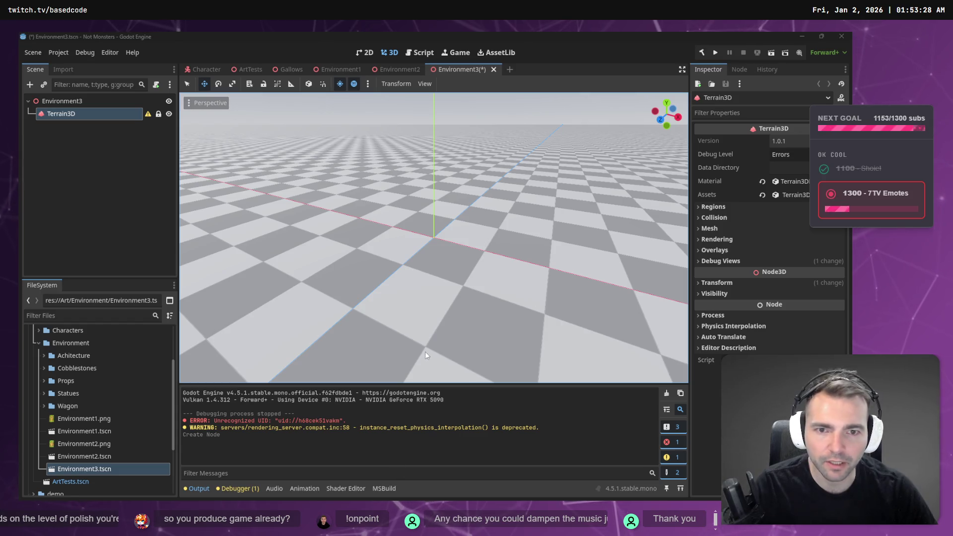
key(alt+Tab)
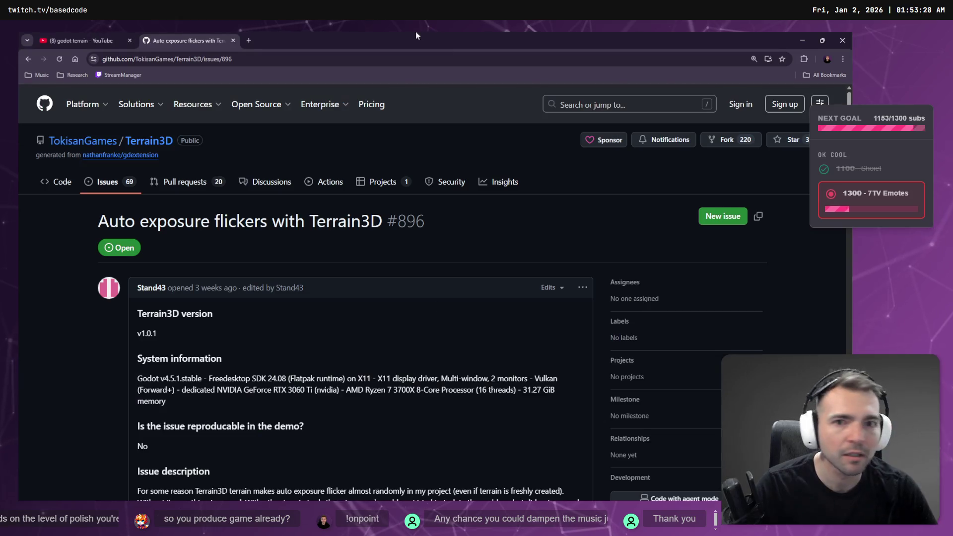
Open the 3D Terrain tutorial in a new tab, play it faster, skip ahead and pause at 0:36
click(79, 40)
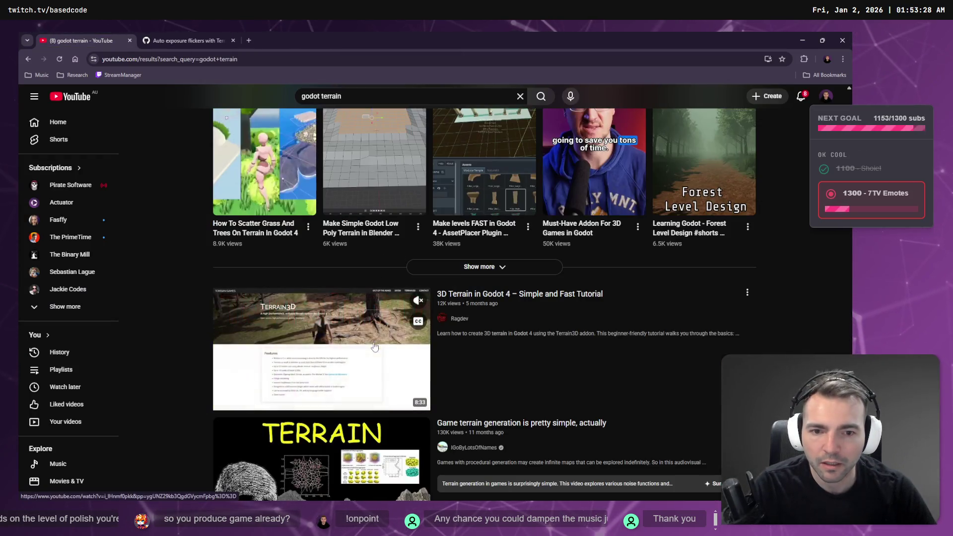
middle_click(322, 348)
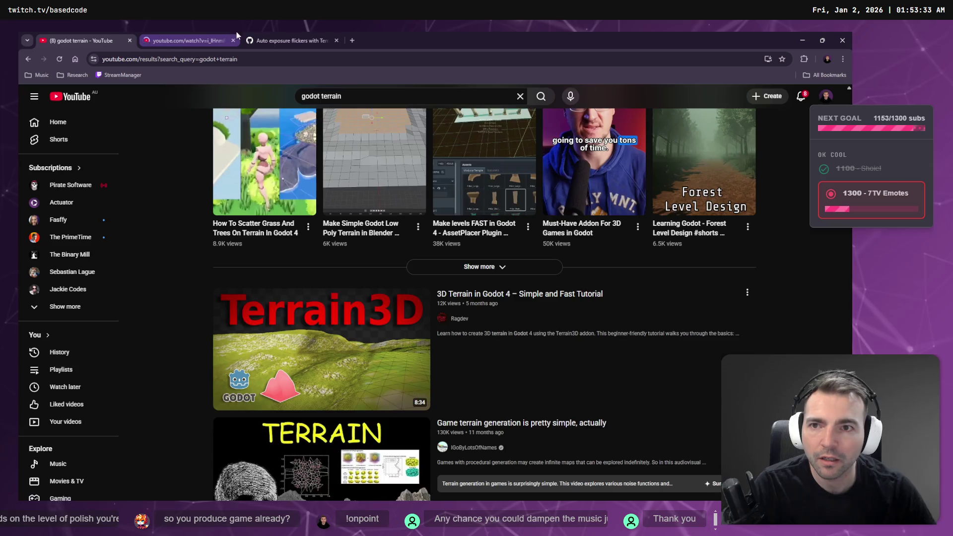
click(214, 40)
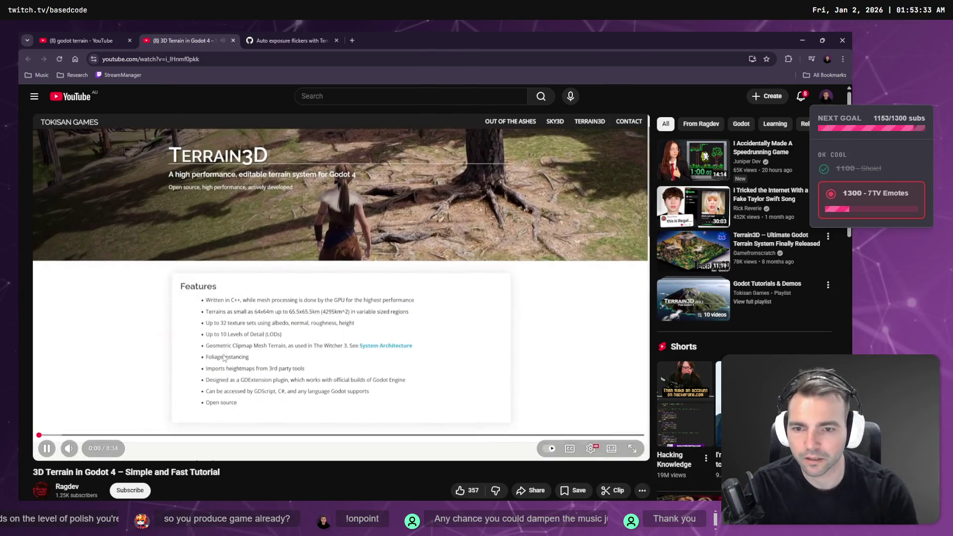
key(shift+period)
key(shift+period)
key(shift+period)
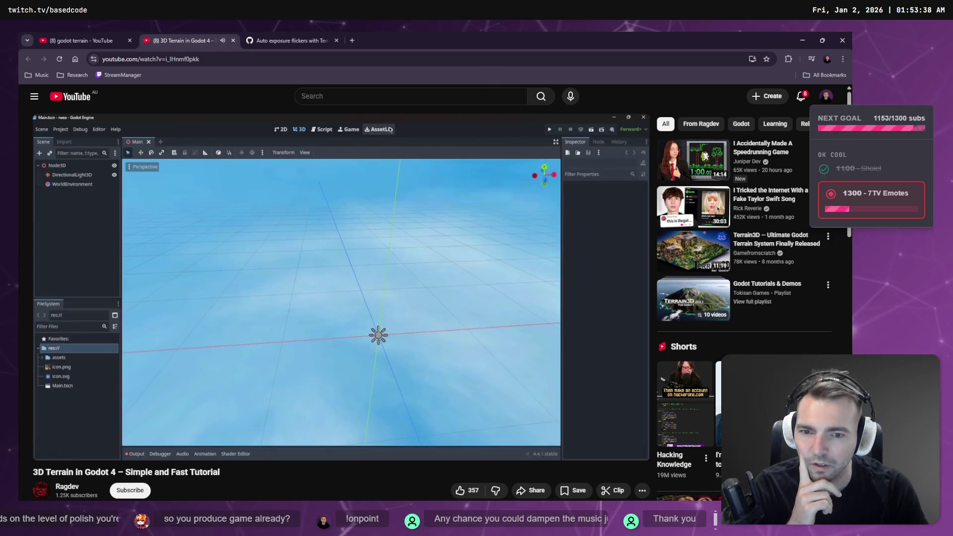
key(Right)
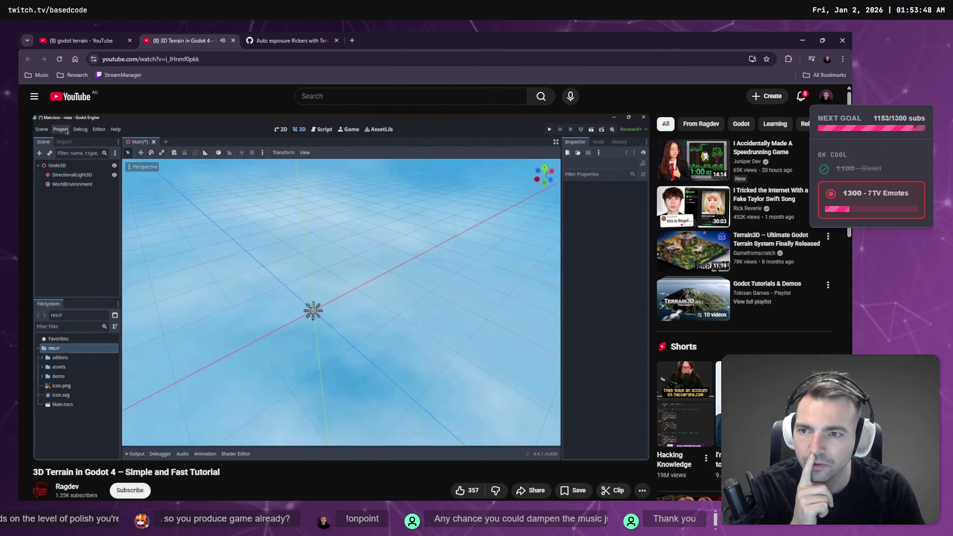
key(space)
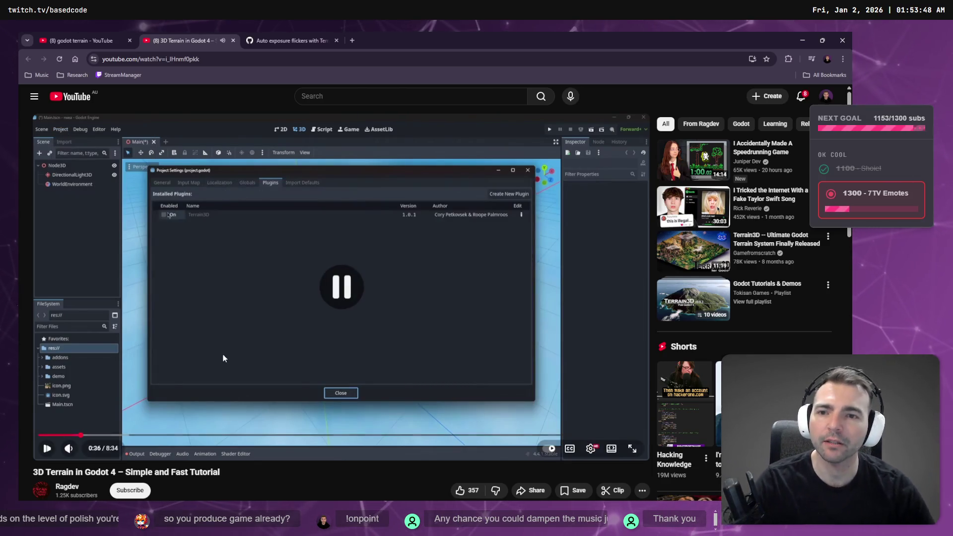
key(alt+Tab)
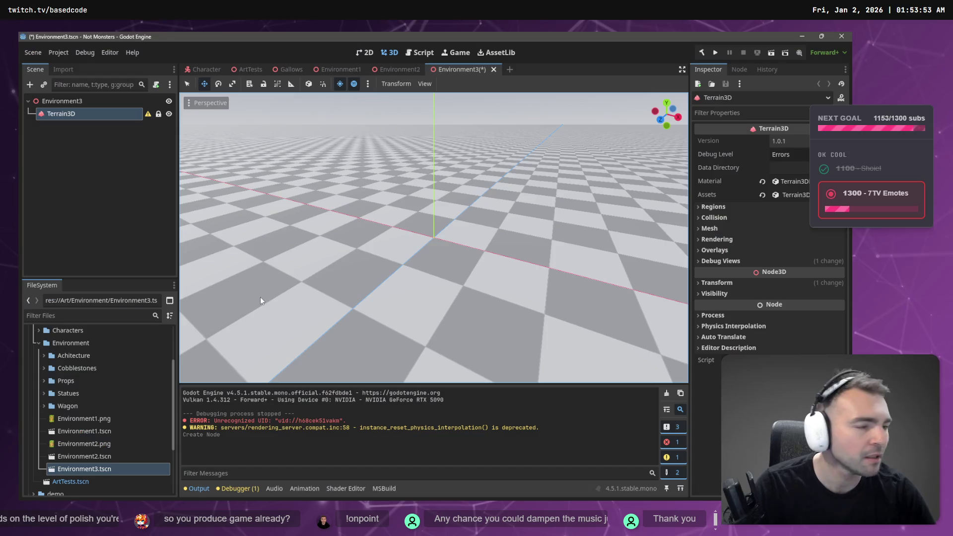
Enable the Terrain3D plugin in the Project Settings Plugins list
click(62, 51)
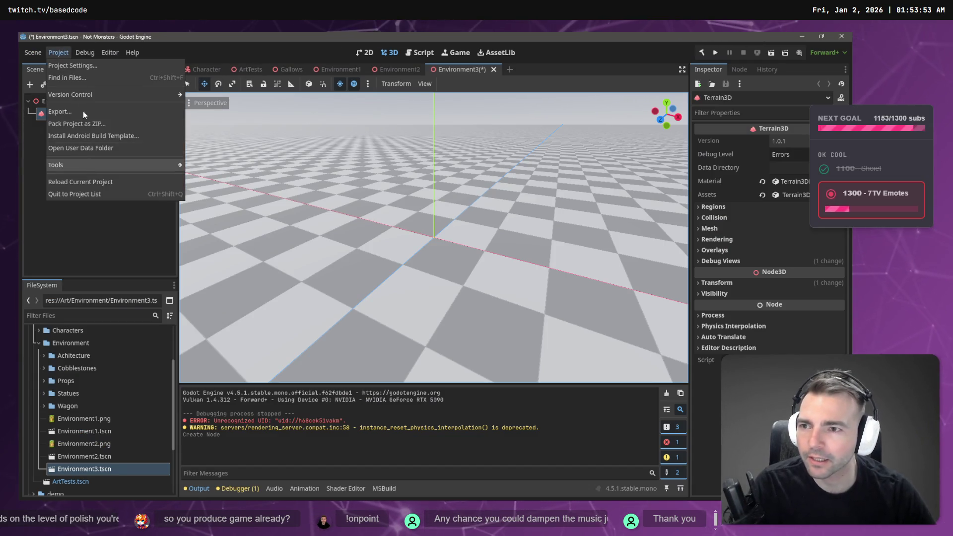
mouse_move(105, 51)
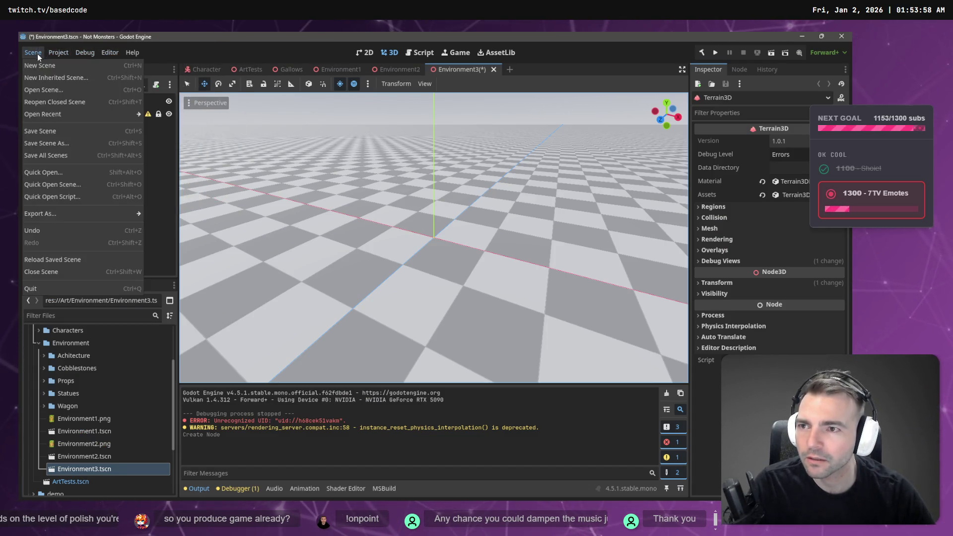
click(84, 52)
click(109, 52)
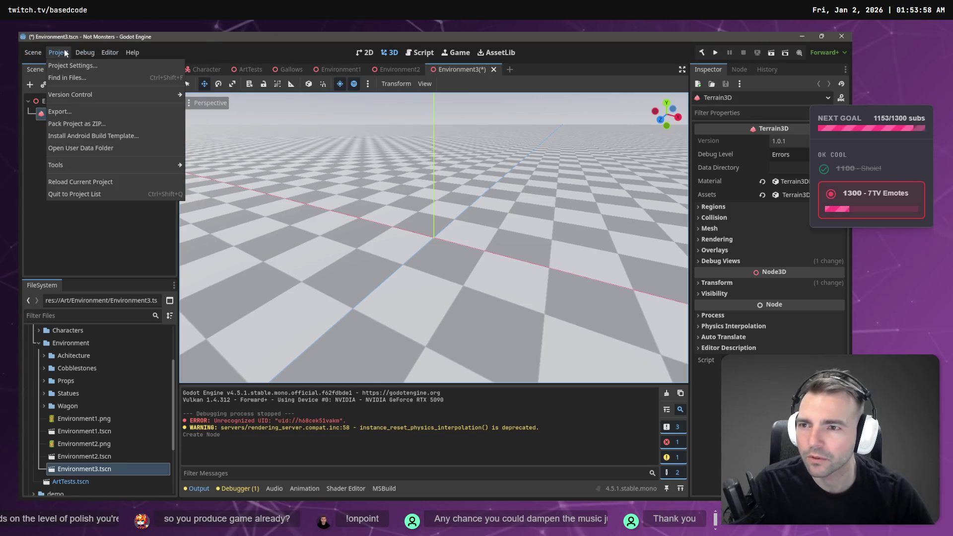
click(73, 66)
click(343, 137)
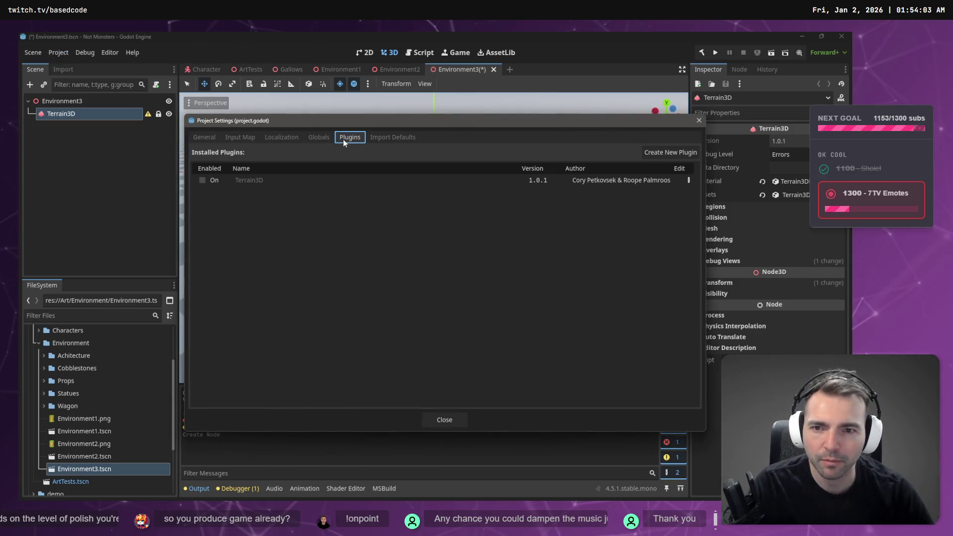
click(205, 181)
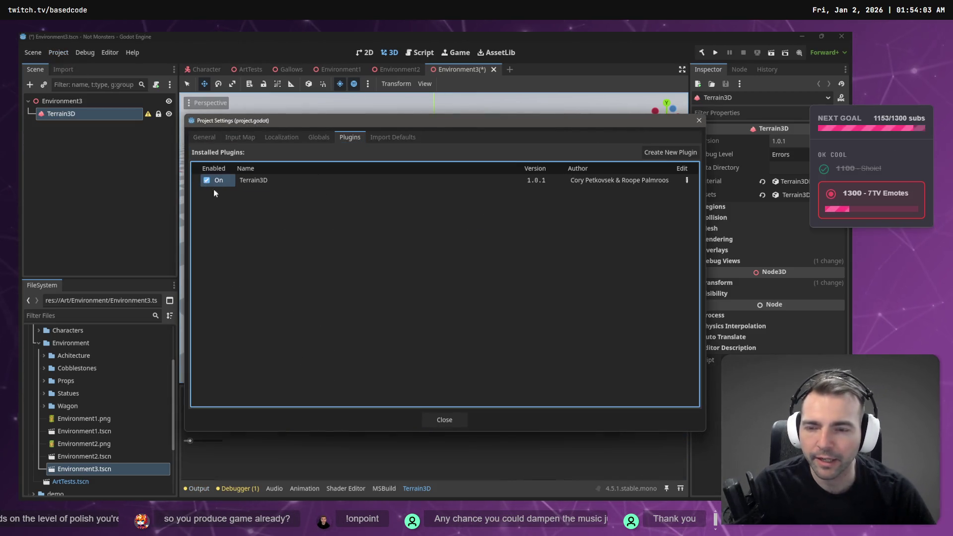
click(441, 416)
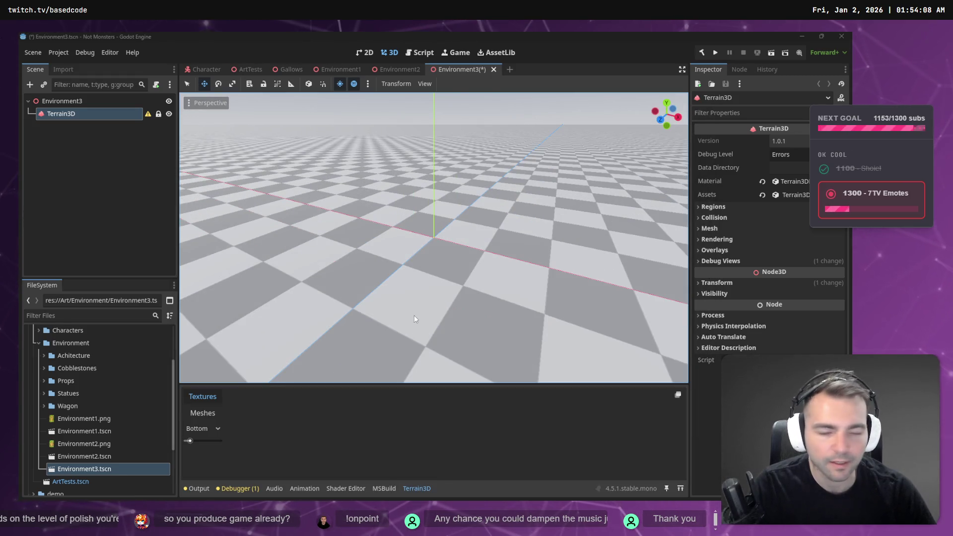
Follow the tutorial further and select the Terrain3D node to bring up its terrain tools
key(alt+Tab)
click(392, 223)
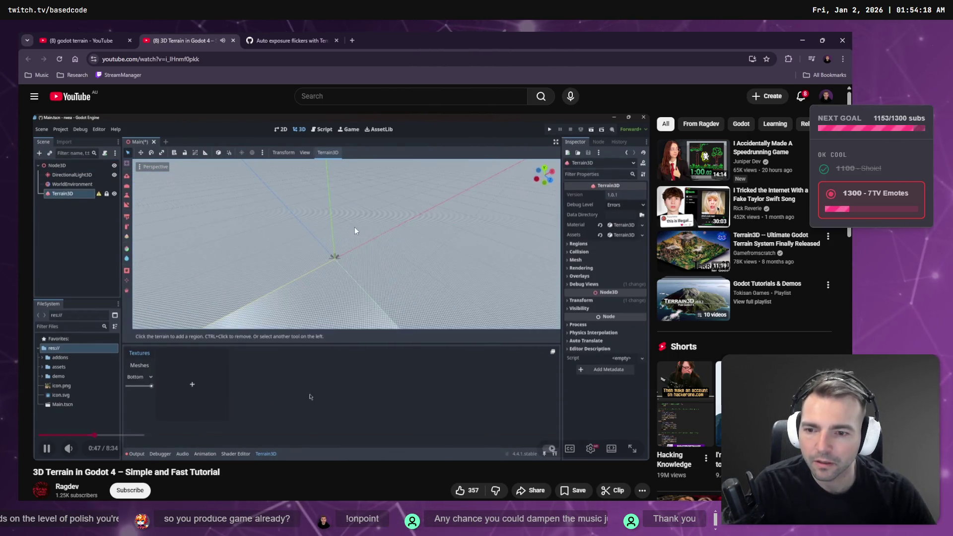
click(336, 233)
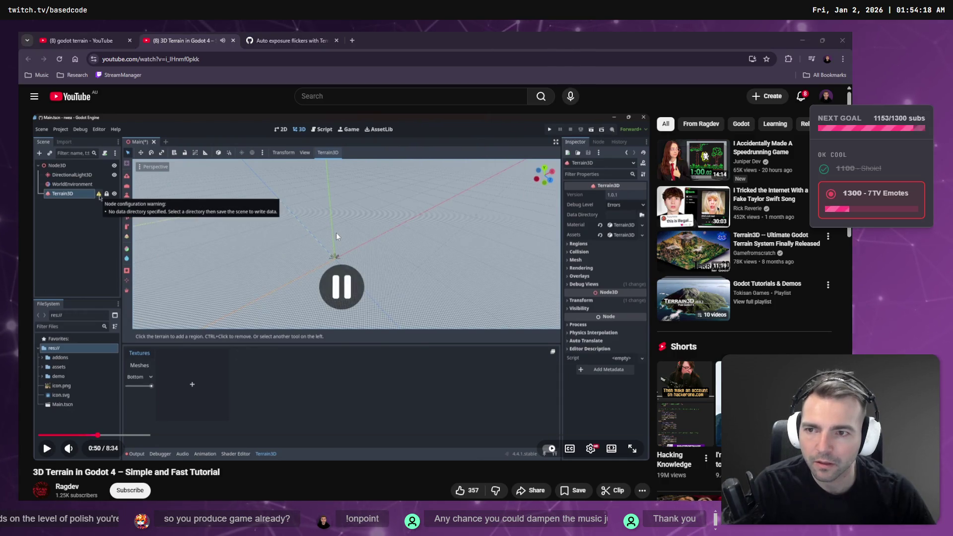
key(alt+Tab)
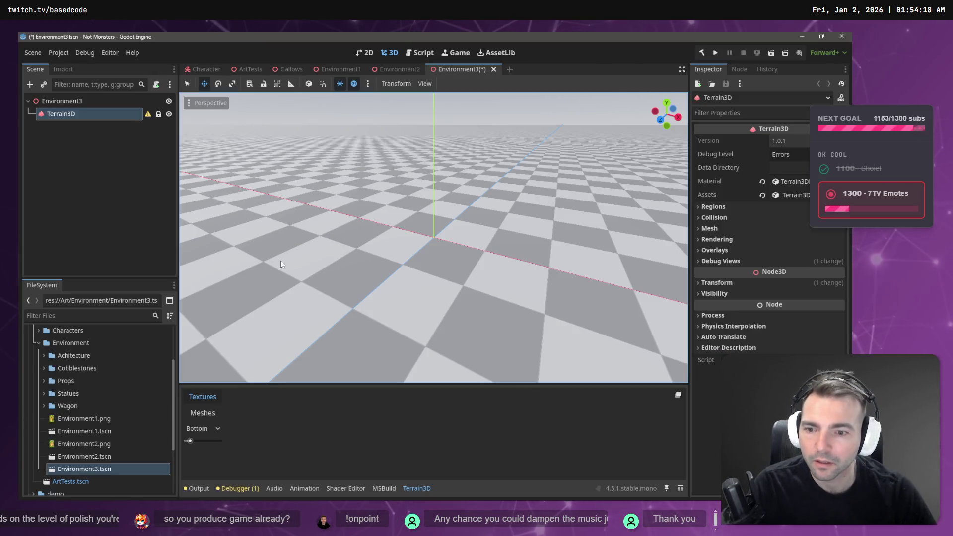
click(65, 114)
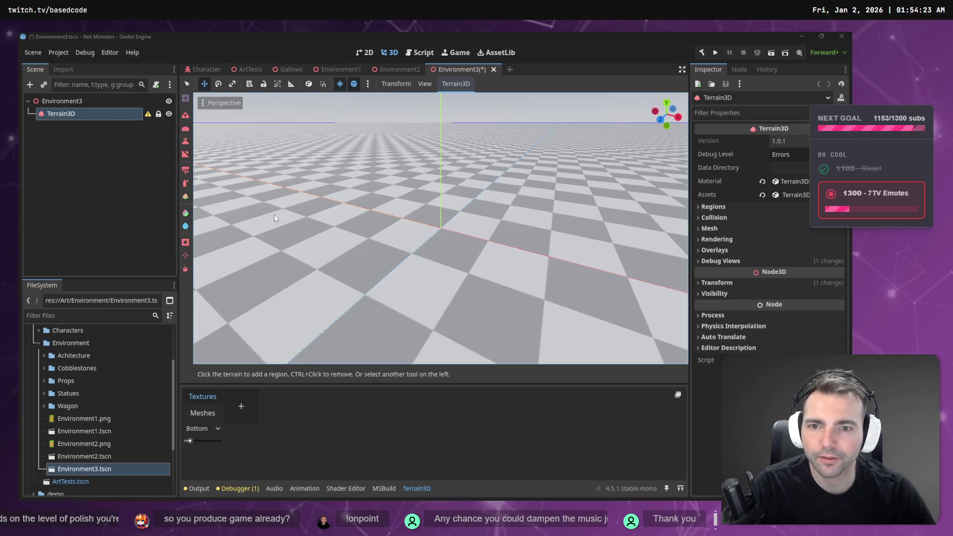
key(alt+Tab)
click(311, 230)
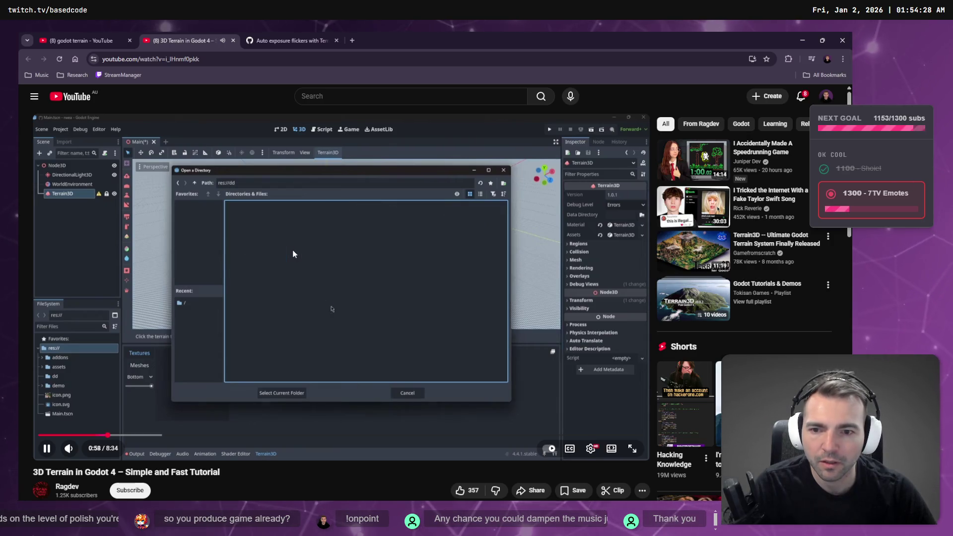
Stop the Terrain3D tutorial at 1:01 and go back to the Godot editor
click(295, 256)
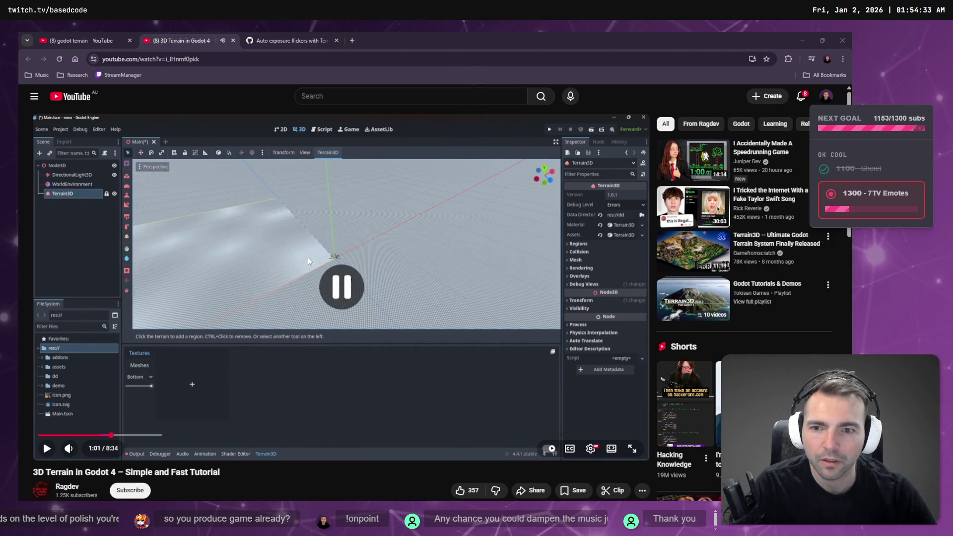
key(alt+Tab)
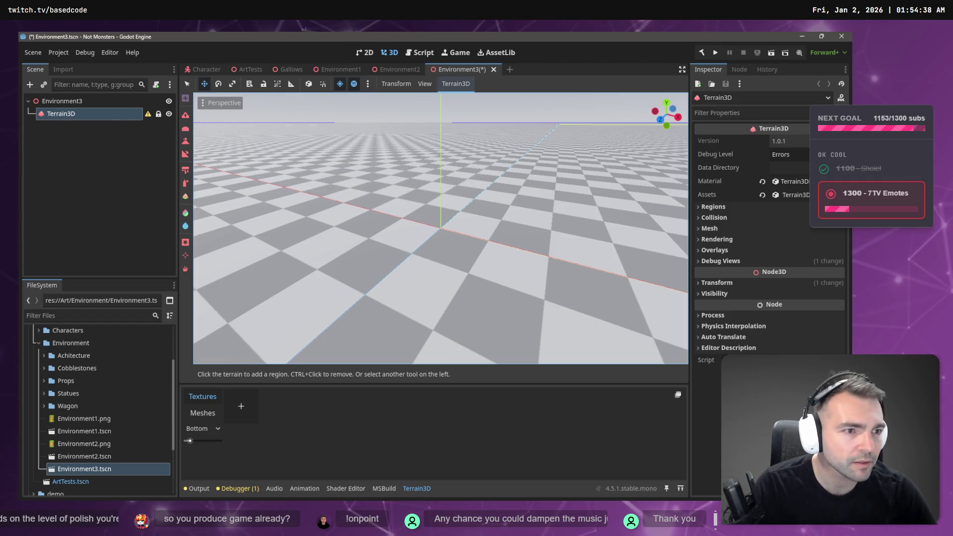
Create a 'TerrainData' folder in Art/Environment and set it as Terrain3D's data directory
click(789, 168)
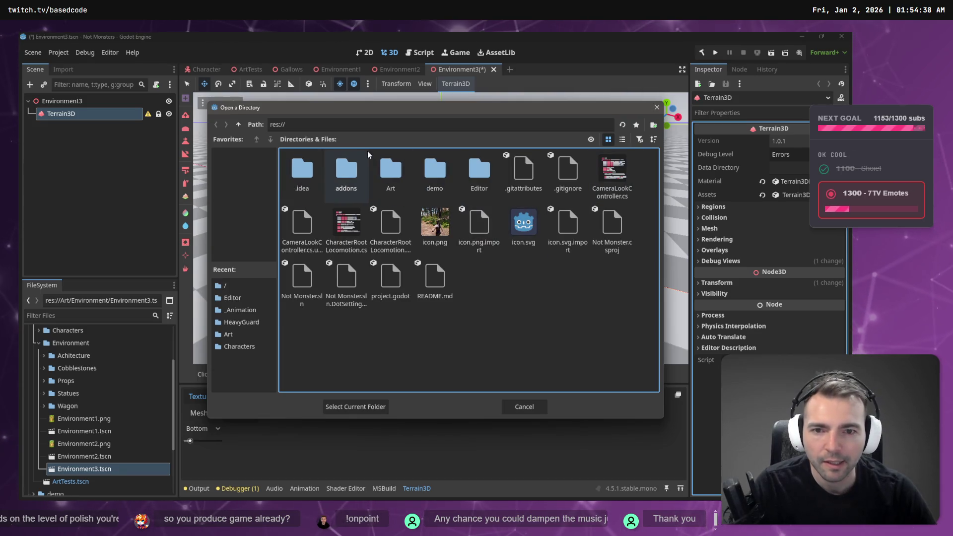
double_click(394, 169)
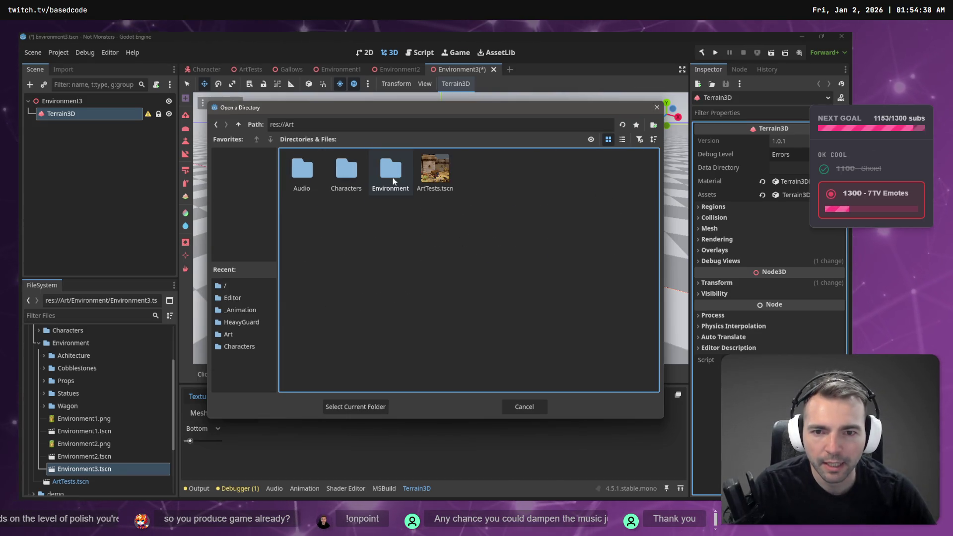
double_click(392, 177)
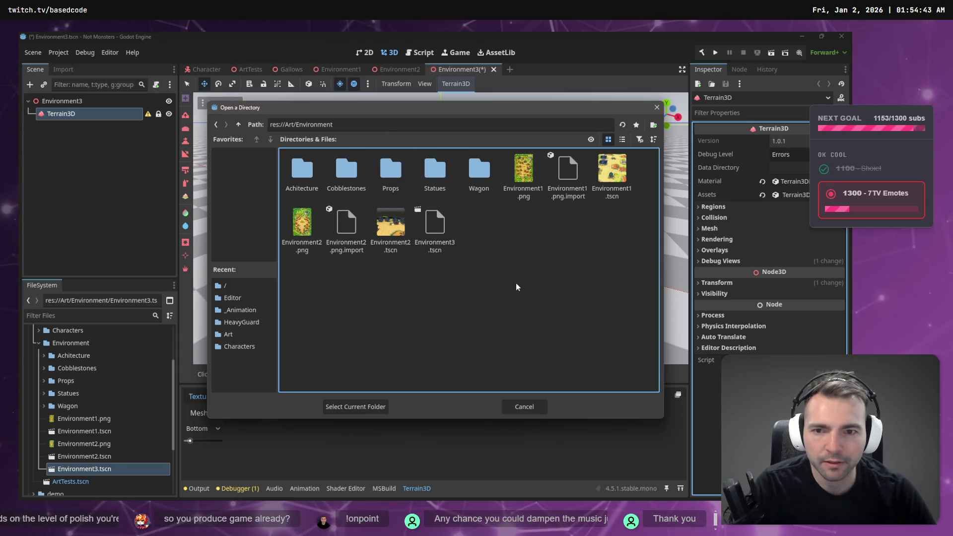
right_click(460, 333)
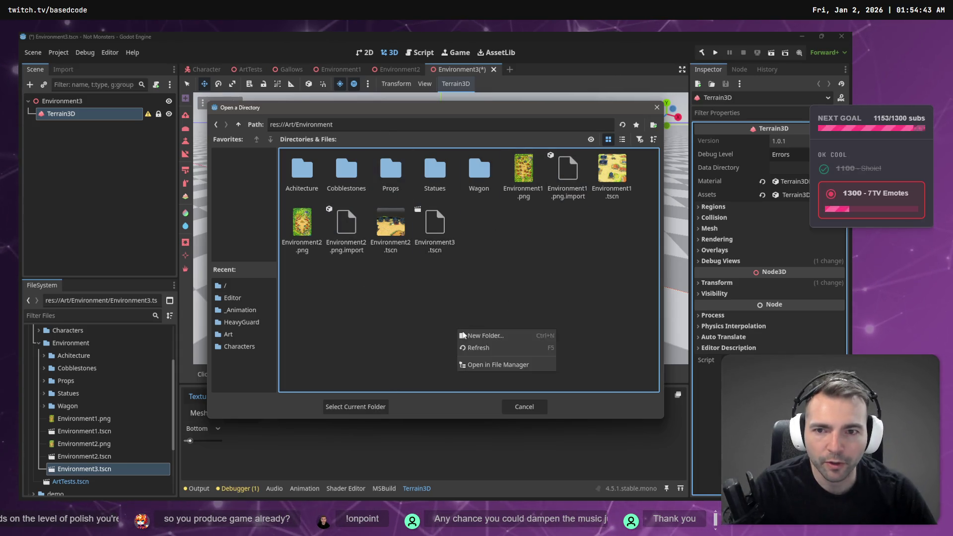
click(492, 336)
text(TerrainData)
key(Return)
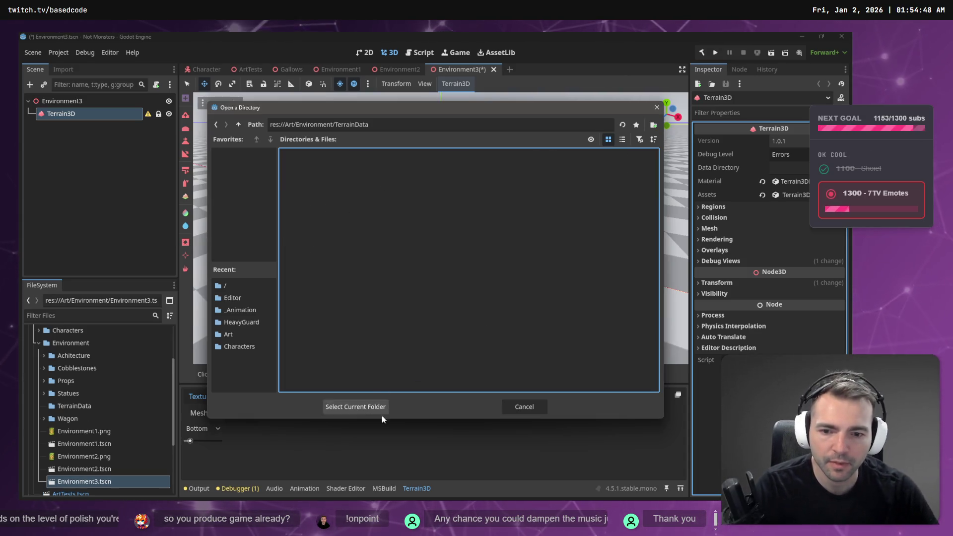
click(380, 405)
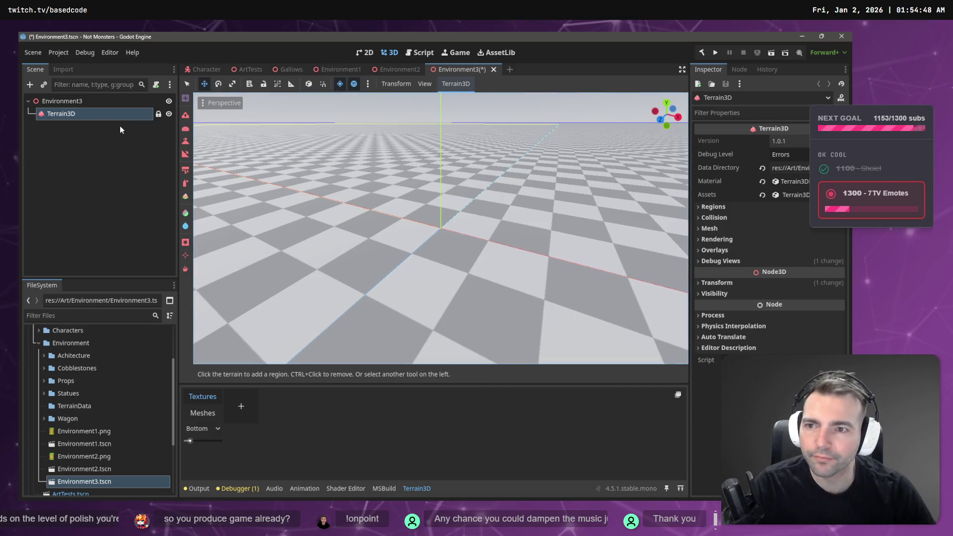
key(alt+Tab)
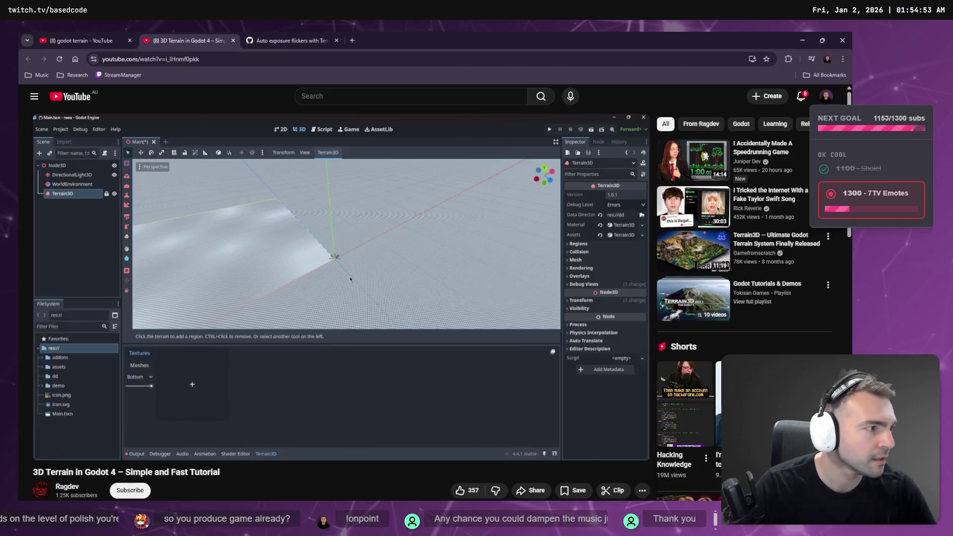
Pause the tutorial at 1:07 on adding textures and move to the village map whiteboard
click(342, 189)
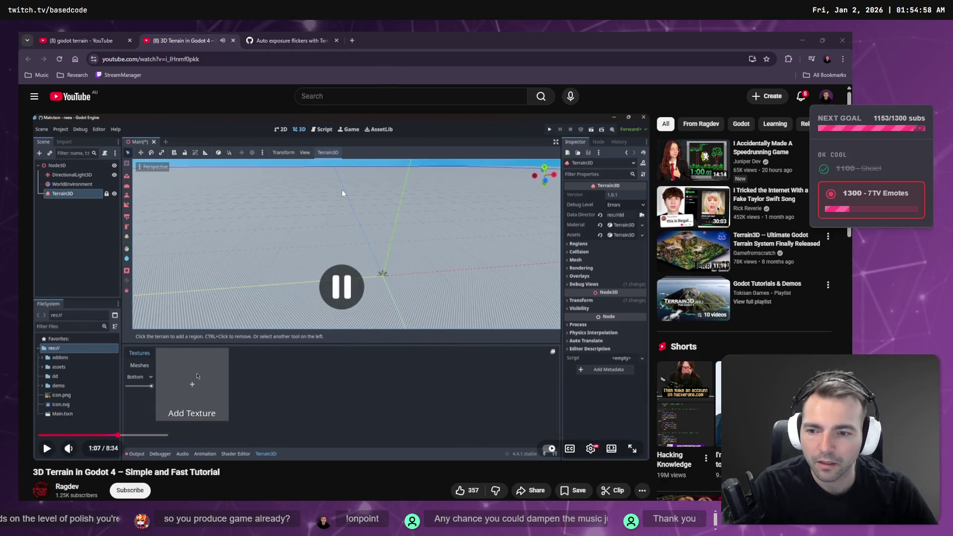
key(alt+Tab)
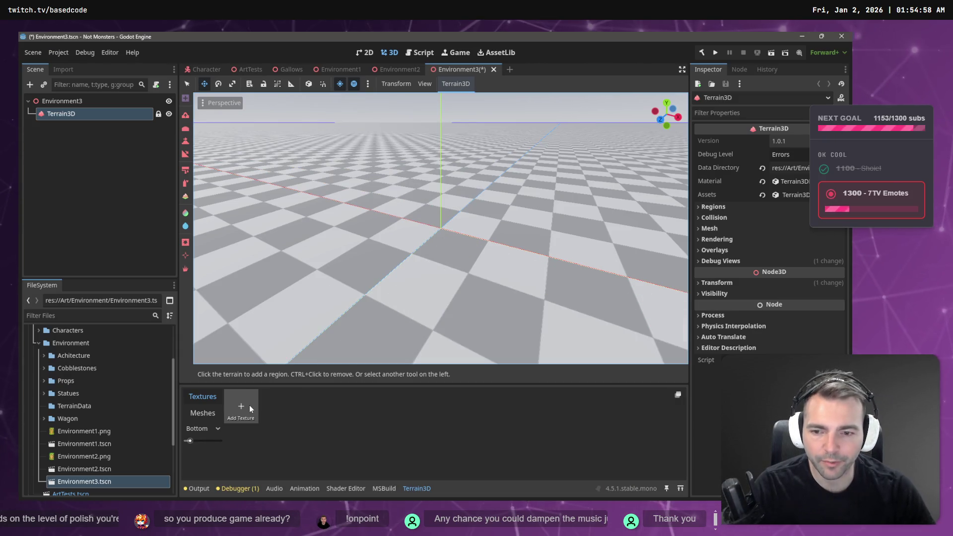
key(alt+Tab)
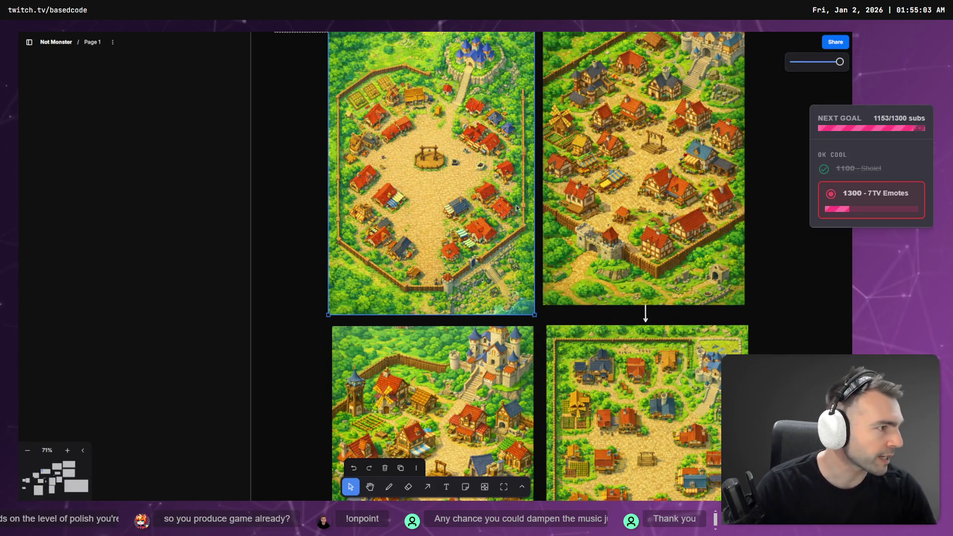
Switch to the Image Cleanup Request chat and close the full-screen village image
key(alt+Tab)
click(685, 32)
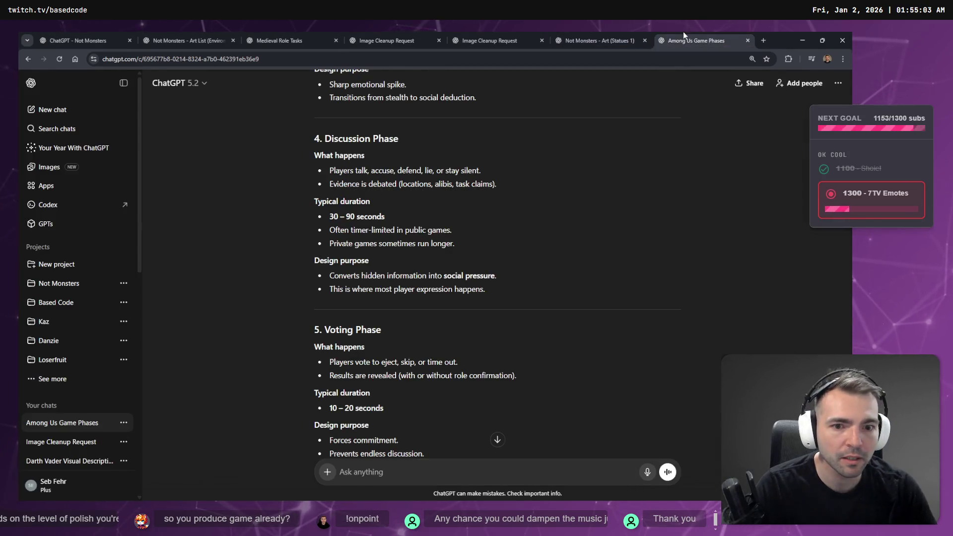
click(567, 32)
click(688, 31)
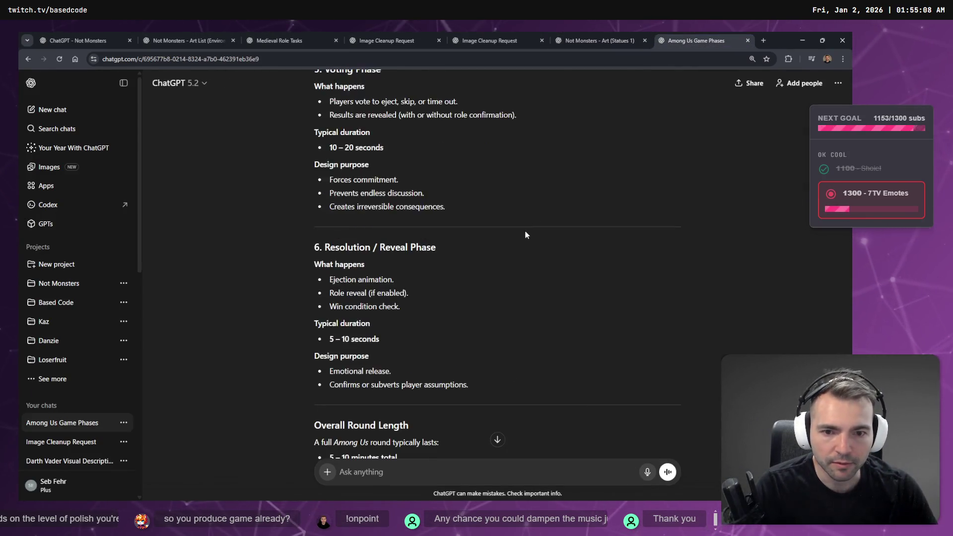
click(478, 32)
click(366, 36)
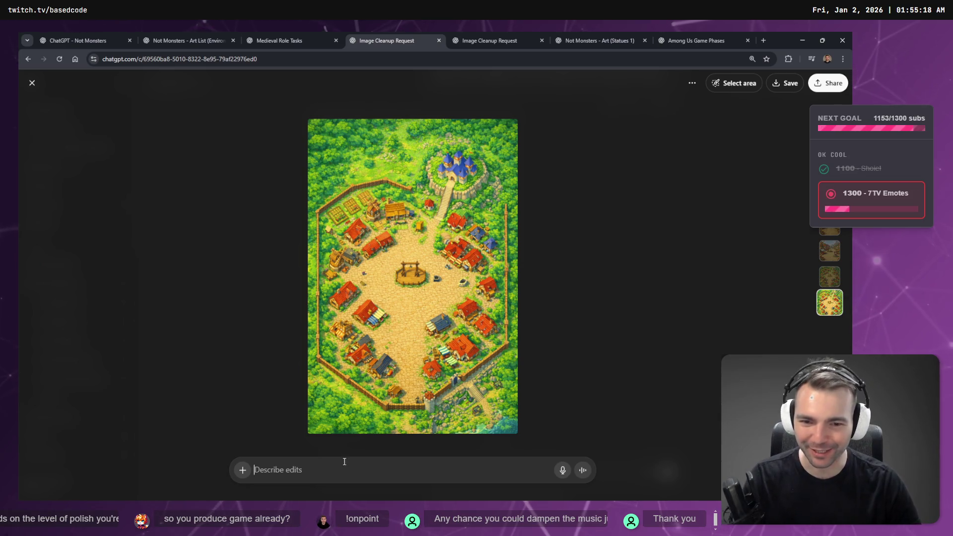
click(590, 390)
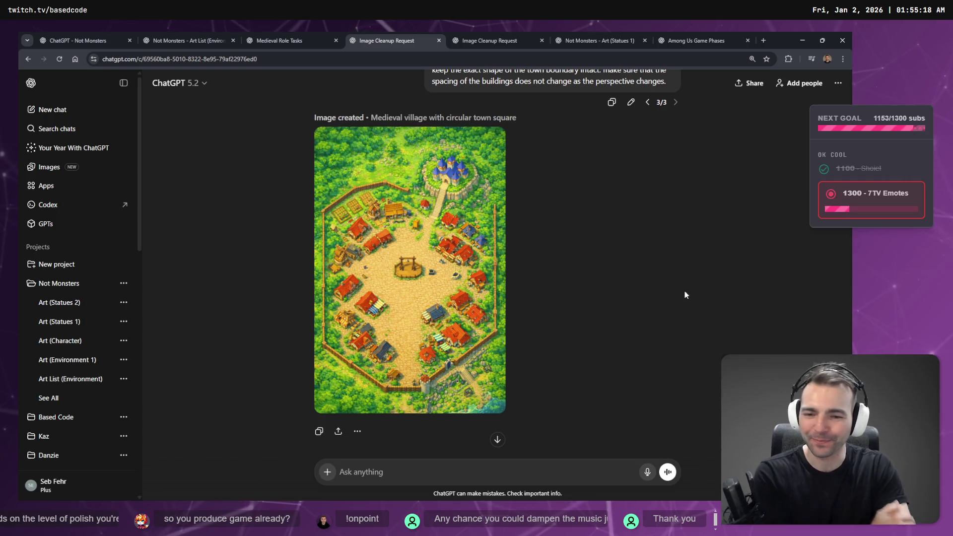
Discard the stray dictated text and open the sunny medieval market image for editing
key(super+h)
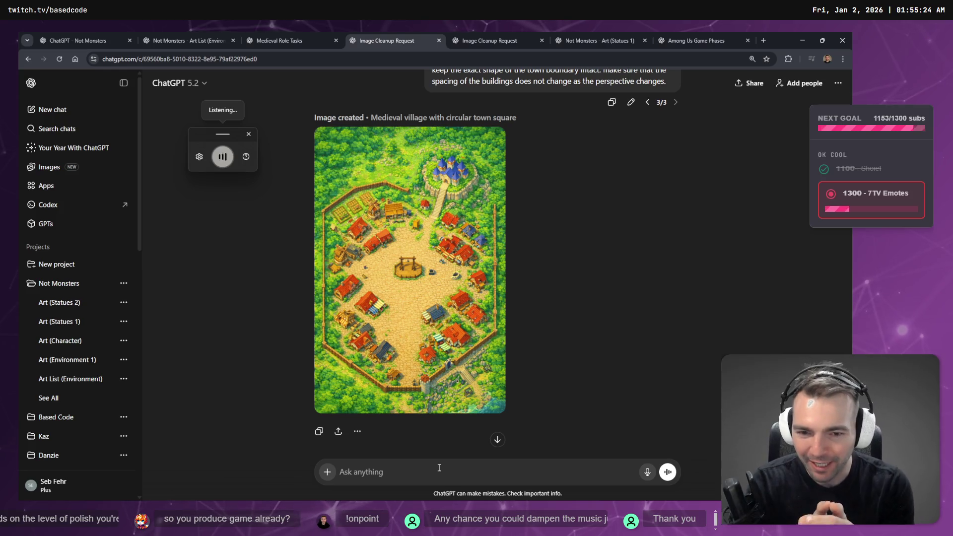
key(ctrl+a)
key(BackSpace)
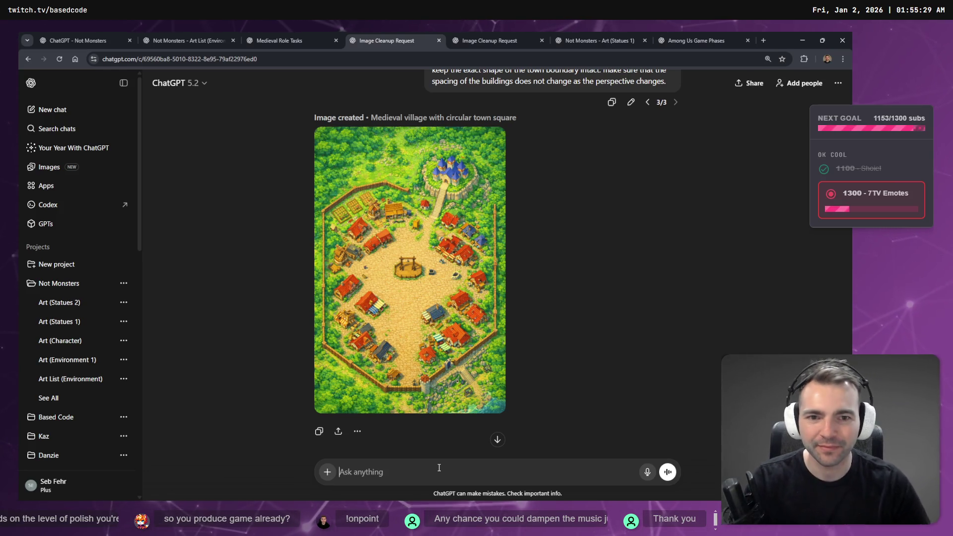
scroll(687, 219, up, 10)
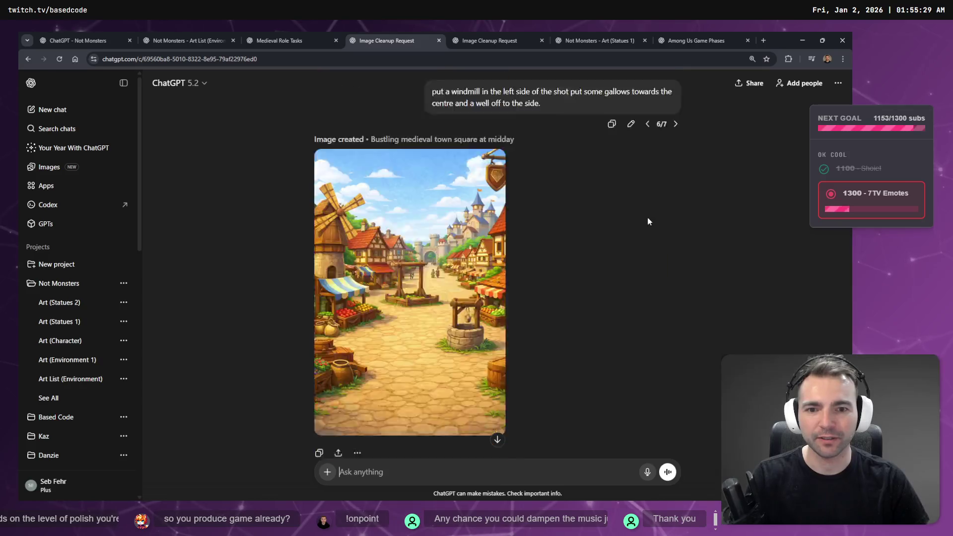
scroll(472, 274, up, 10)
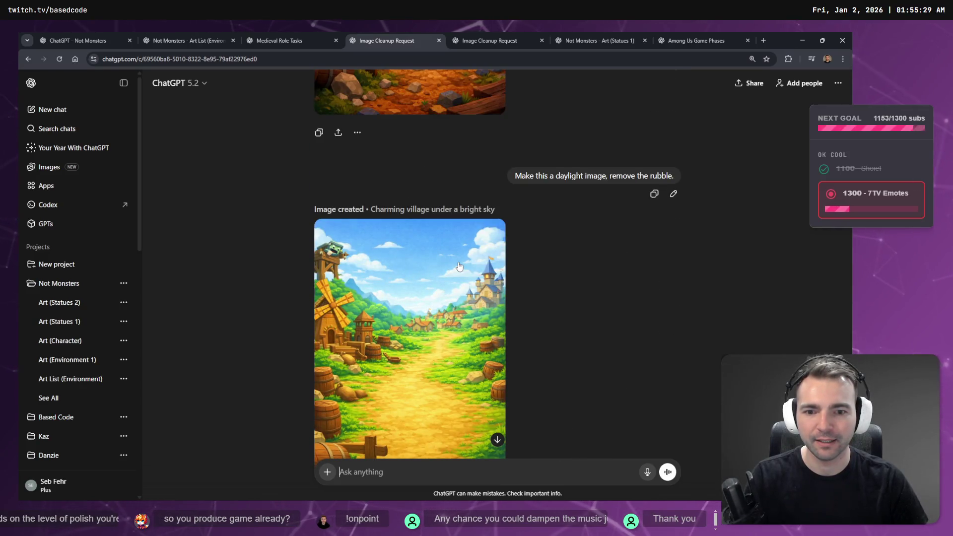
scroll(460, 266, up, 3)
scroll(457, 268, down, 15)
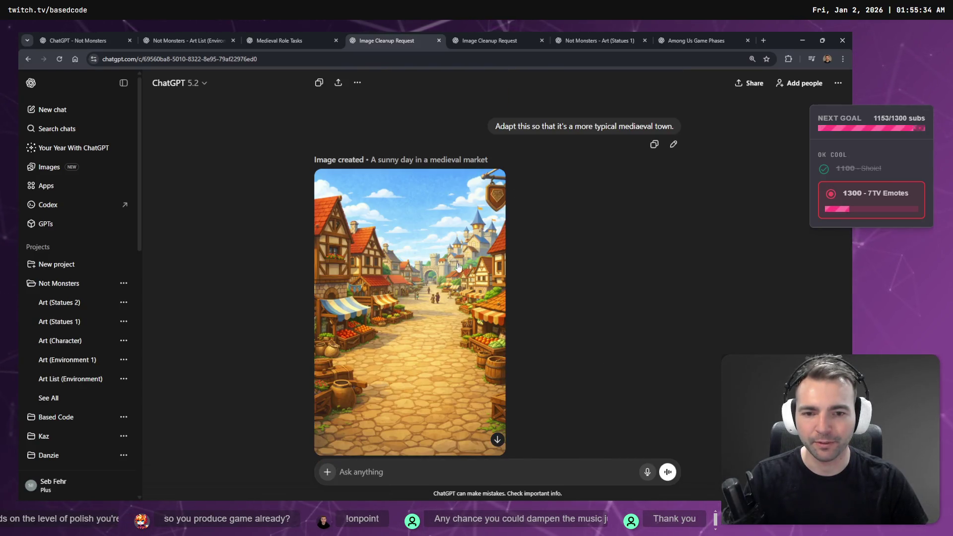
click(457, 423)
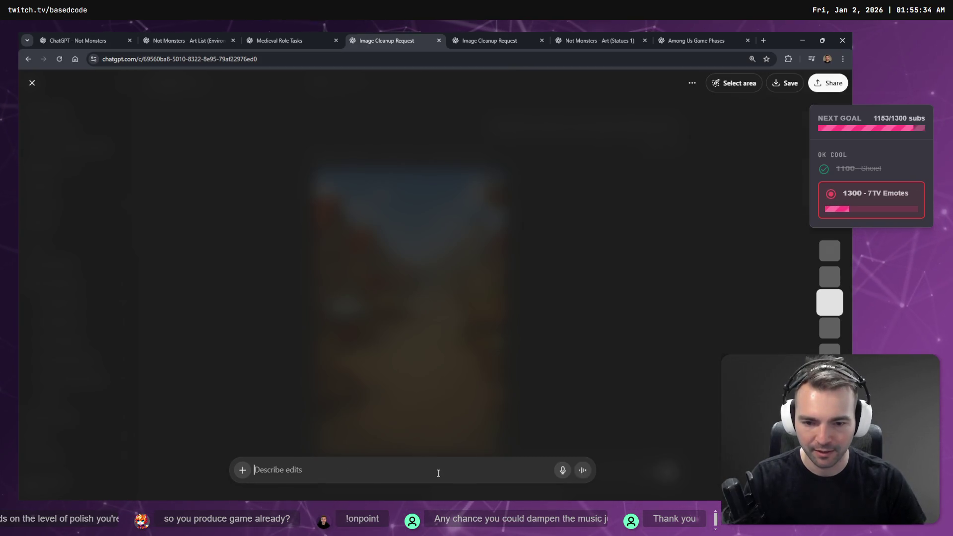
Dictate and send a request for an edge-tiling cobblestone texture matching the market's paving
key(super+h)
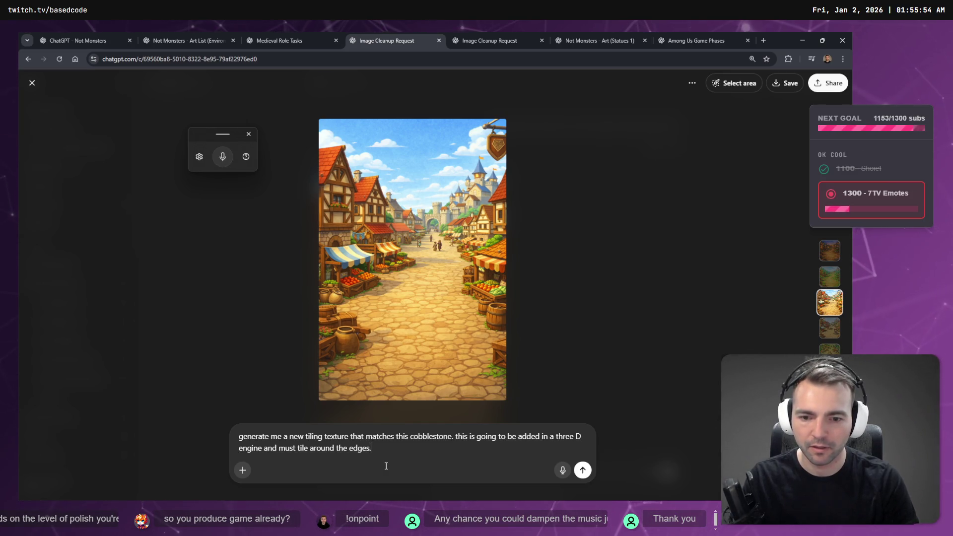
key(Return)
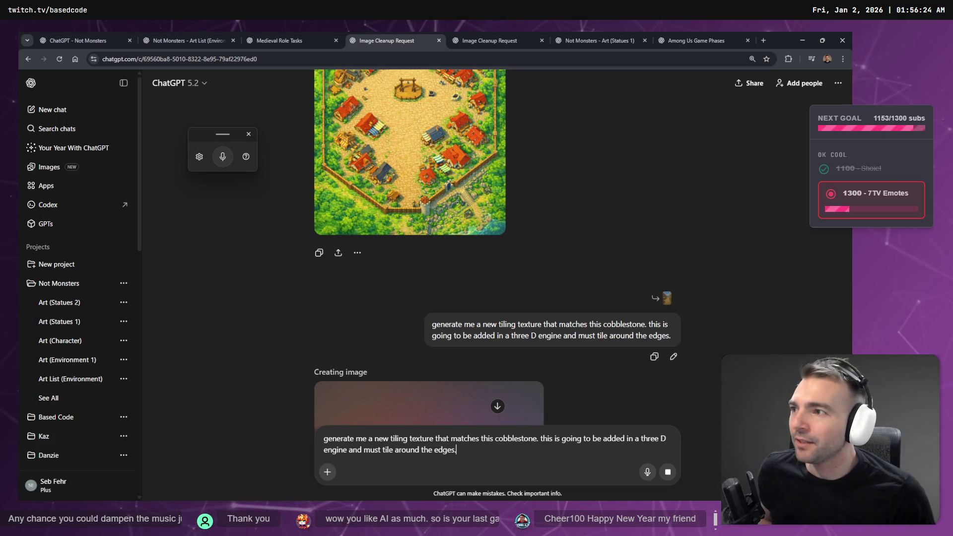
scroll(487, 322, down, 5)
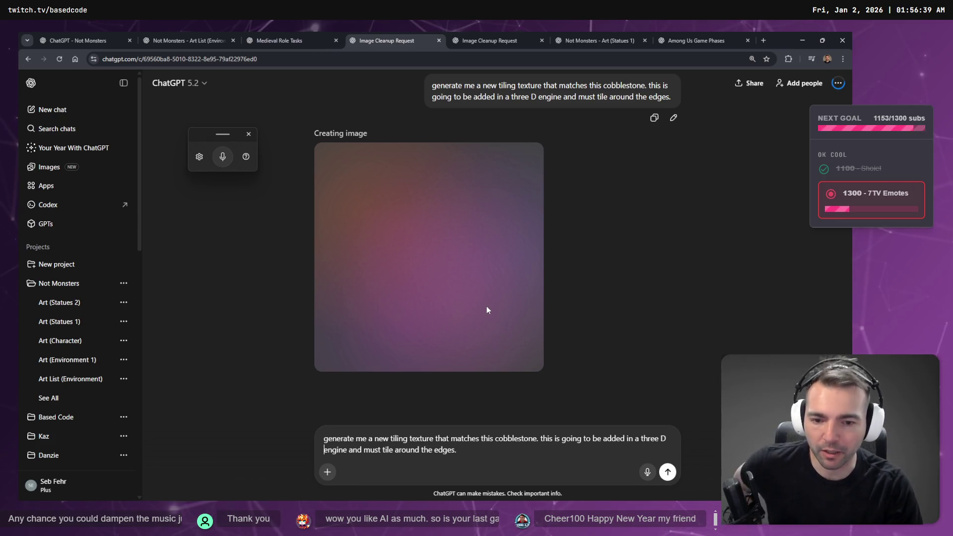
Clear the leftover prompt text from the message box
key(Up)
key(Delete)
text(G)
key(ctrl+a)
key(BackSpace)
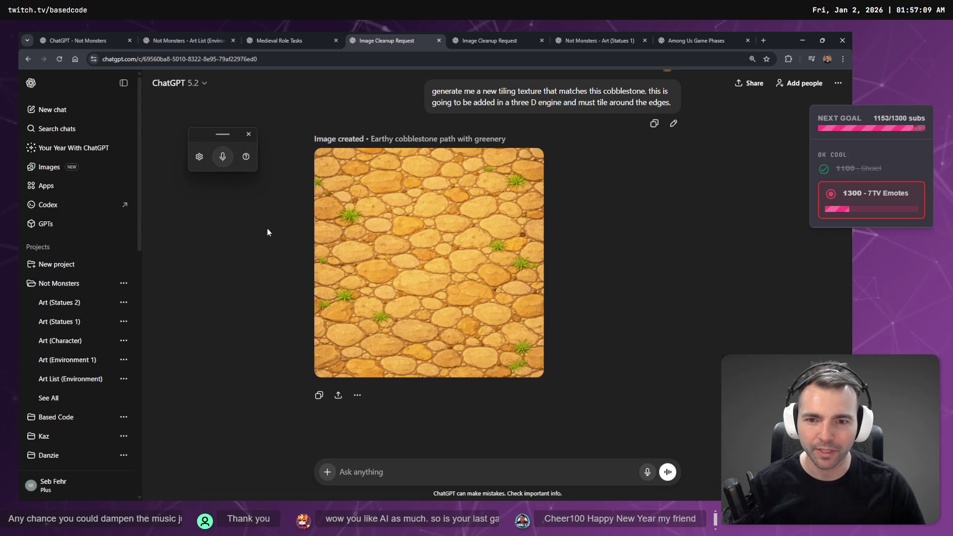
scroll(468, 316, up, 3)
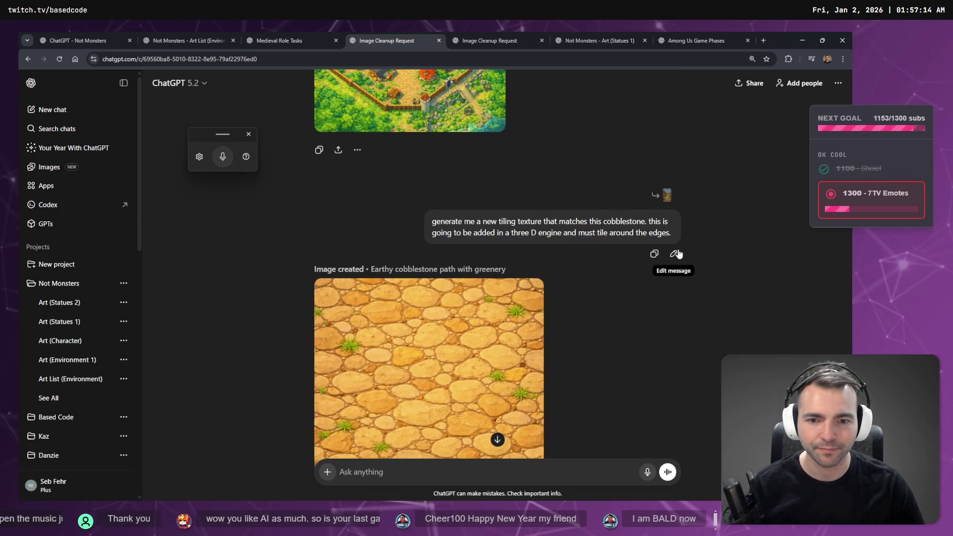
Edit the request wording to 'of the', add top-down, no-distortion, no-plants requirements, and resend
click(674, 254)
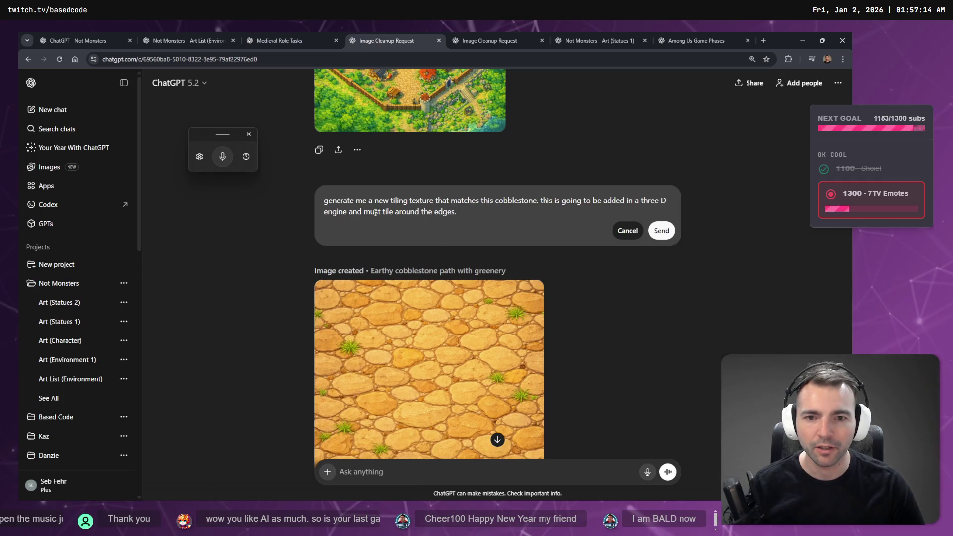
click(461, 201)
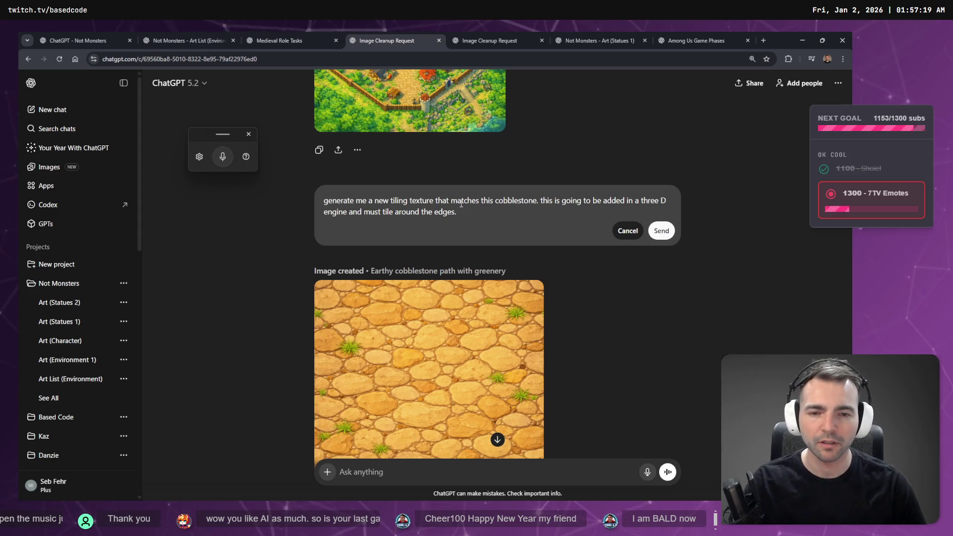
mouse_move(435, 201)
mouse_down()
mouse_move(519, 201)
mouse_move(496, 201)
mouse_up()
text(of the)
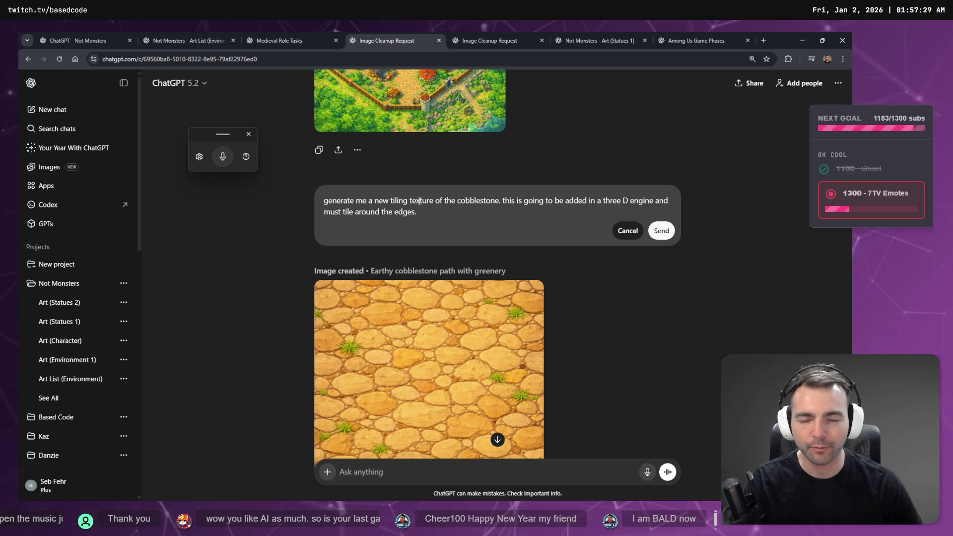
click(446, 215)
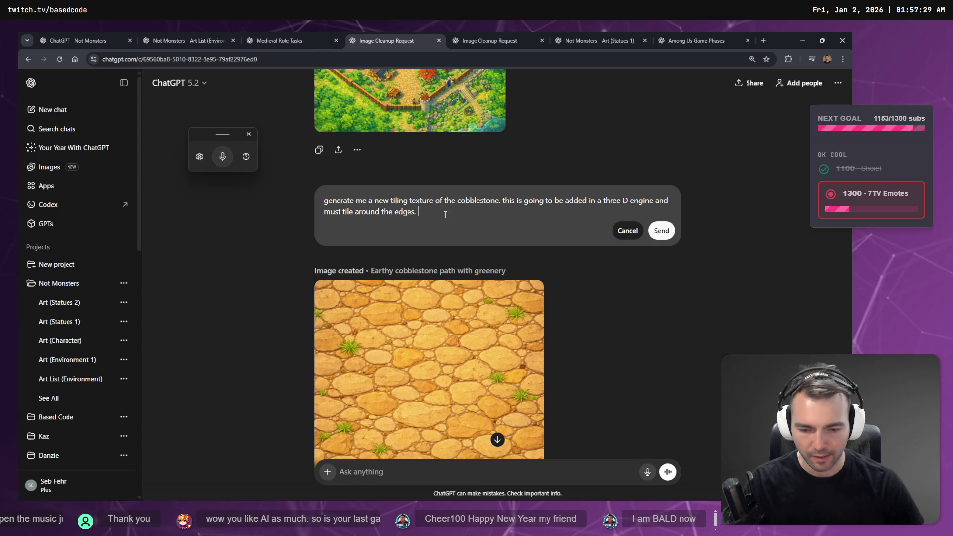
key(super+h)
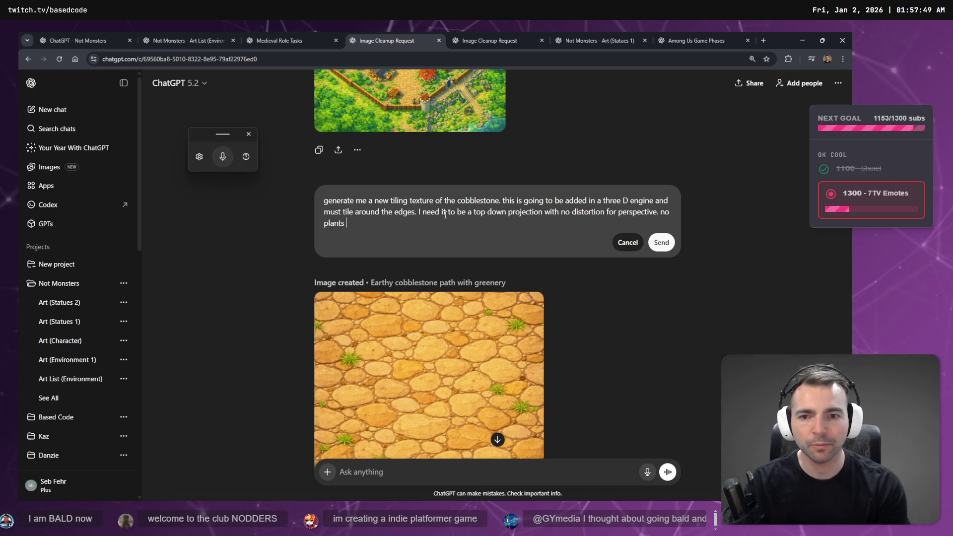
key(Return)
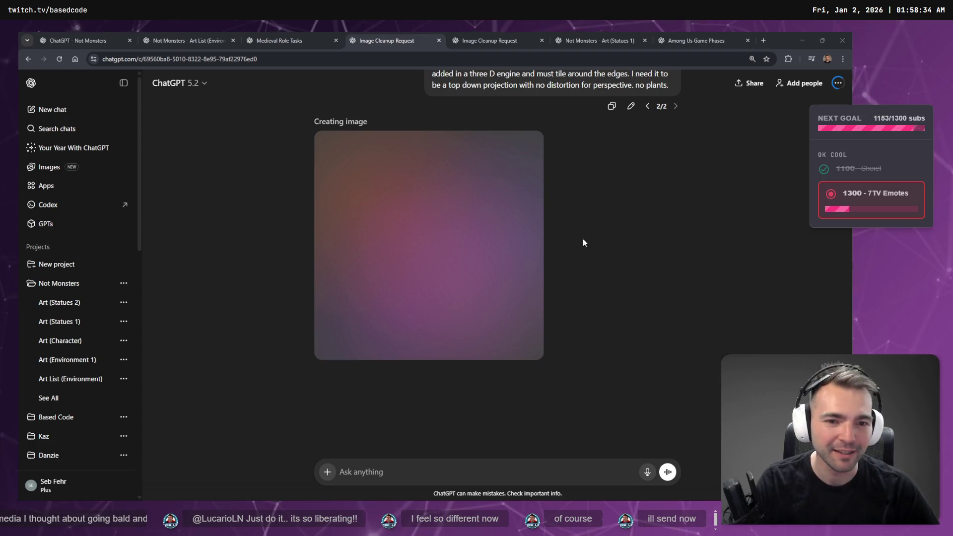
Copy the warm-toned seamless cobblestone texture image and return to Godot
scroll(627, 225, up, 4)
scroll(624, 227, down, 4)
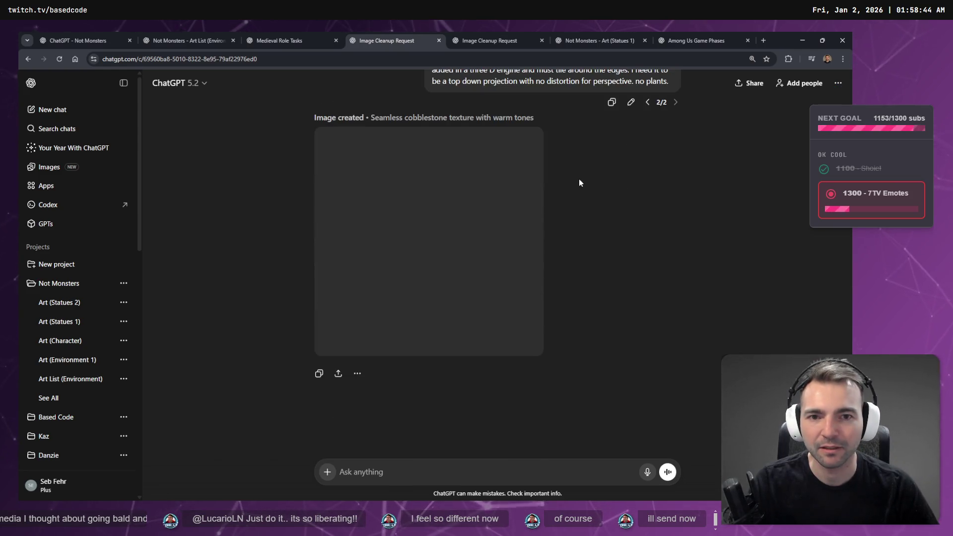
click(465, 207)
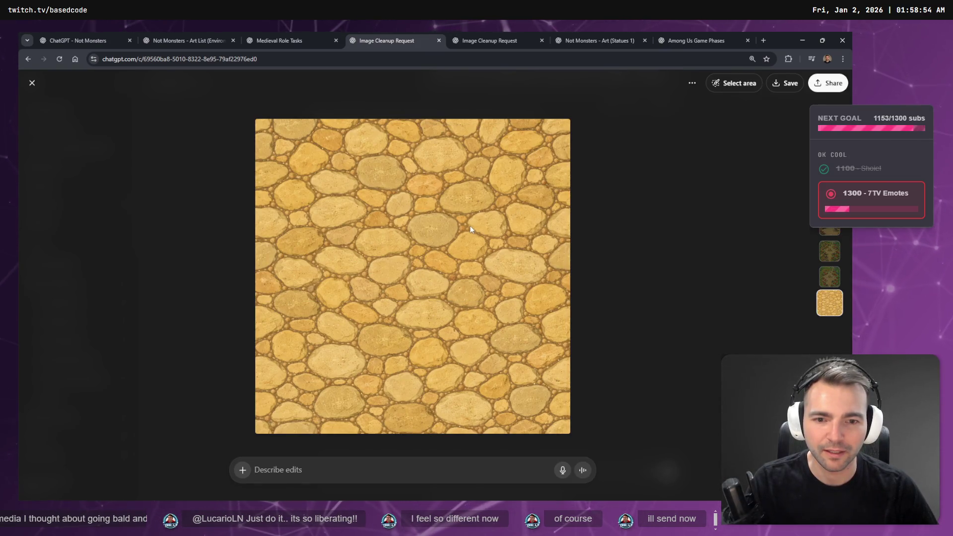
right_click(470, 226)
click(516, 263)
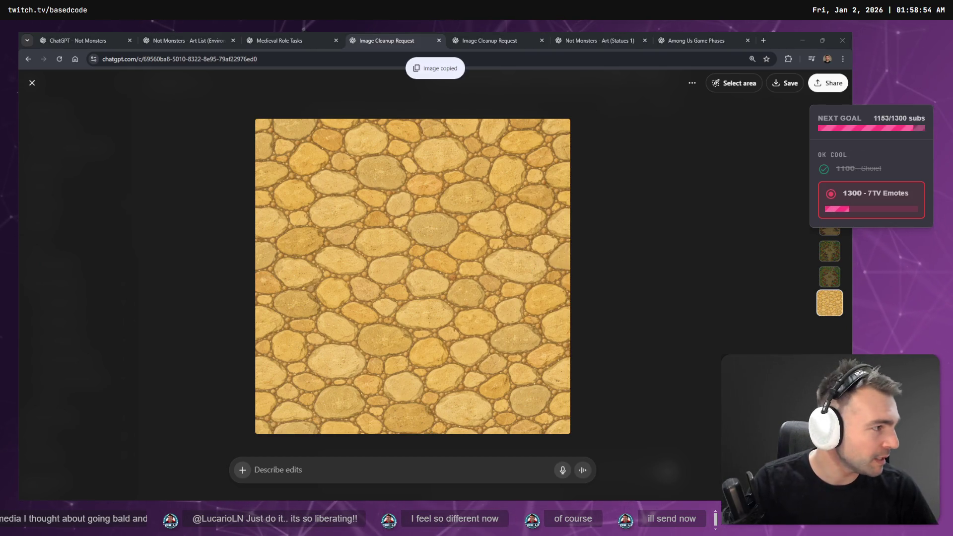
key(alt+Tab)
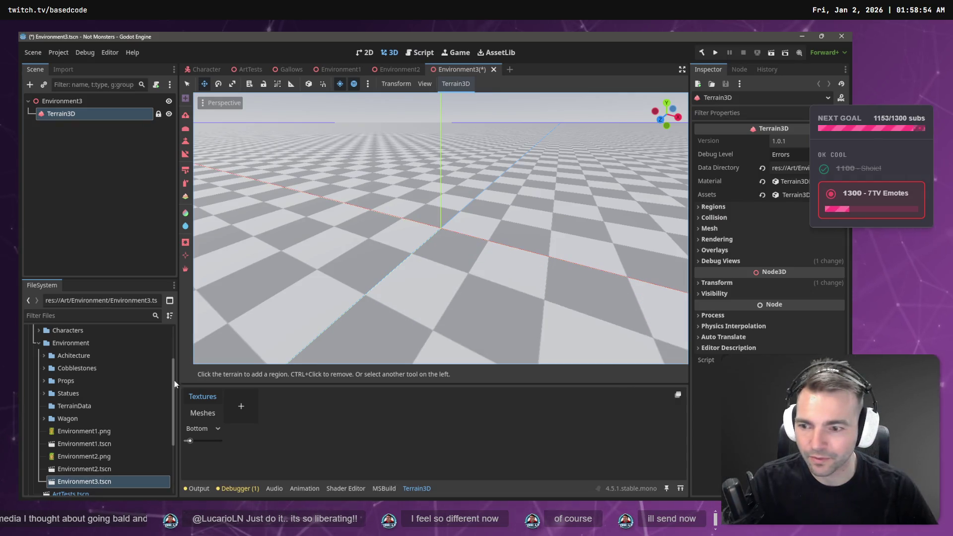
Create a 'Terrain' folder inside Environment and move TerrainData into it
right_click(55, 345)
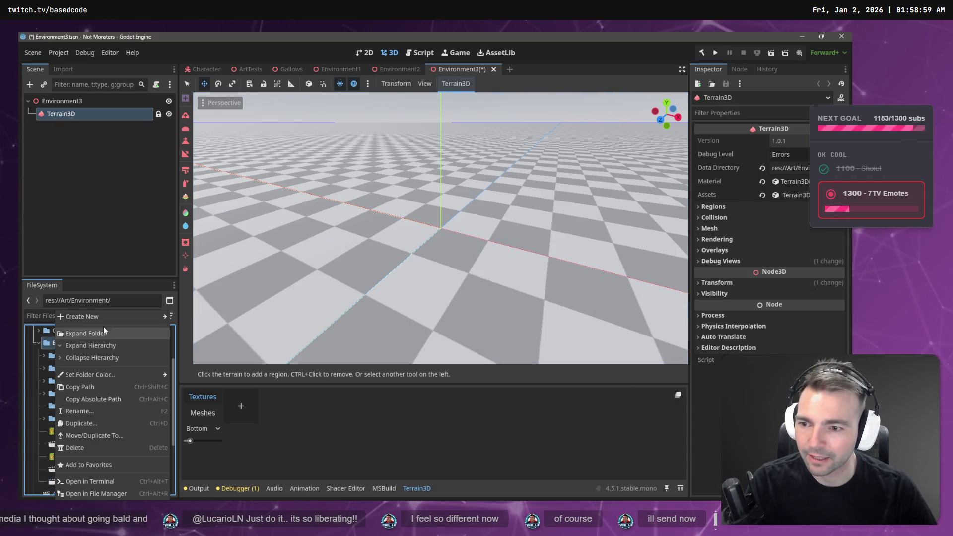
mouse_move(101, 321)
click(189, 320)
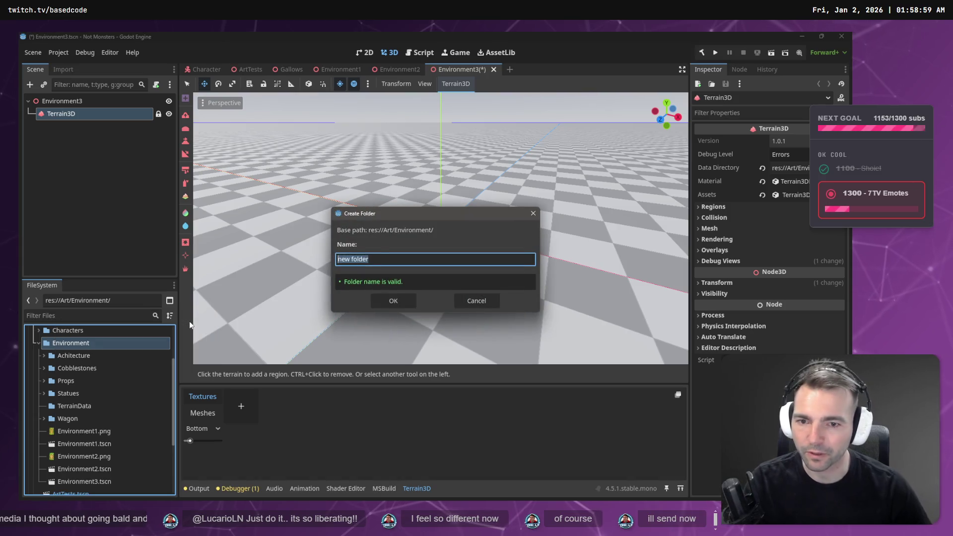
text(Terrain)
key(Return)
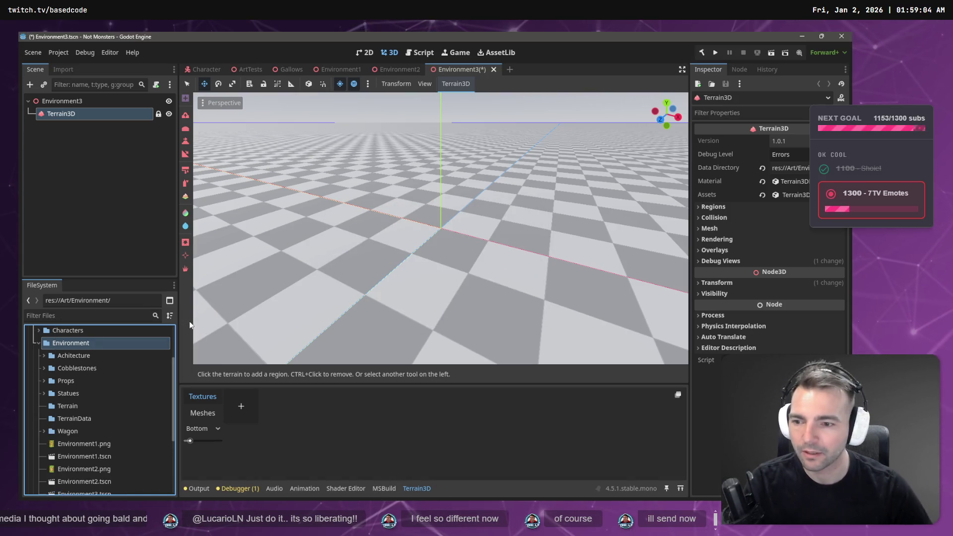
drag(78, 419, 88, 412)
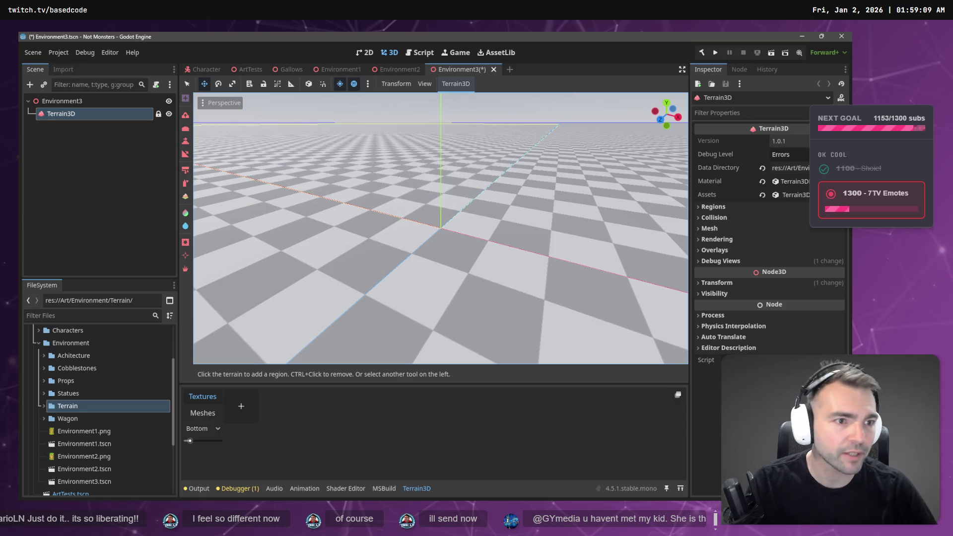
Point the terrain's data directory at Terrain/TerrainData
click(838, 168)
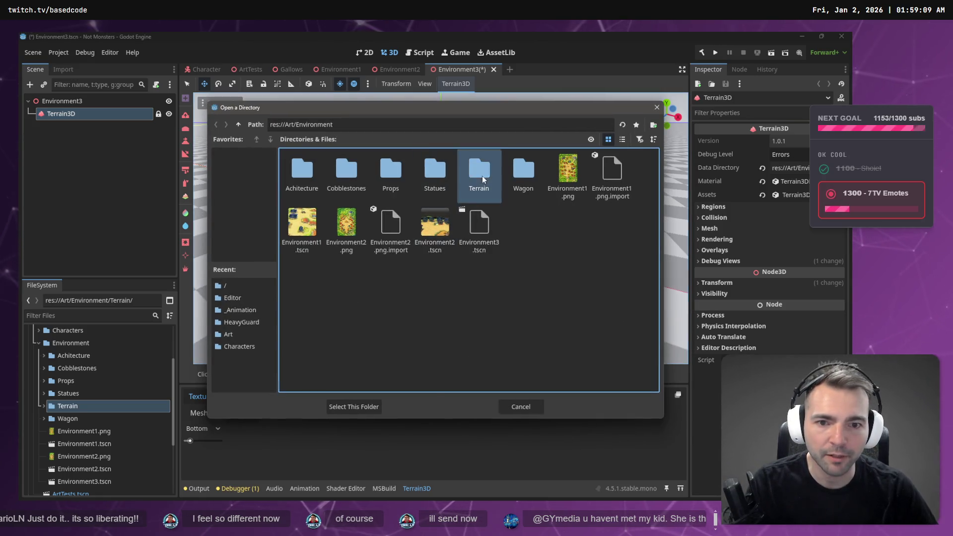
double_click(479, 171)
double_click(312, 164)
click(364, 412)
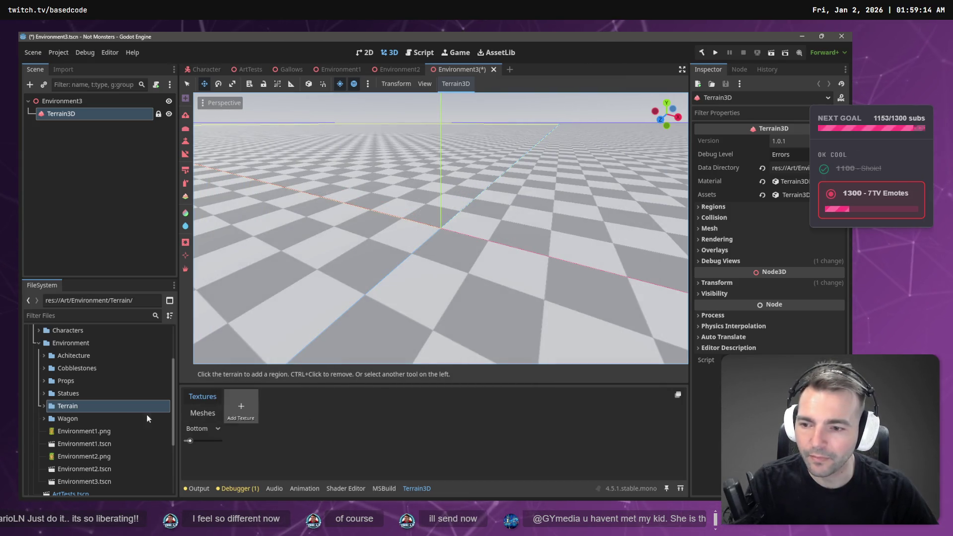
Open the Terrain folder in File Explorer, then return to the cobblestone texture in the browser
click(45, 407)
right_click(71, 407)
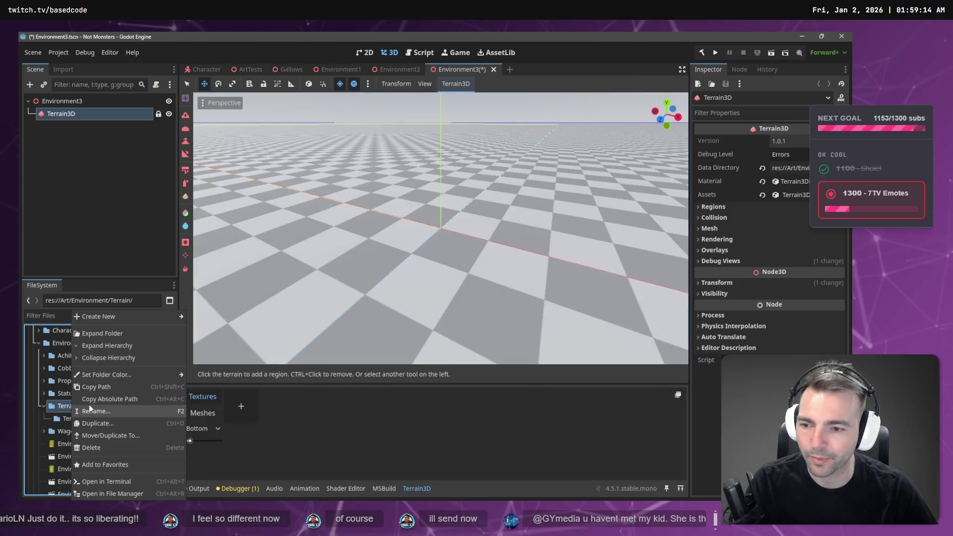
click(114, 494)
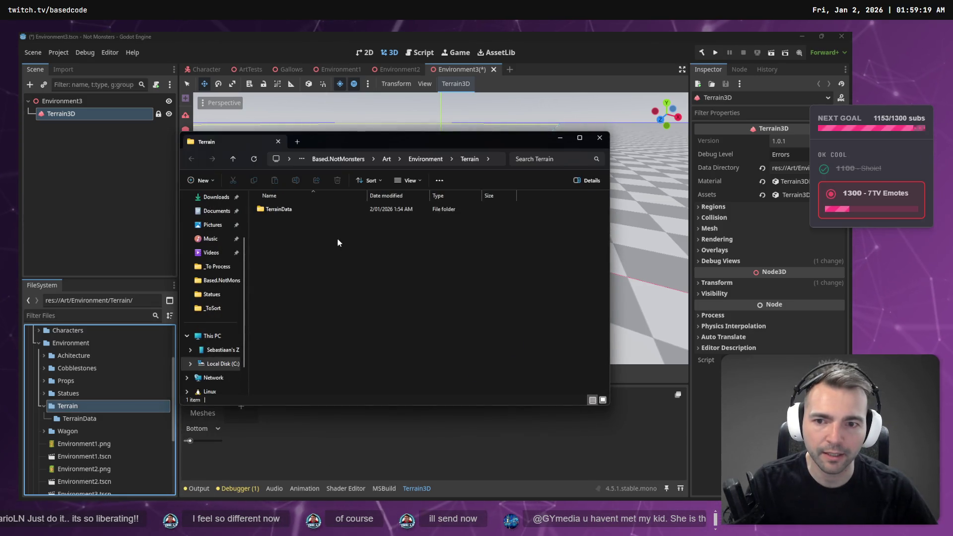
key(alt+Tab)
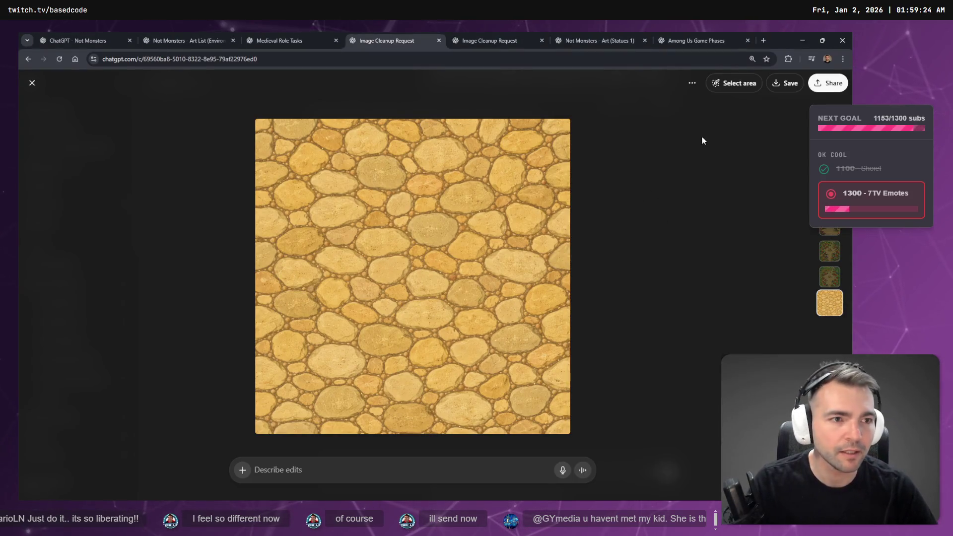
Download the cobblestone texture into the Terrain folder and rename it Cobblestone.png
right_click(435, 242)
click(787, 83)
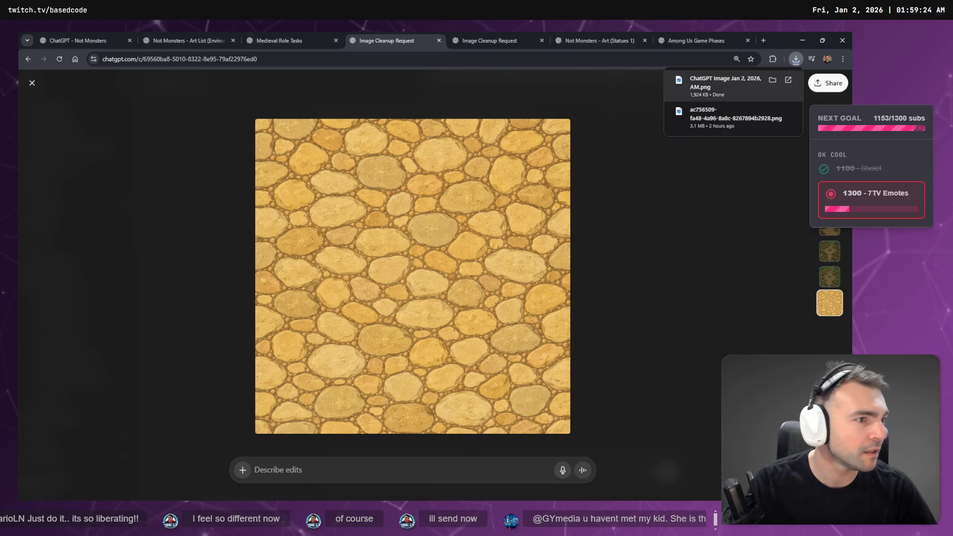
mouse_move(486, 224)
mouse_down()
mouse_move(304, 255)
mouse_move(221, 303)
mouse_move(422, 298)
mouse_up()
key(alt+Tab)
key(F2)
text(Co)
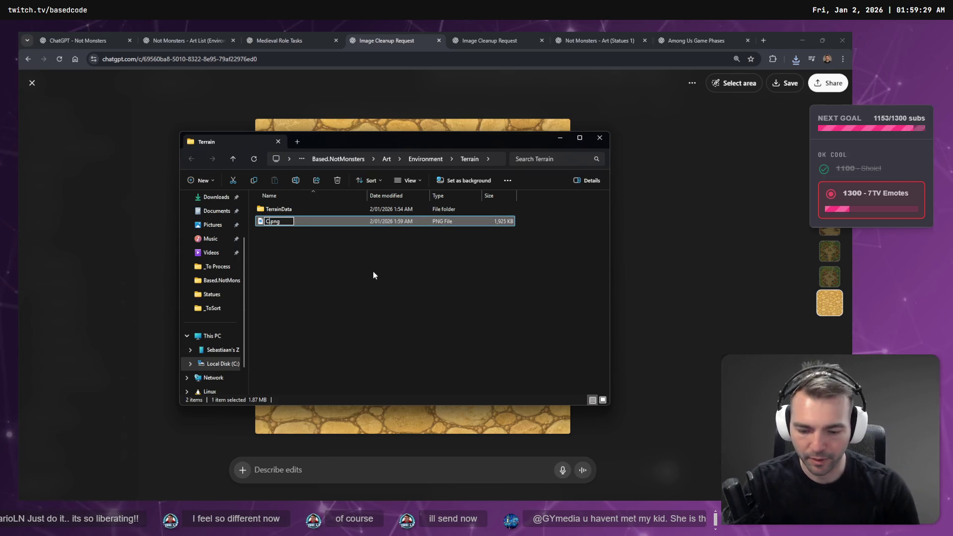
text(bblestone)
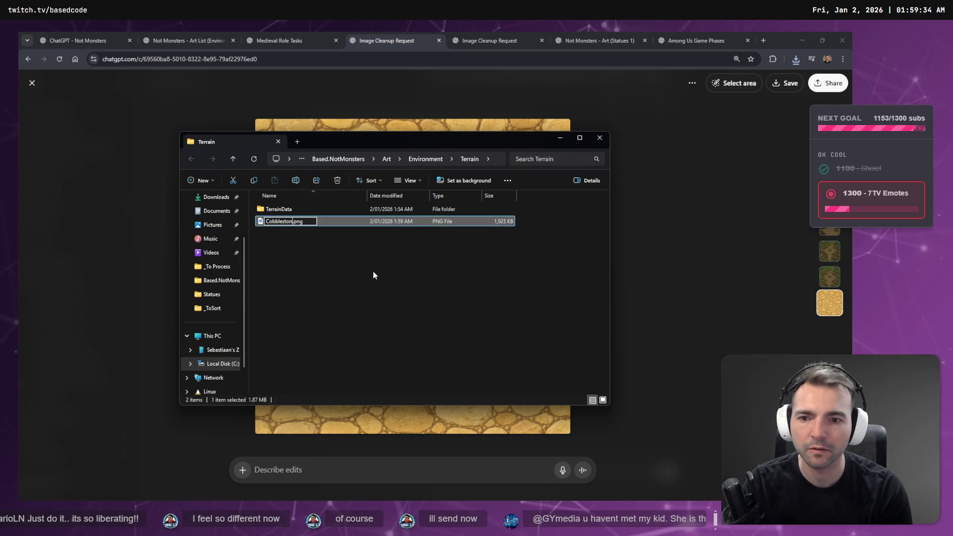
key(Return)
click(362, 261)
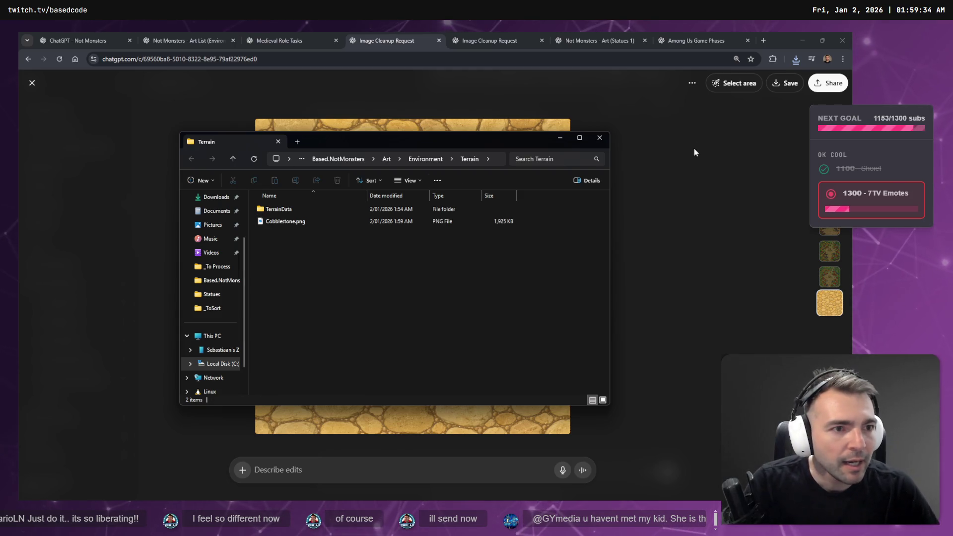
Copy the cobblestone texture image from the chat again
click(518, 121)
right_click(519, 121)
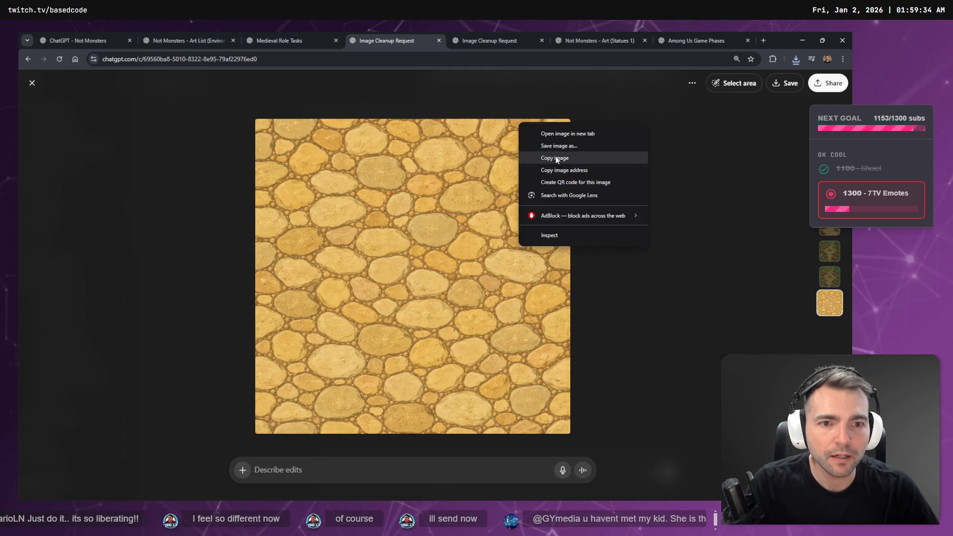
click(546, 158)
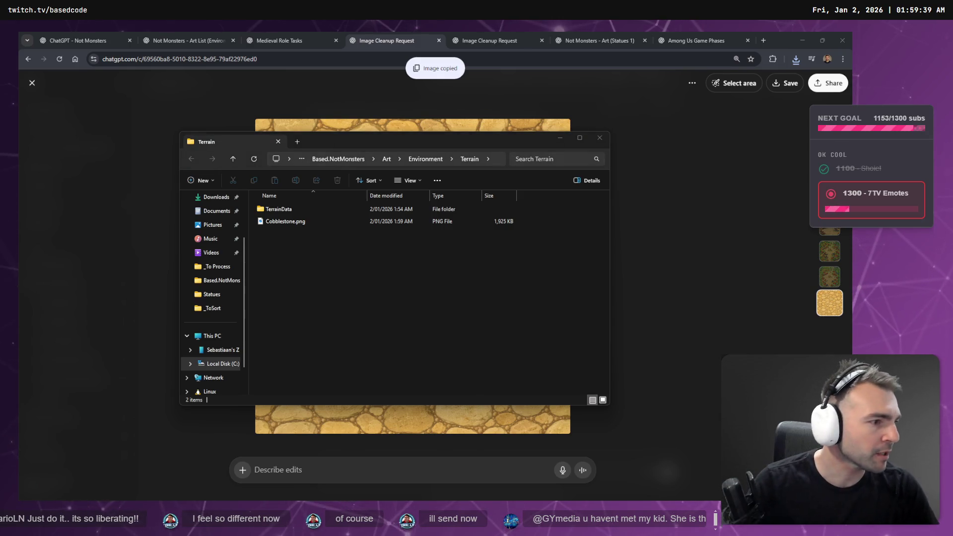
key(alt+Tab)
Draw a new frame above Town Layout and paste a shrunken cobblestone texture into it
scroll(284, 207, down, 5)
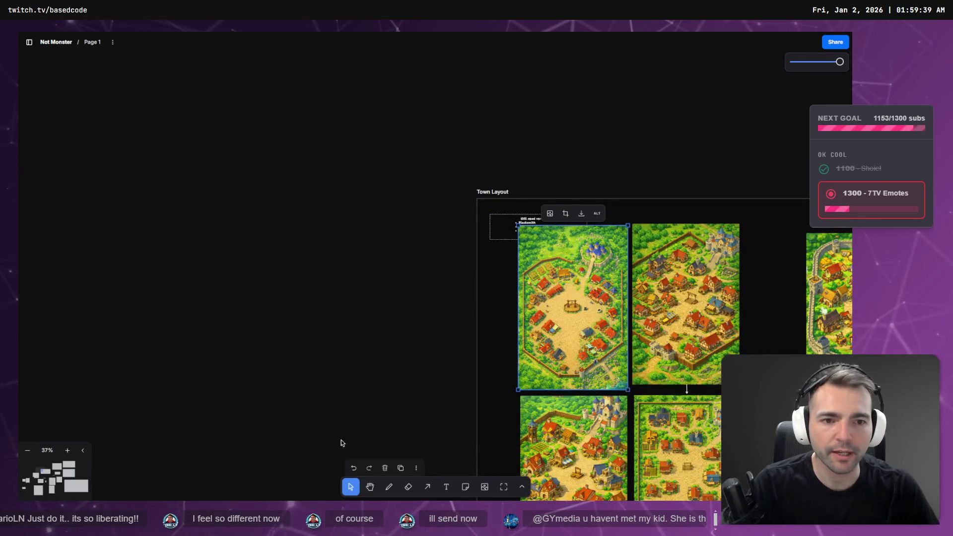
scroll(466, 266, down, 5)
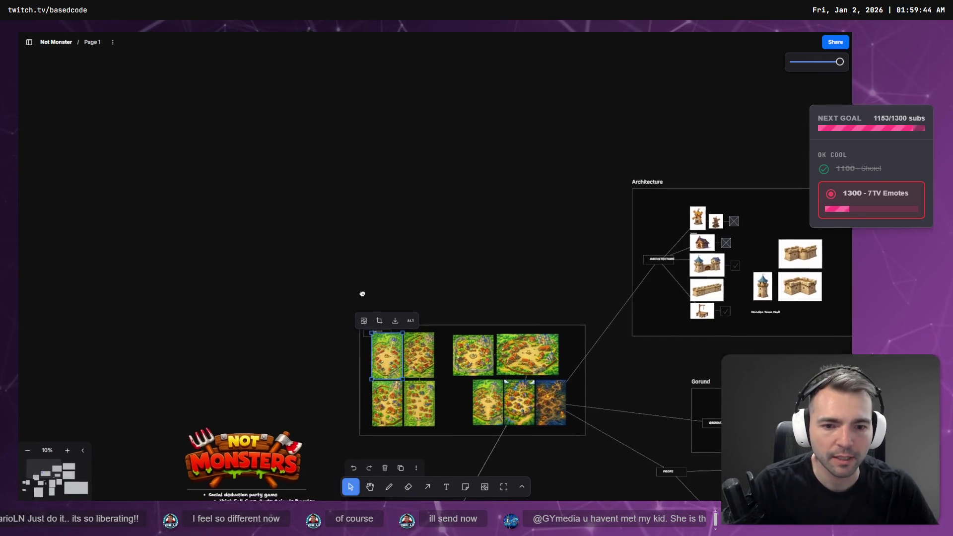
click(505, 489)
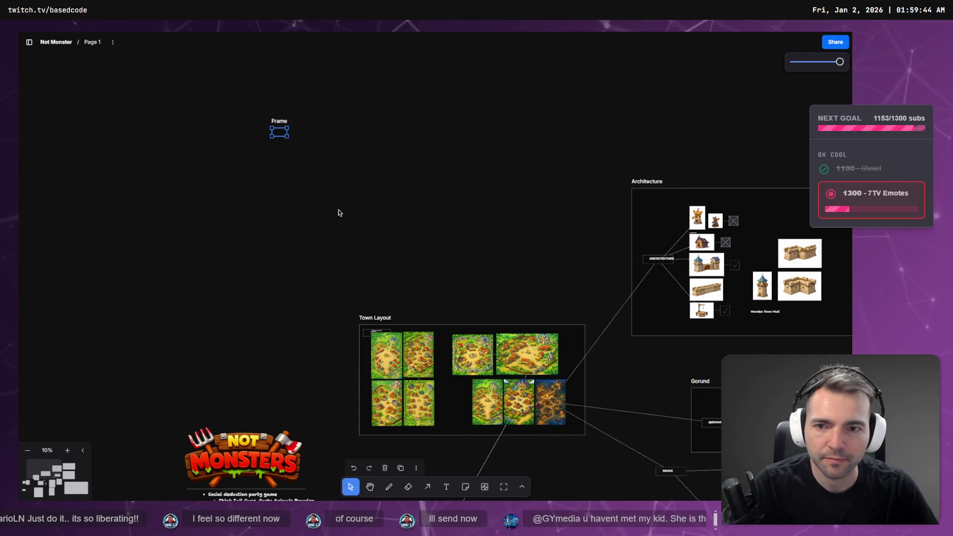
drag(364, 222, 383, 219)
key(ctrl+v)
drag(421, 260, 293, 161)
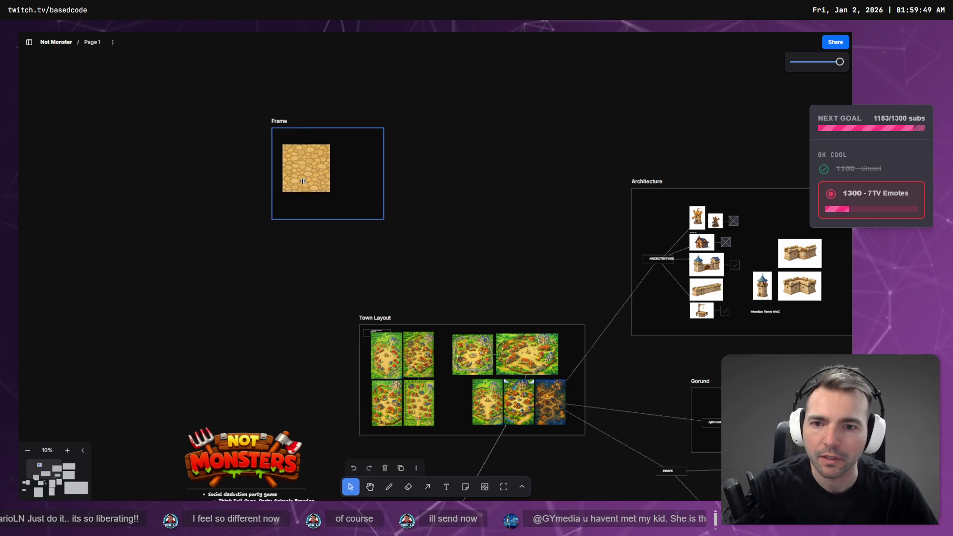
drag(329, 188, 309, 166)
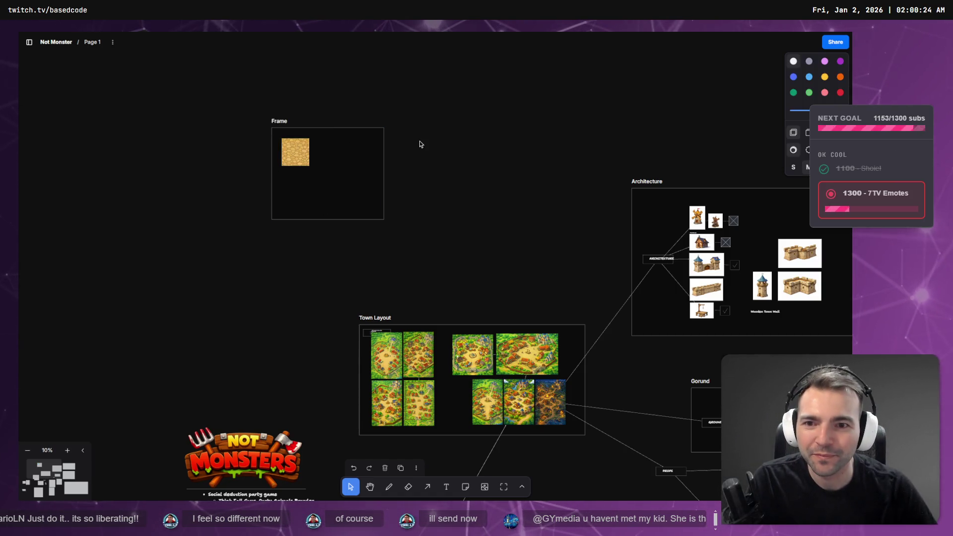
scroll(264, 128, up, 5)
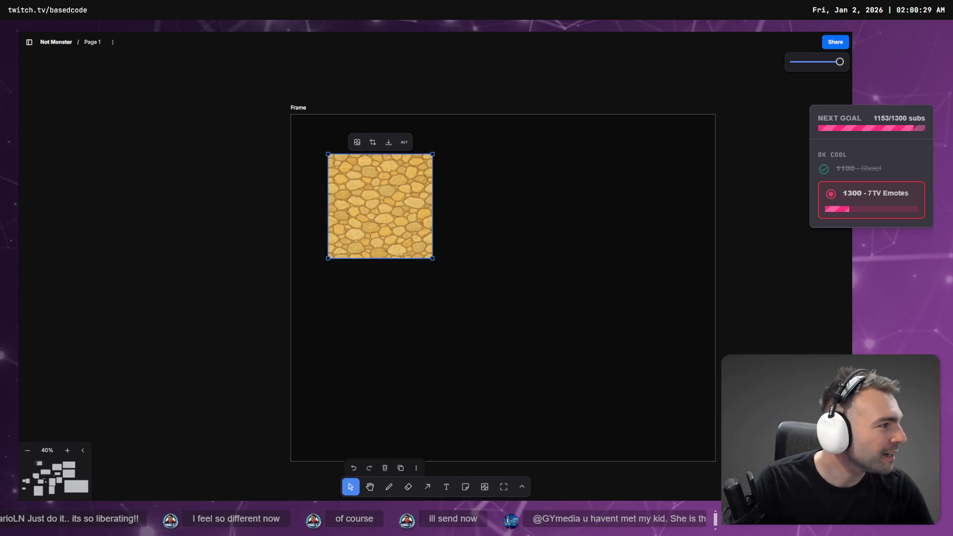
key(alt+Tab)
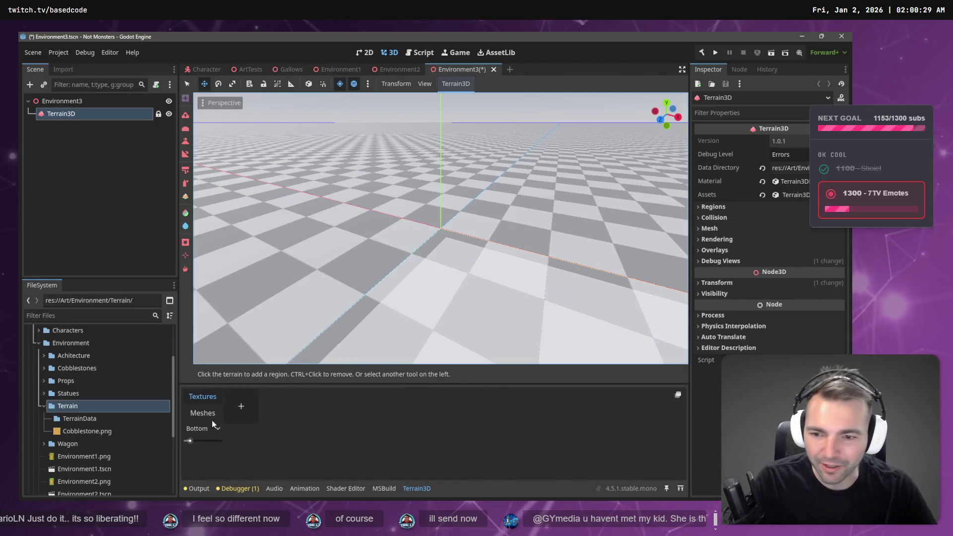
Add a new texture asset to Terrain3D and inspect its empty Albedo Texture slot
click(242, 412)
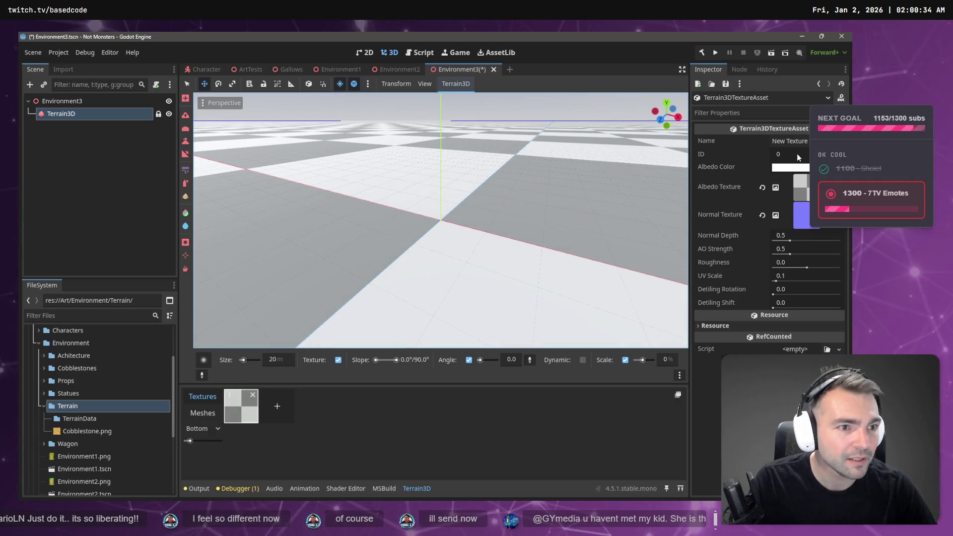
click(745, 154)
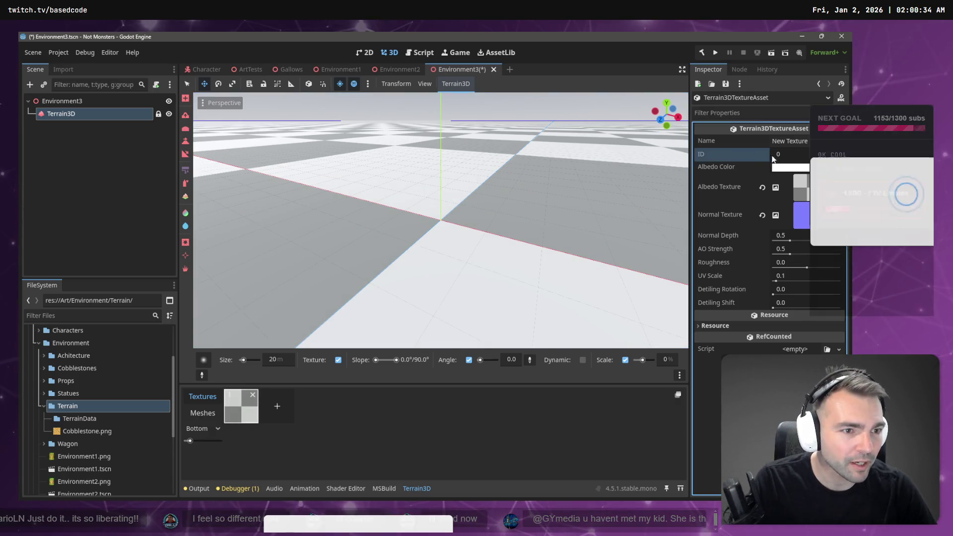
click(779, 187)
click(834, 188)
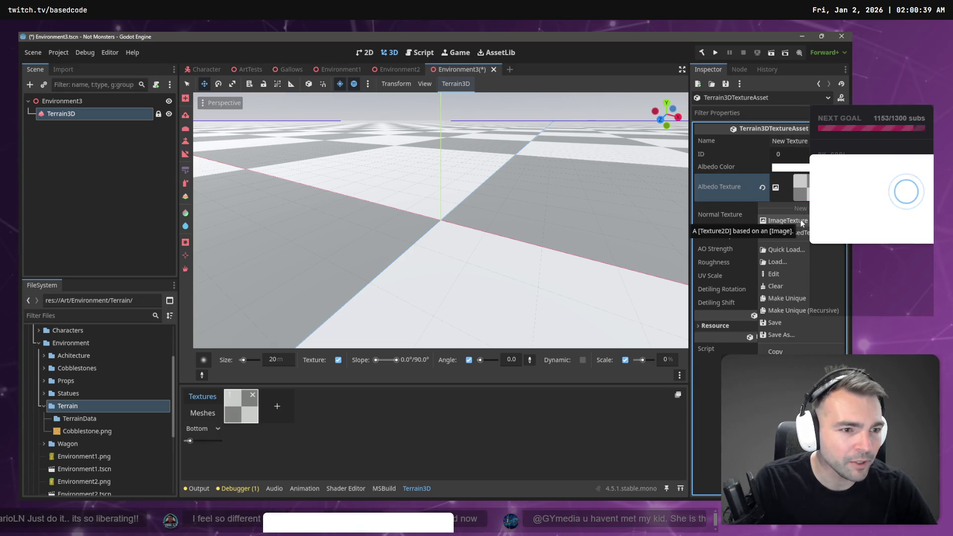
click(802, 223)
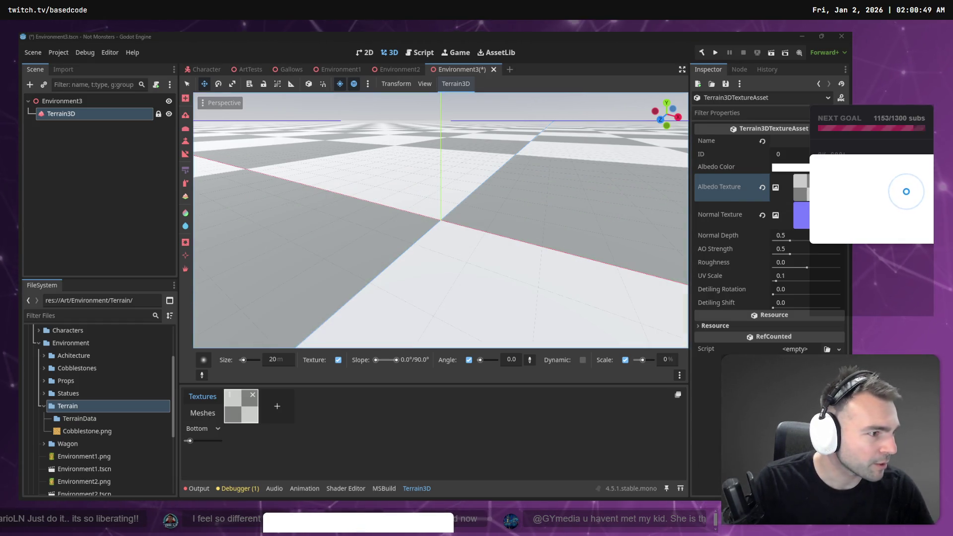
key(alt+Tab)
key(alt+f)
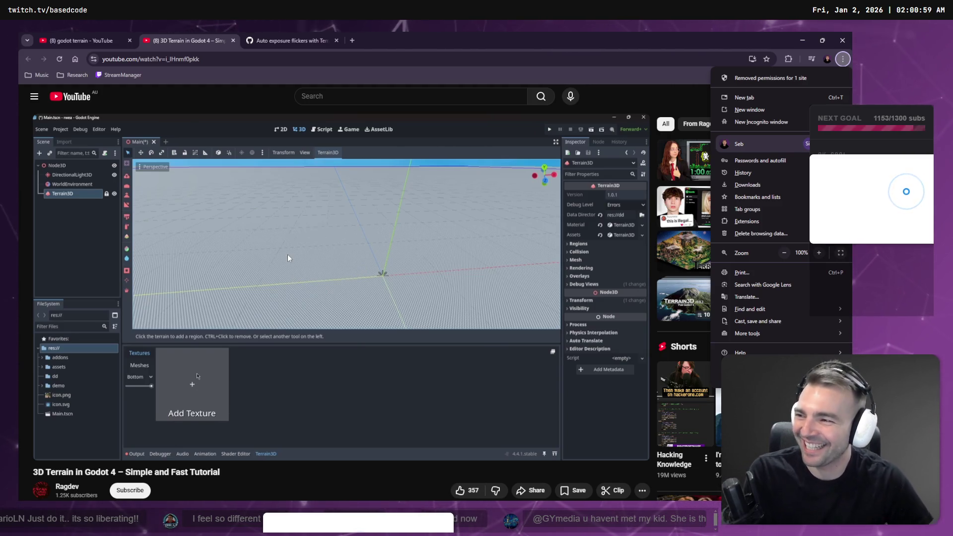
Play the tutorial until a ground image is assigned as the texture's albedo, then pause
click(306, 252)
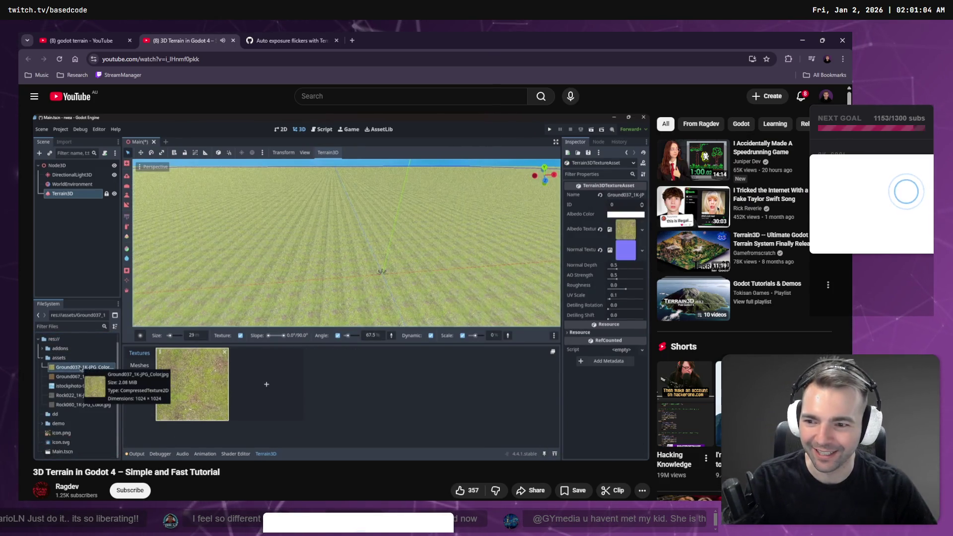
click(287, 225)
key(alt+Tab)
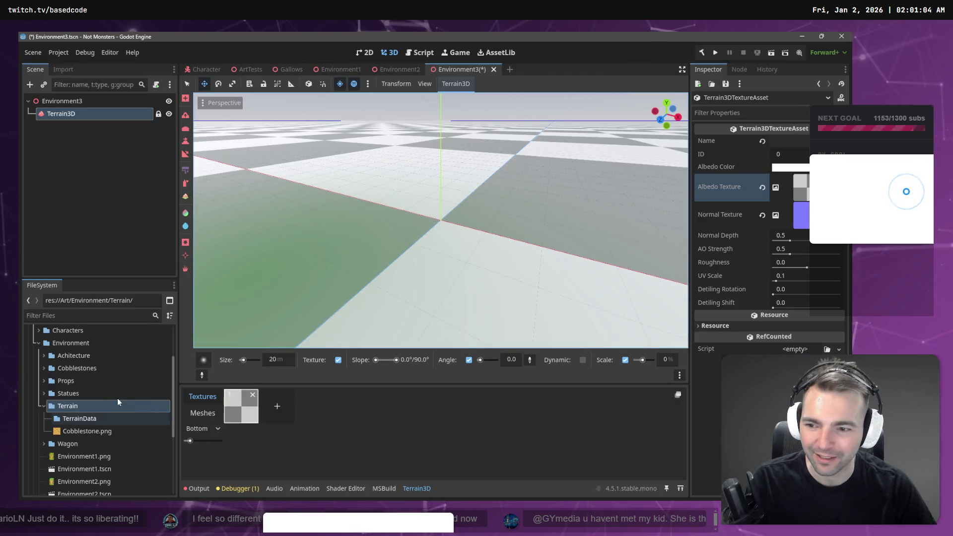
Assign Cobblestone.png to the new texture's Albedo slot and view the cobblestone ground
drag(90, 431, 808, 187)
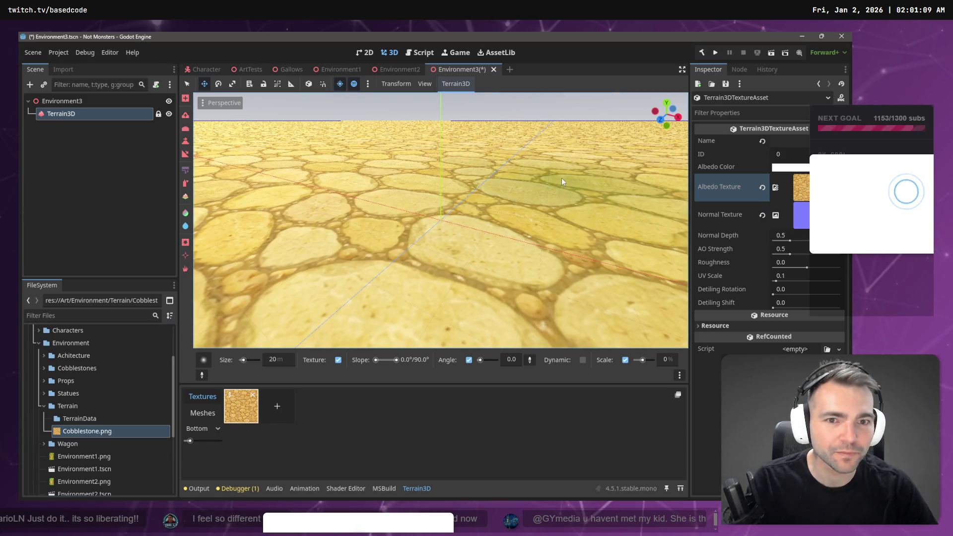
scroll(560, 169, down, 10)
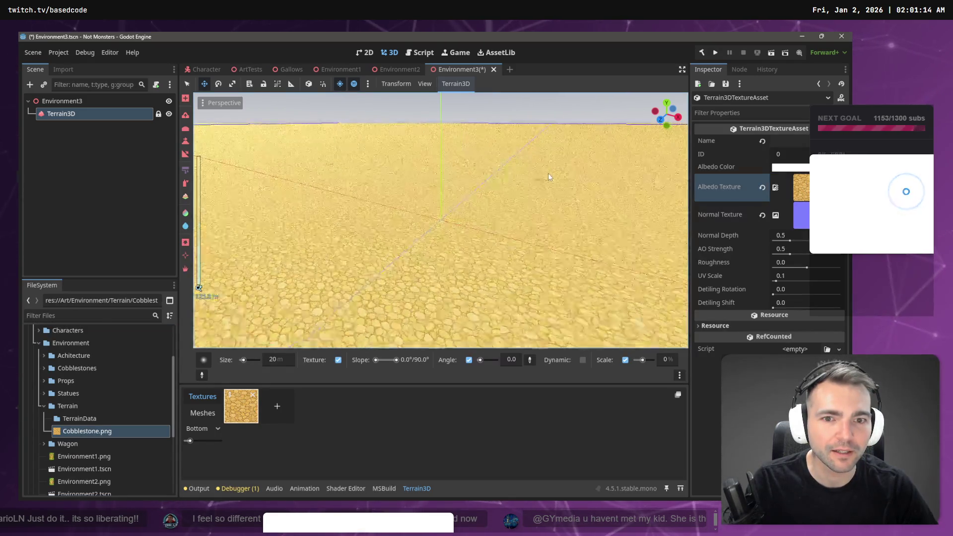
drag(548, 172, 506, 181)
scroll(549, 178, up, 6)
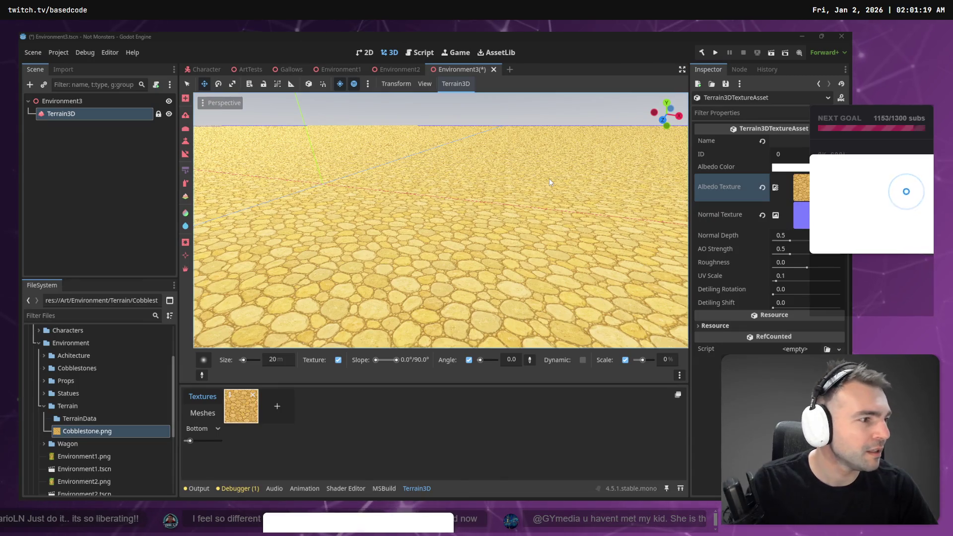
key(alt+Tab)
scroll(517, 187, down, 2)
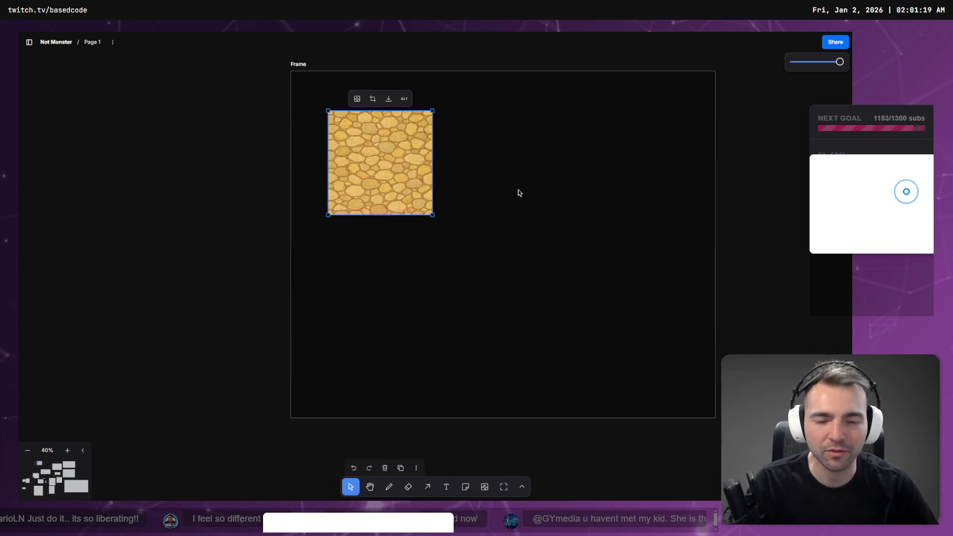
Zoom and pan the board to look over the Town Layout village maps
scroll(531, 194, down, 5)
drag(707, 257, 566, 130)
scroll(518, 201, up, 10)
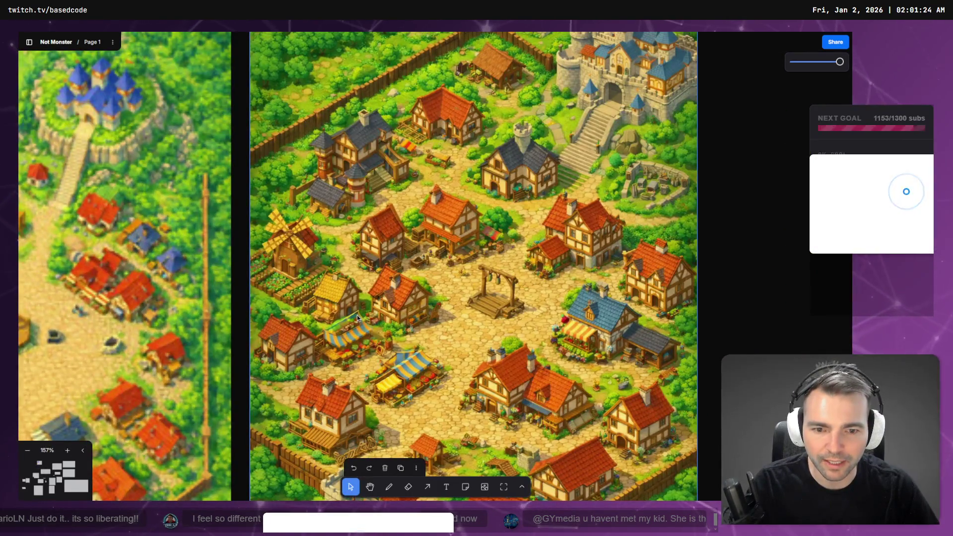
key(alt+Tab)
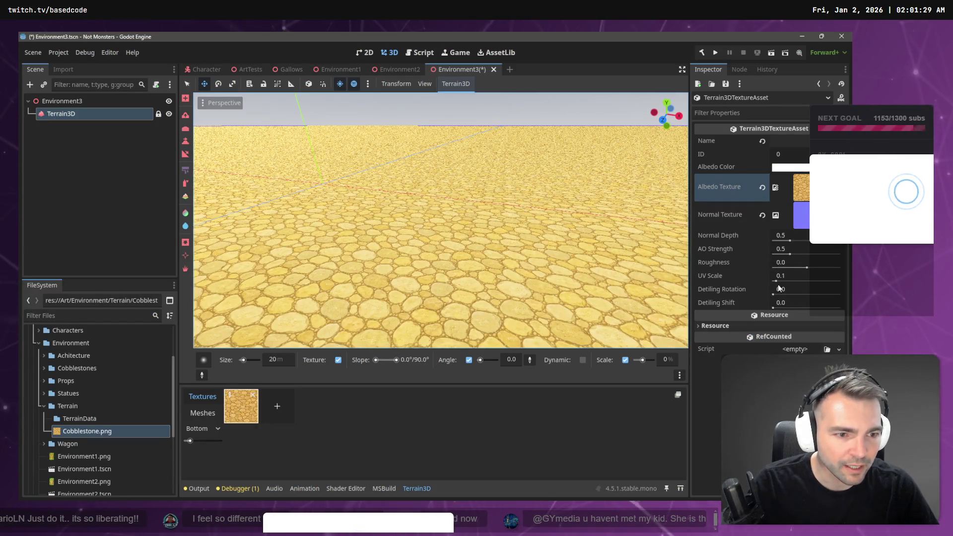
Lower the cobblestone texture's UV Scale to 0.001 so the stones look much larger
drag(780, 281, 774, 281)
scroll(516, 213, up, 5)
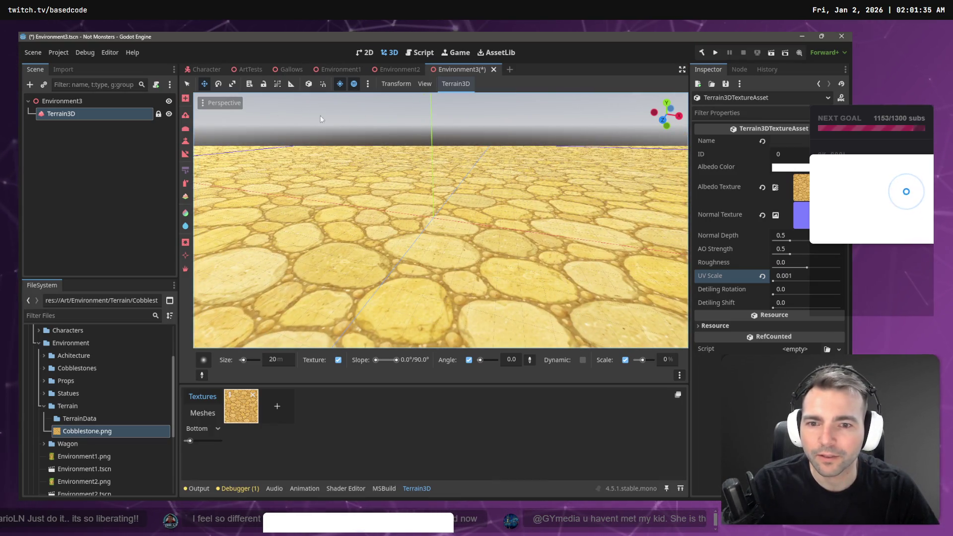
click(88, 137)
Bring the Characters group from ArtTests into Environment3, then undo it
right_click(81, 140)
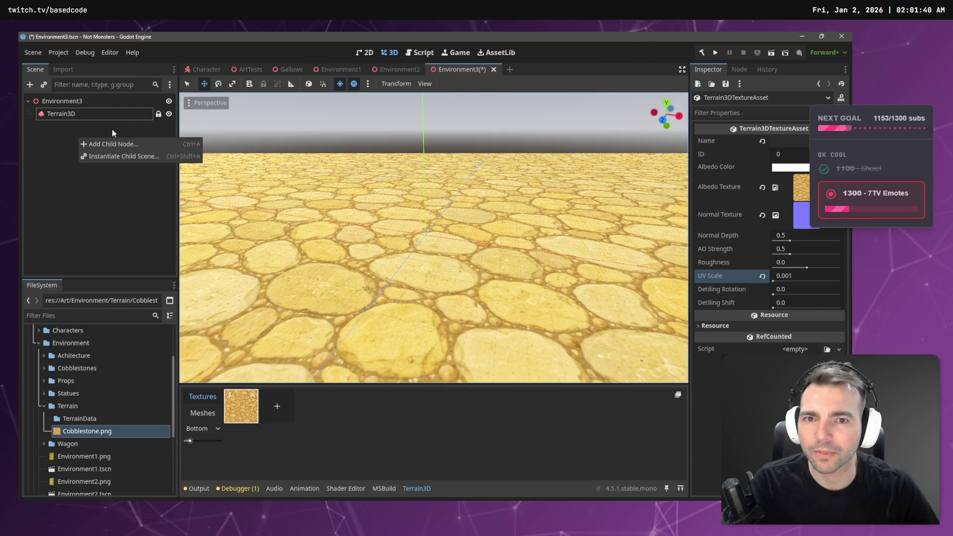
click(76, 126)
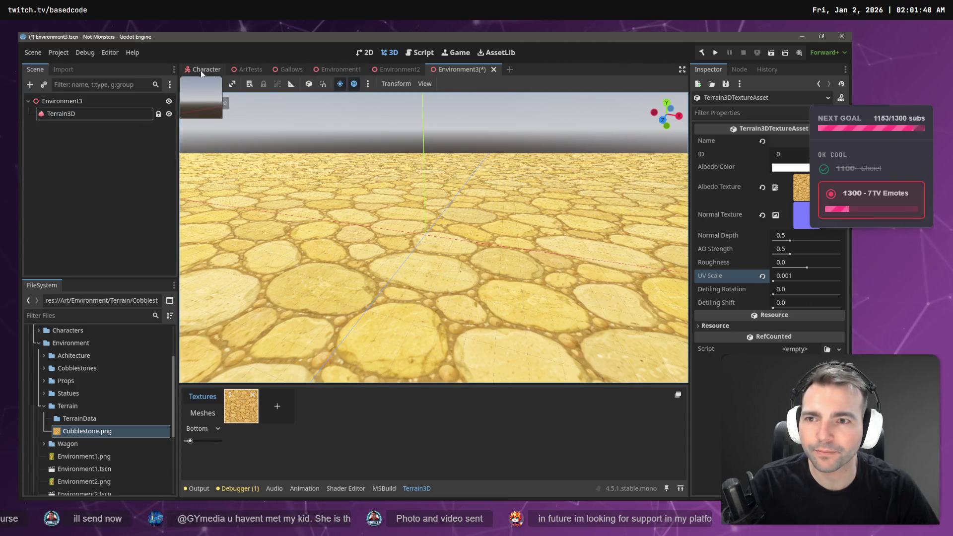
mouse_move(87, 431)
mouse_down()
mouse_move(248, 224)
mouse_move(394, 74)
mouse_move(244, 74)
mouse_move(62, 114)
mouse_up()
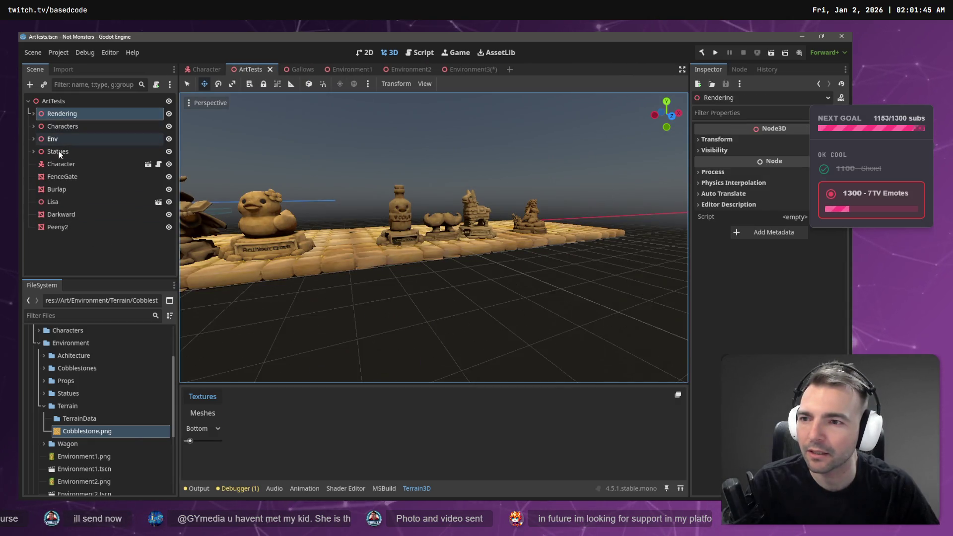
click(62, 127)
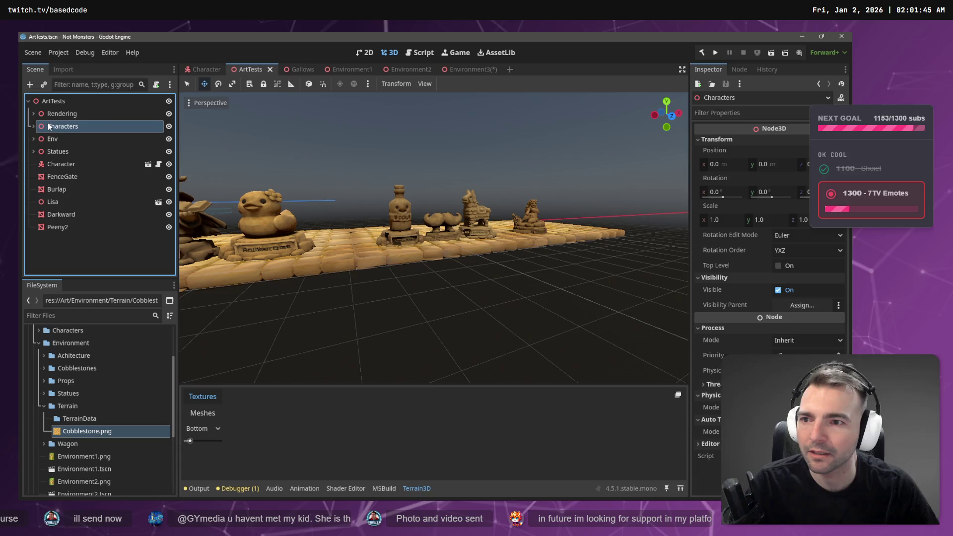
click(478, 71)
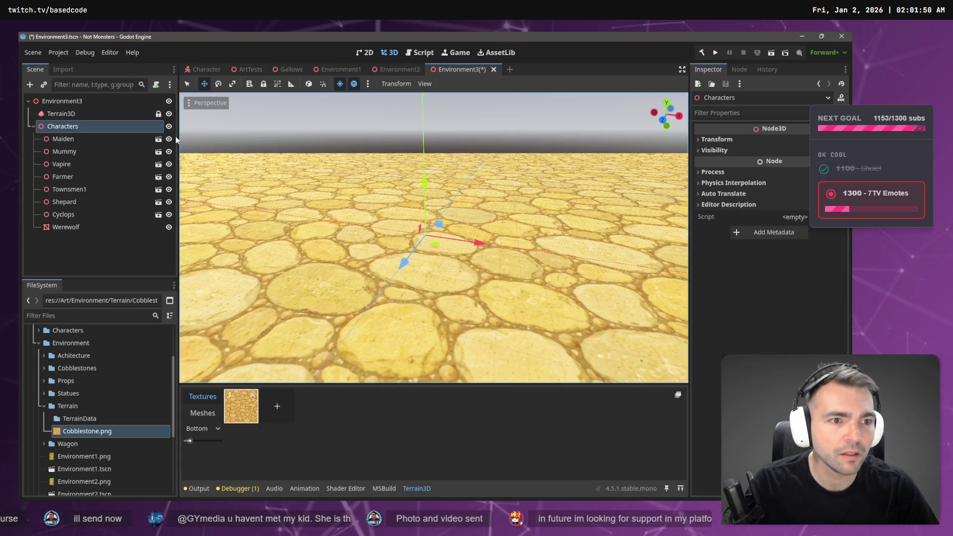
drag(306, 291, 298, 269)
scroll(394, 246, up, 5)
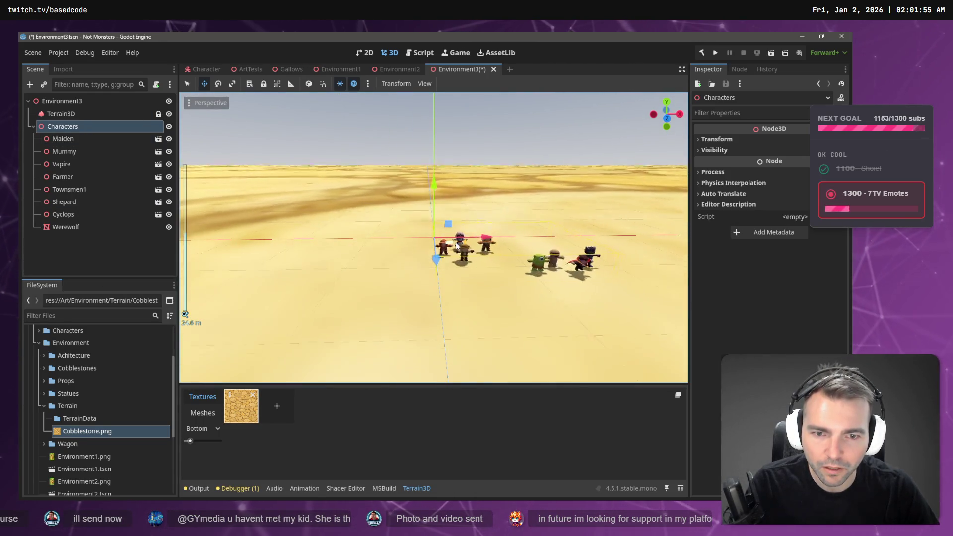
key(ctrl+z)
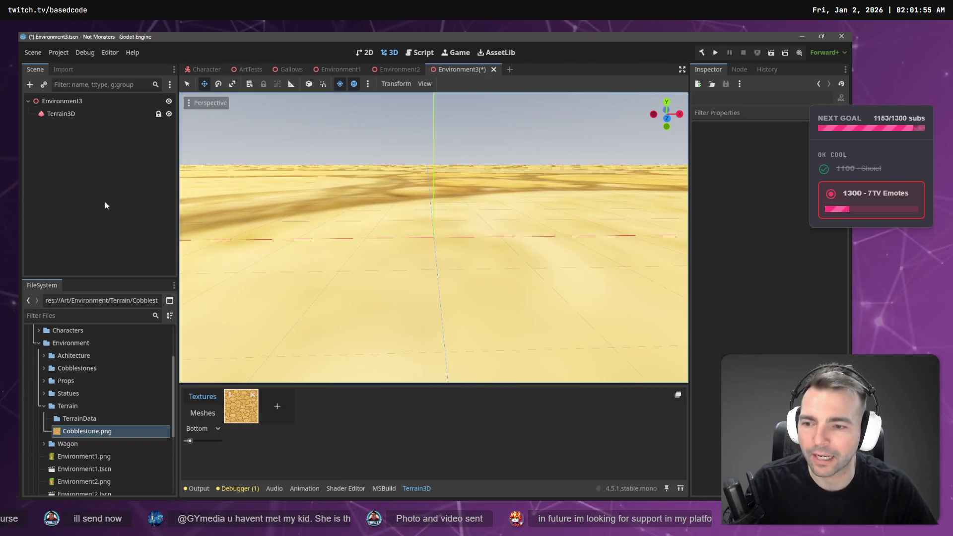
Copy the Character node from ArtTests into the Environment3 scene
click(203, 69)
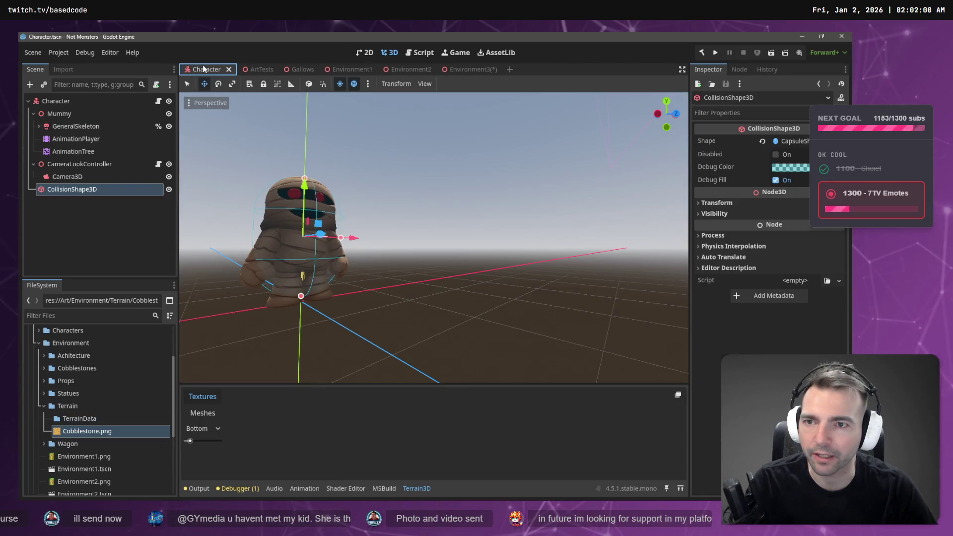
click(255, 69)
click(63, 164)
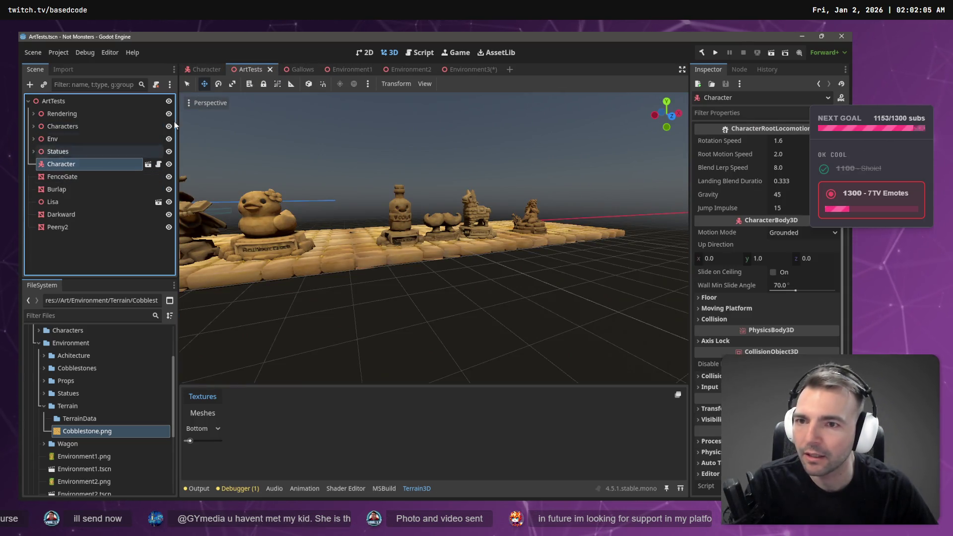
click(471, 70)
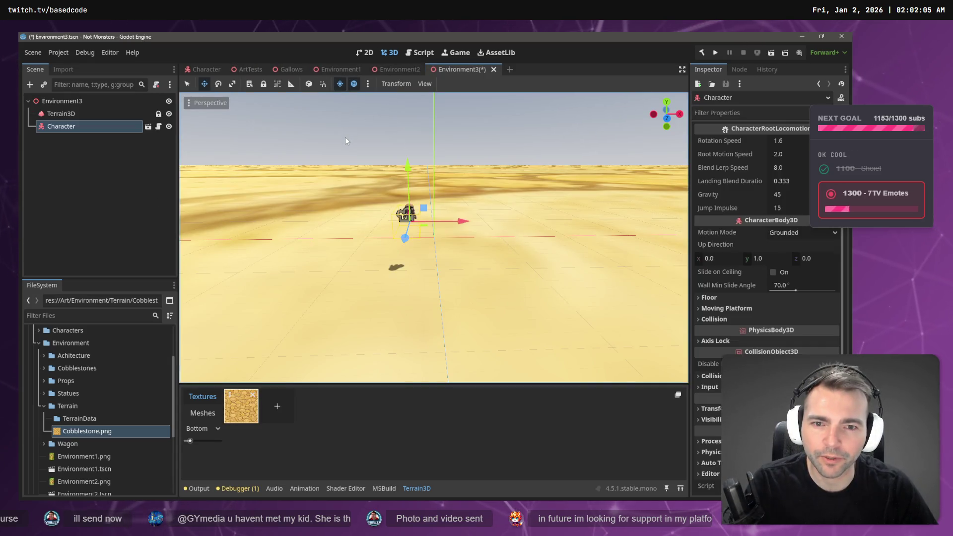
click(61, 114)
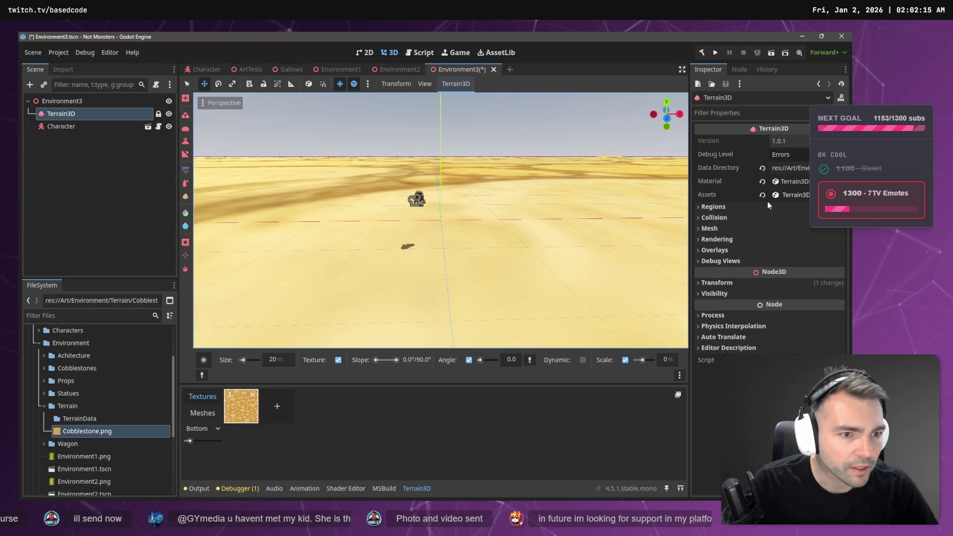
Set the cobblestone texture's UV Scale back to 1.0
double_click(242, 411)
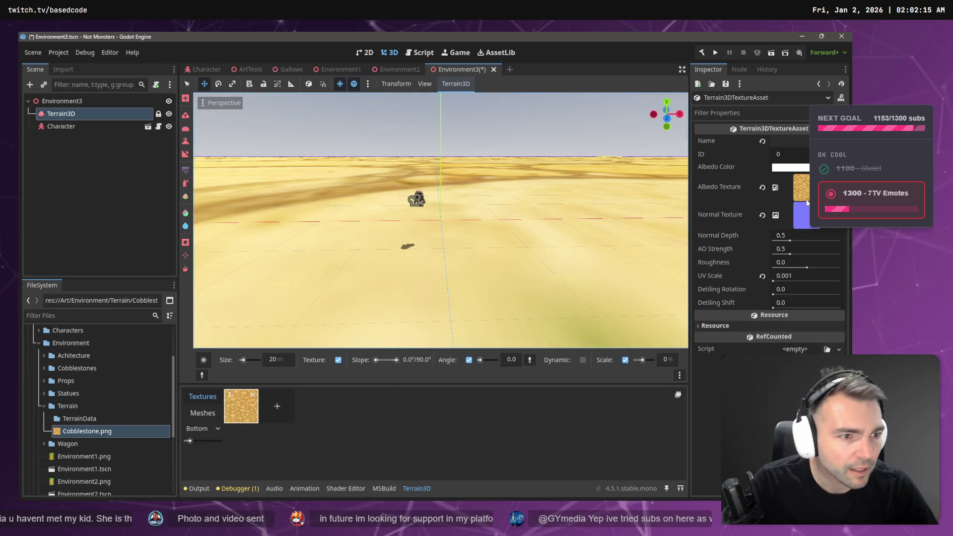
click(797, 276)
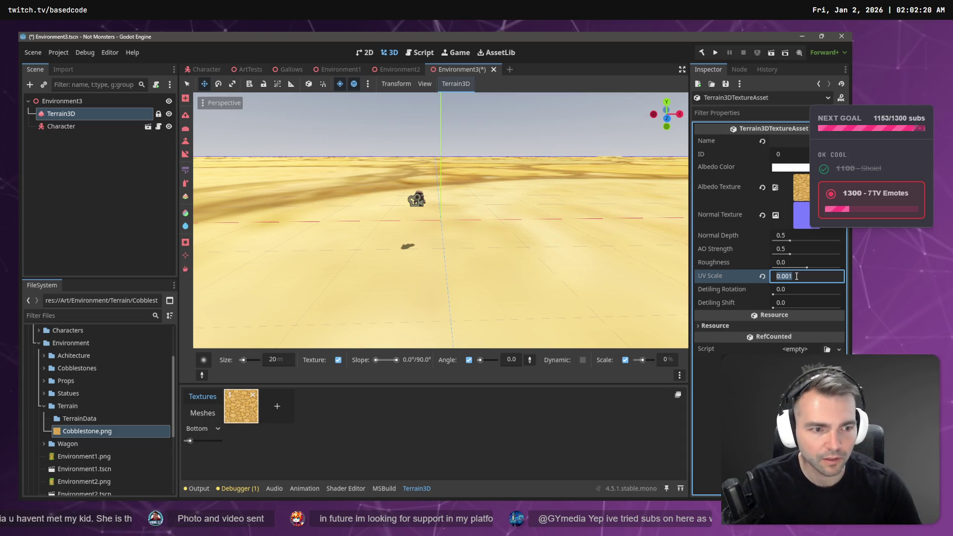
text(1)
key(Return)
scroll(434, 158, up, 5)
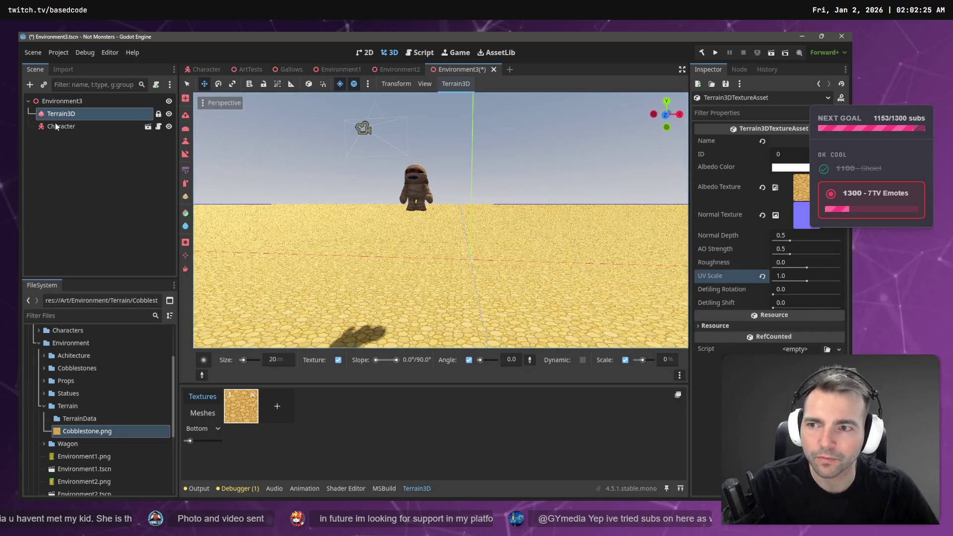
click(56, 127)
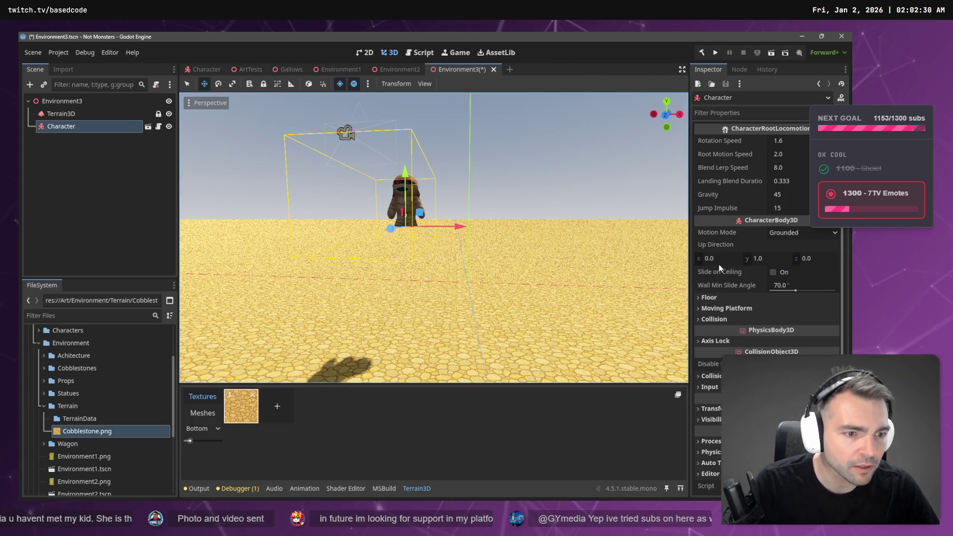
Set the Character's Position x to 0, frame it, then save and run the scene
scroll(725, 298, down, 1)
click(710, 394)
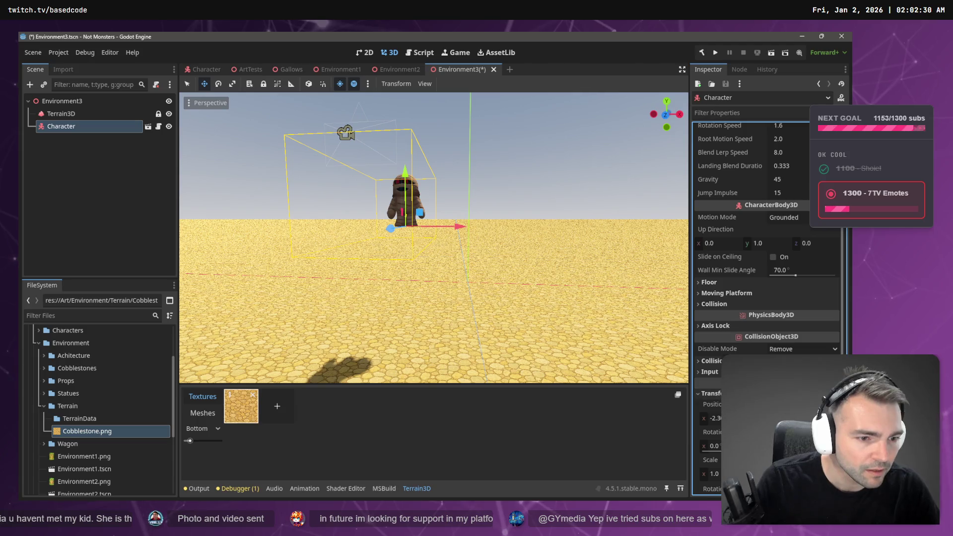
text(0)
key(Return)
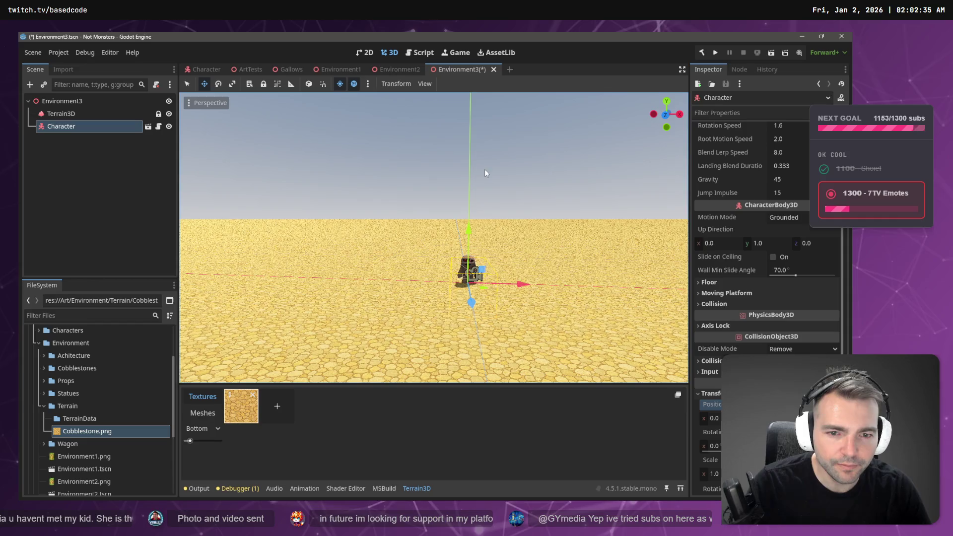
key(f)
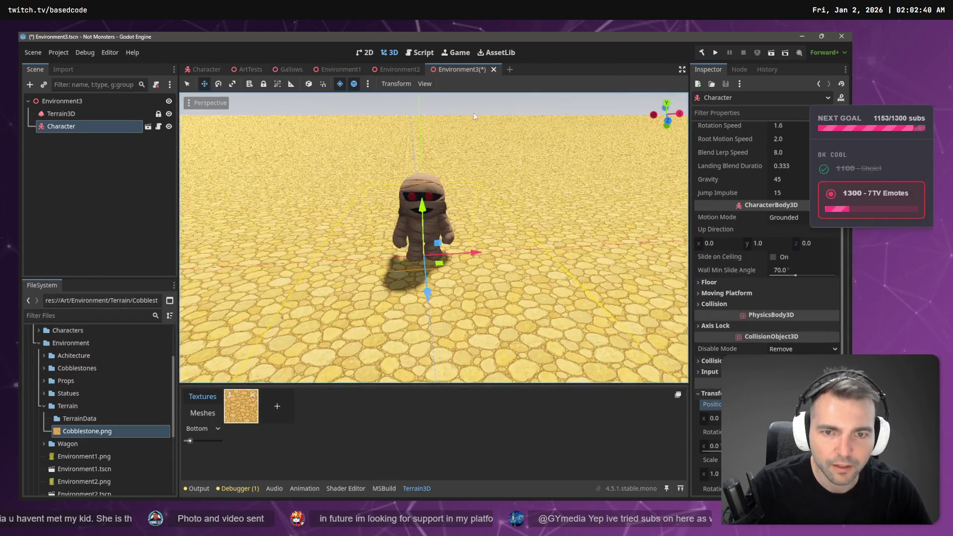
click(437, 110)
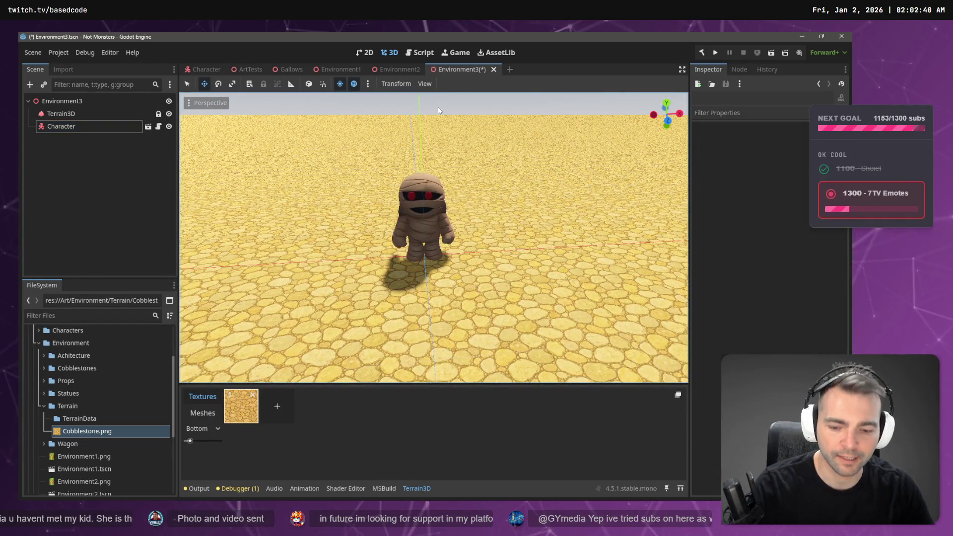
key(F6)
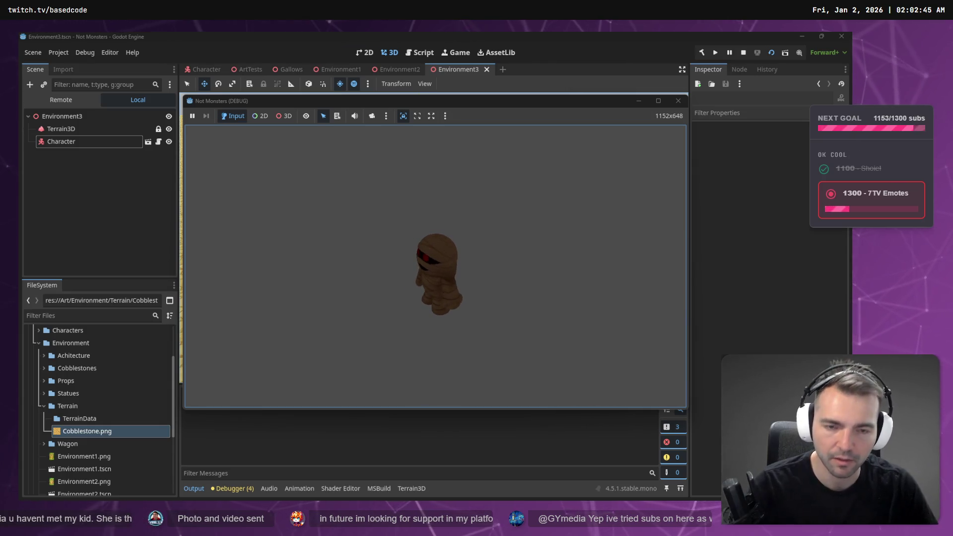
Confirm Terrain3D's Collision Mode is Dynamic / Game and run the scene
key(F8)
click(81, 117)
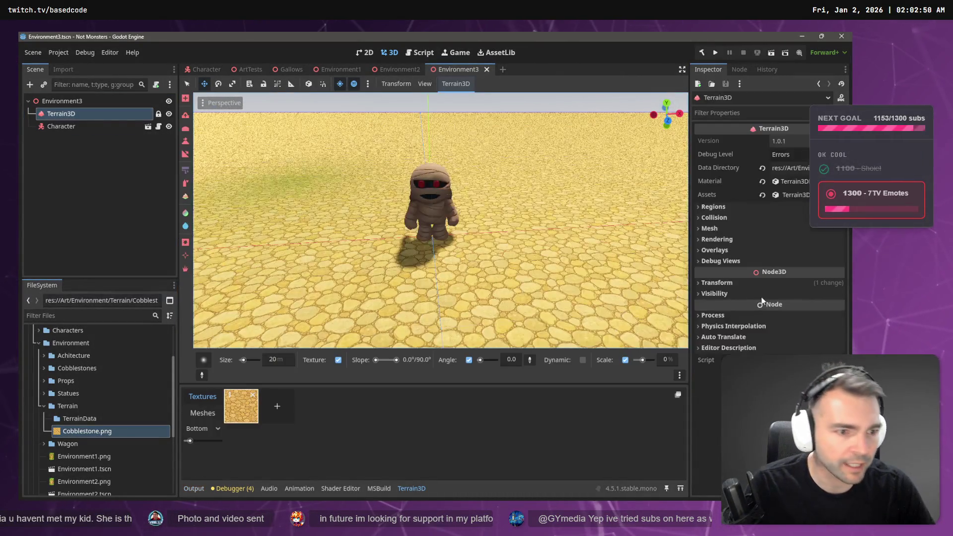
click(715, 219)
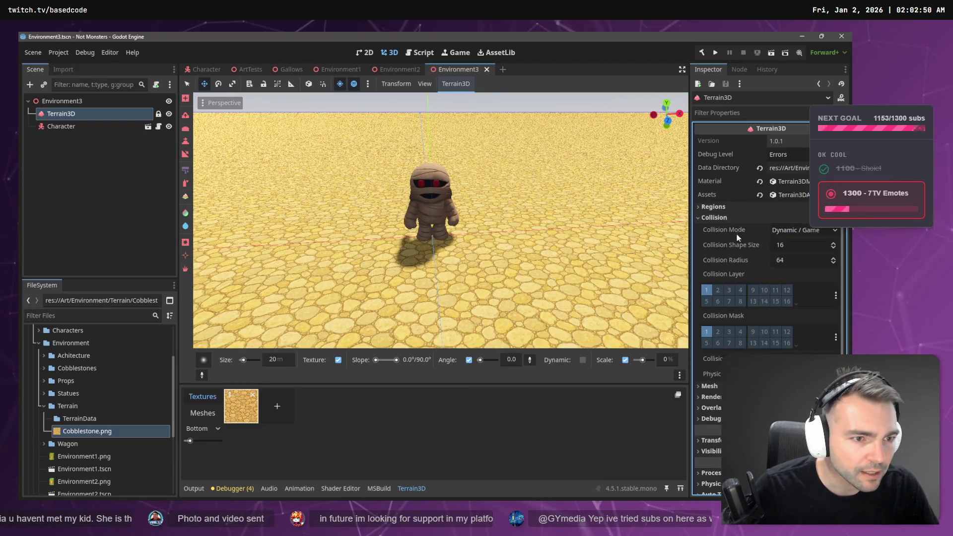
click(825, 231)
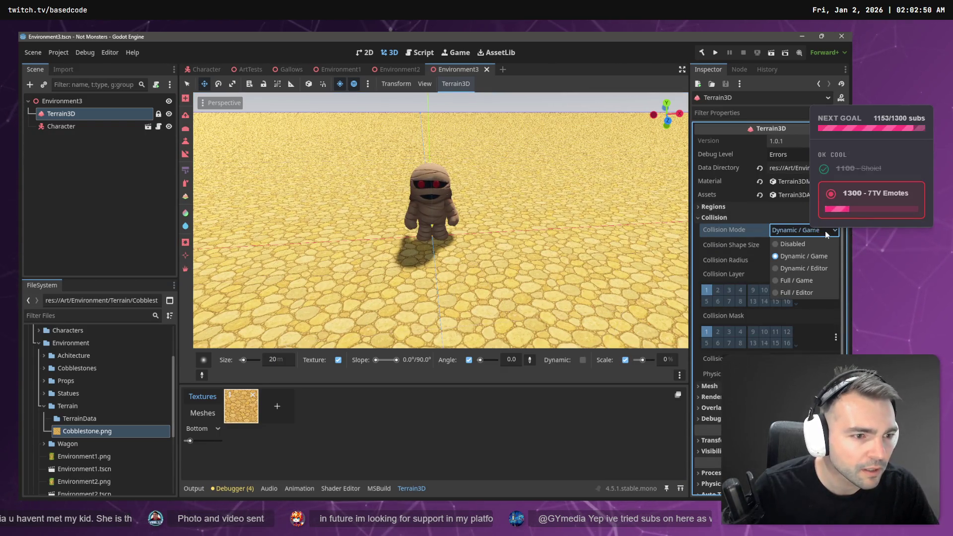
click(815, 258)
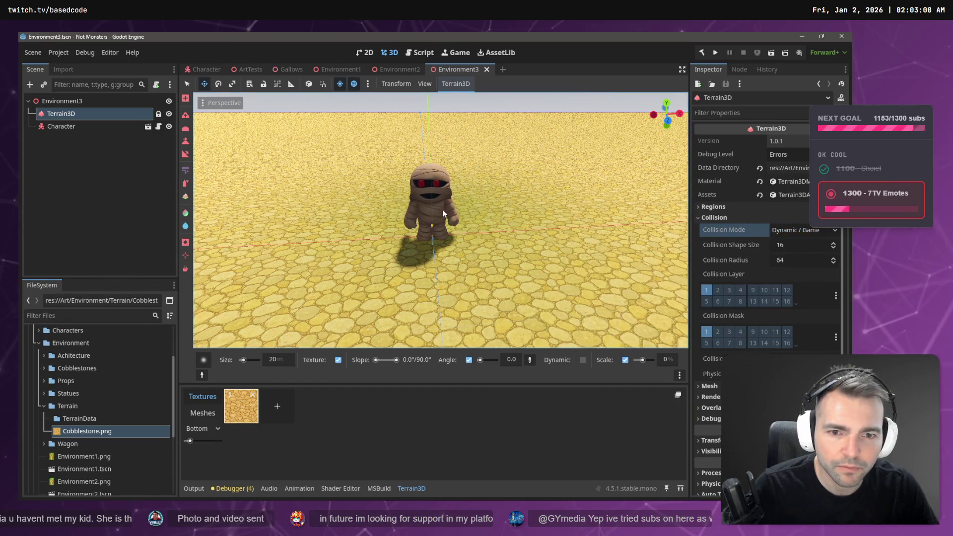
key(F6)
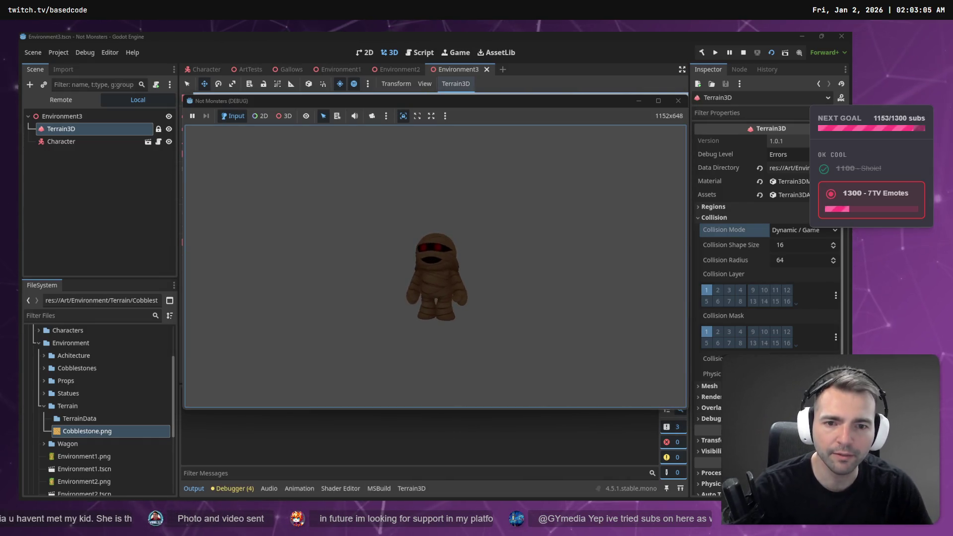
Raise the Character above the terrain twice, rerunning the game each time to test landing
key(F8)
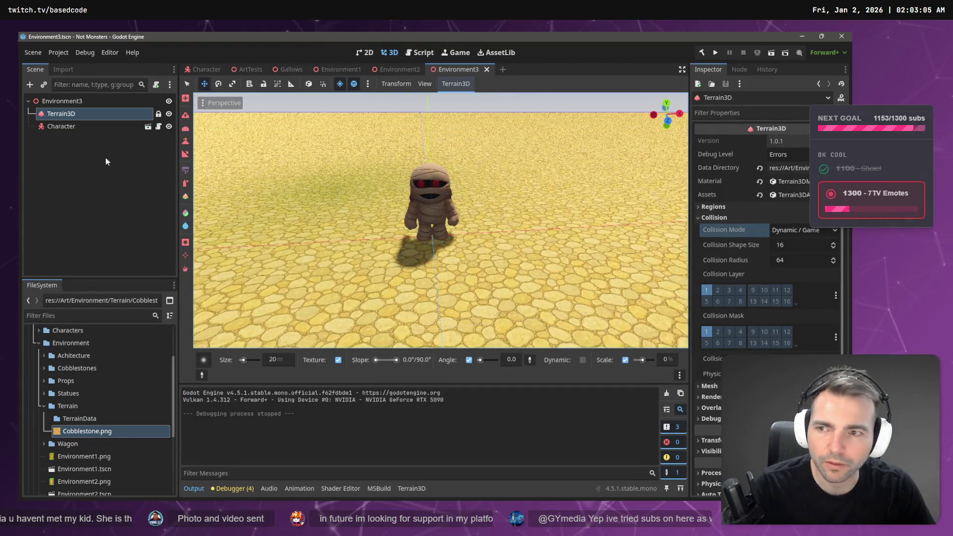
click(63, 125)
drag(422, 207, 422, 124)
key(F6)
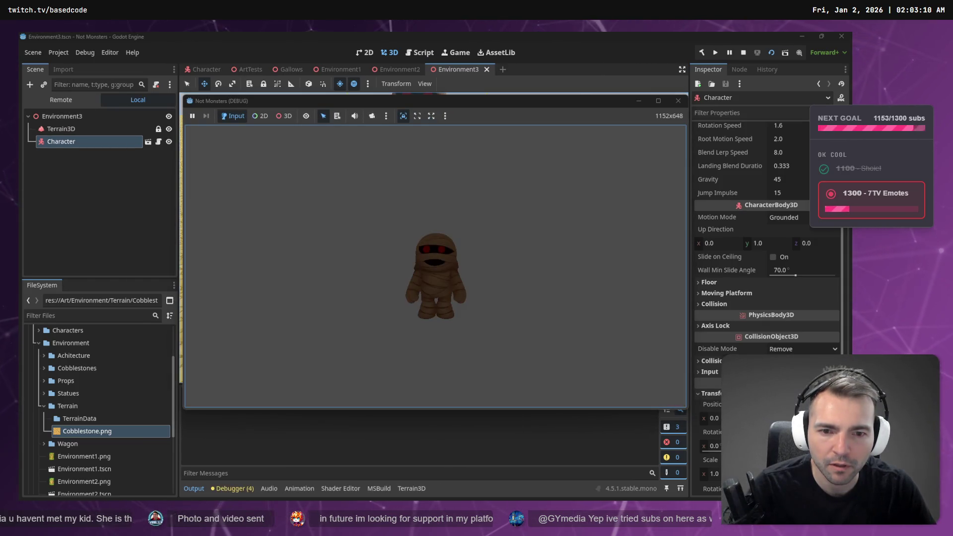
key(F8)
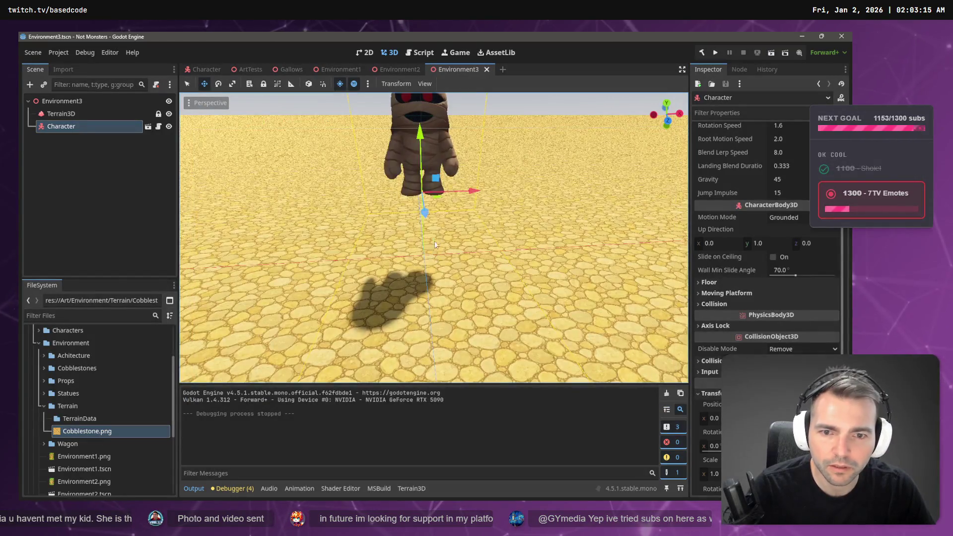
scroll(434, 242, down, 5)
mouse_move(433, 207)
mouse_down()
mouse_move(437, 169)
mouse_move(435, 196)
mouse_up()
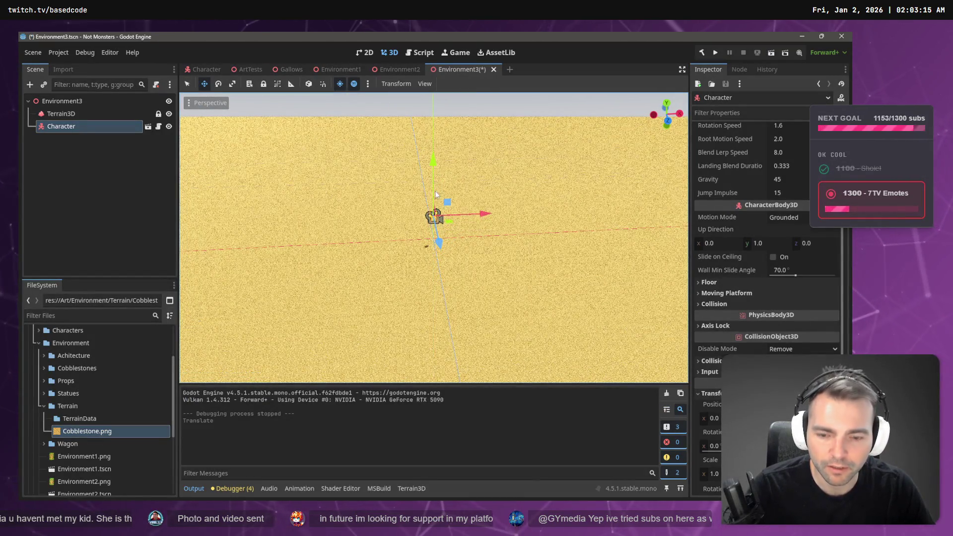
key(F6)
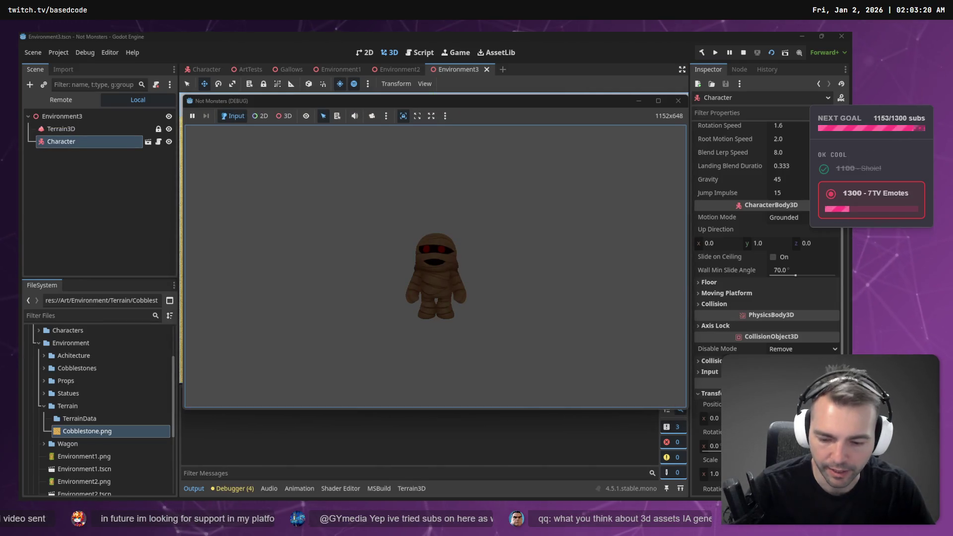
key(F8)
key(alt+Tab)
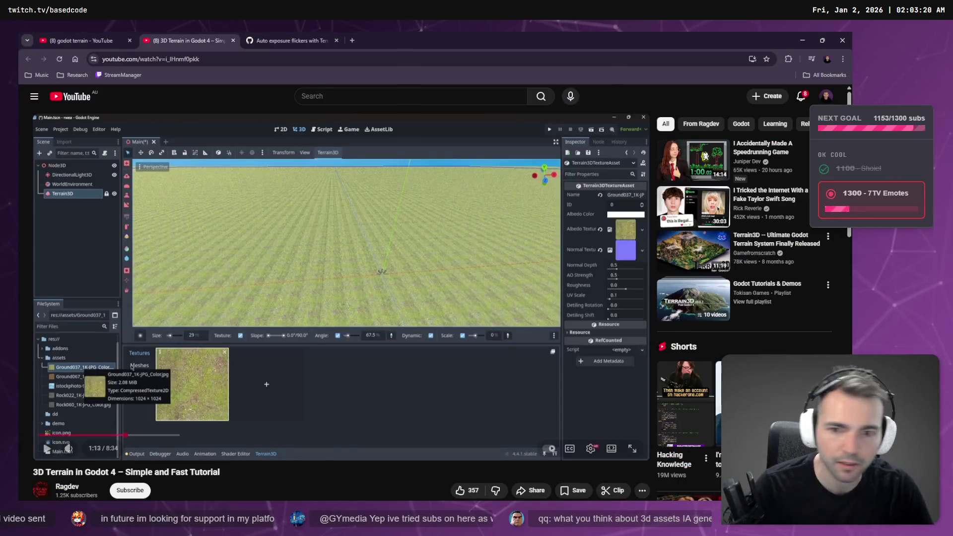
Play the 3D Terrain in Godot 4 tutorial and pause it at about 1:32
click(437, 254)
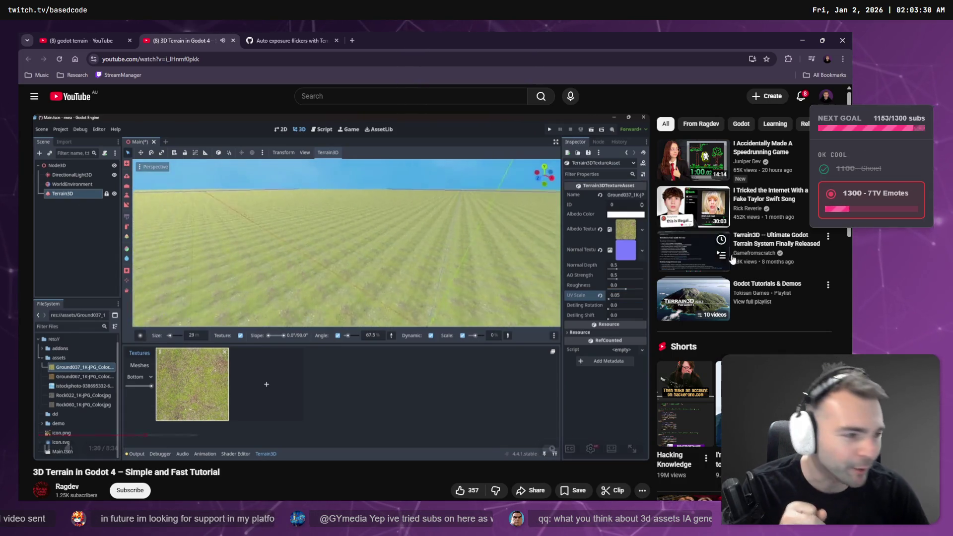
key(space)
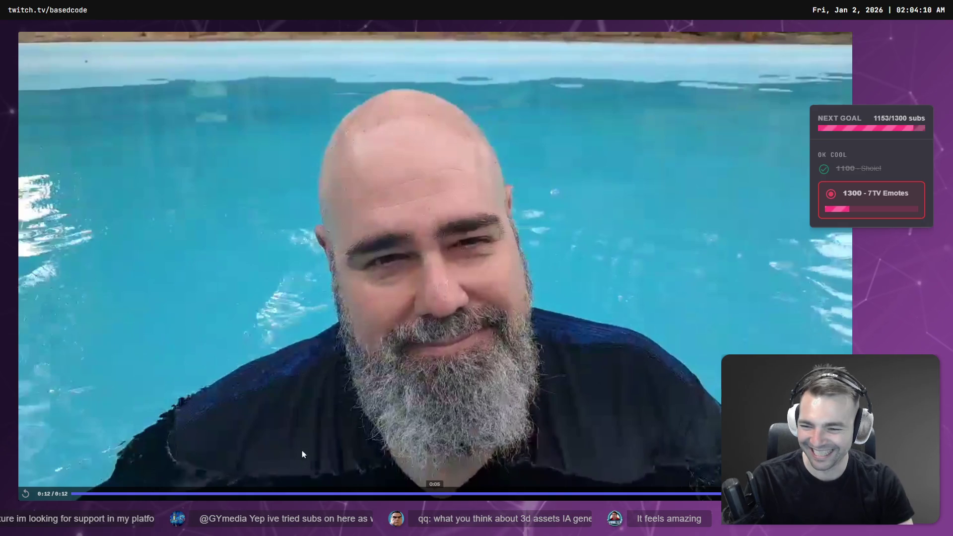
Replay the short shared pool video, then close it and the image.png photo tab
click(25, 495)
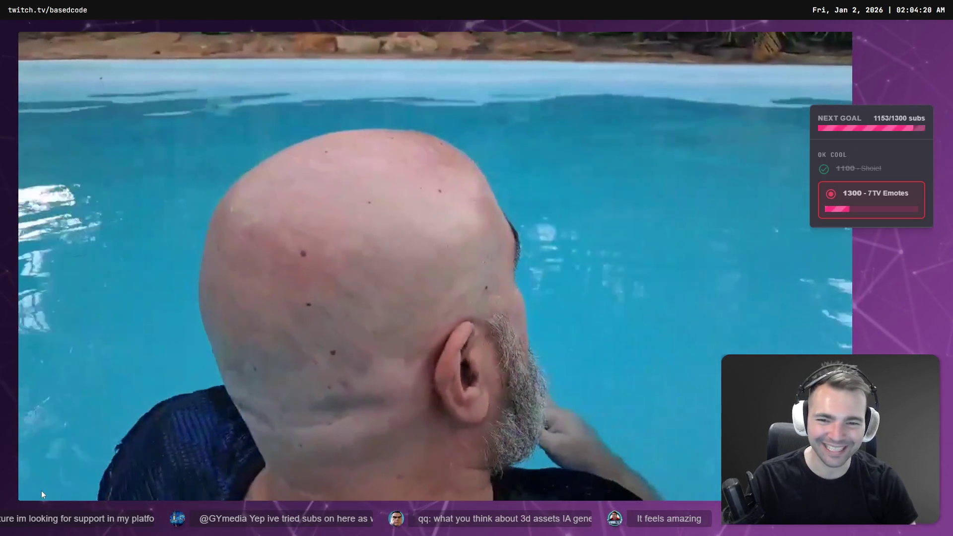
key(ctrl+w)
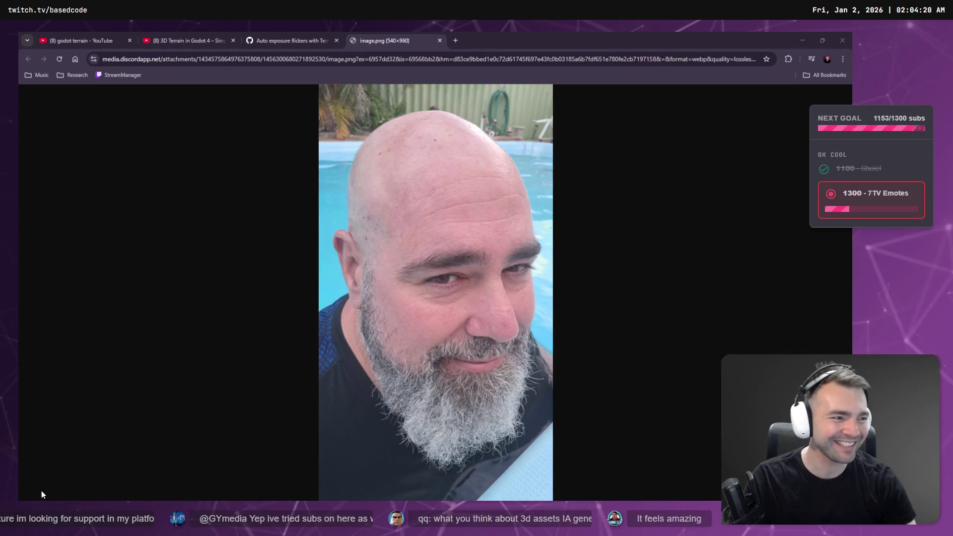
key(ctrl+w)
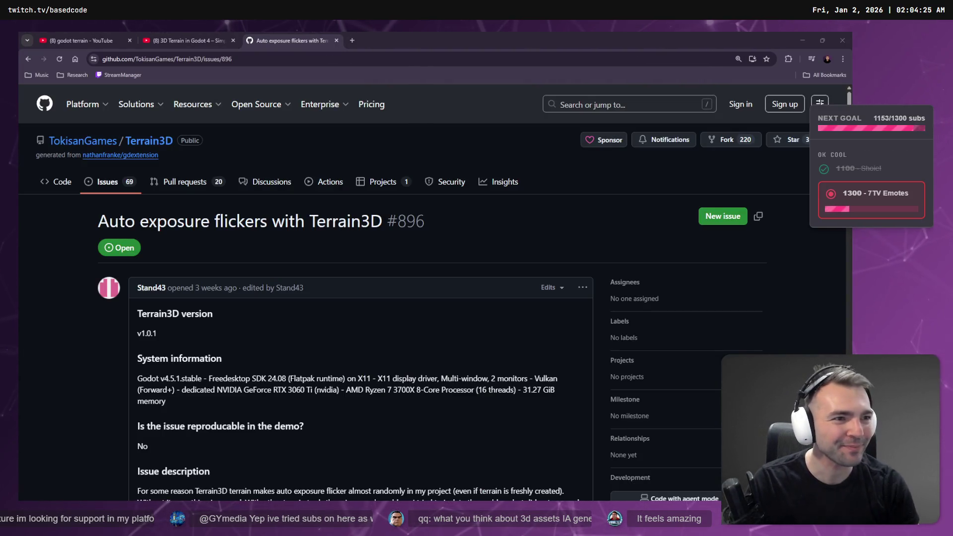
Check the terrain tutorial's UV Scale of 0.05, then return to the Godot editor
click(186, 35)
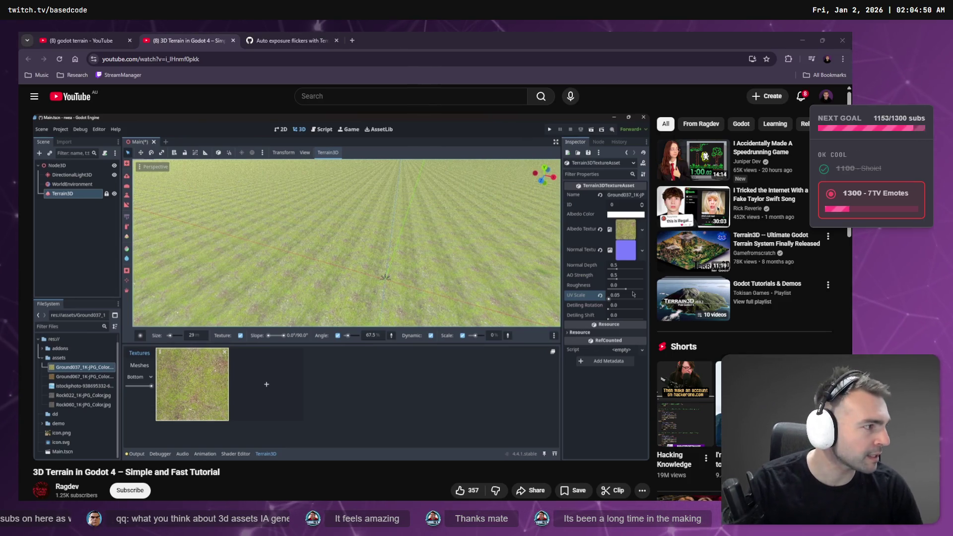
key(alt+Tab)
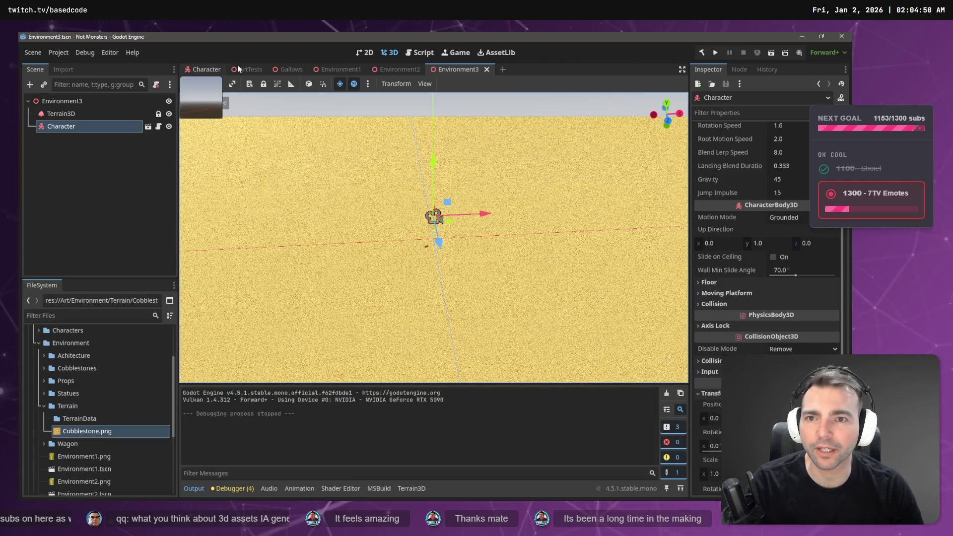
Open the ArtTests scene, test-run it with F6, and stop it with F8
click(250, 69)
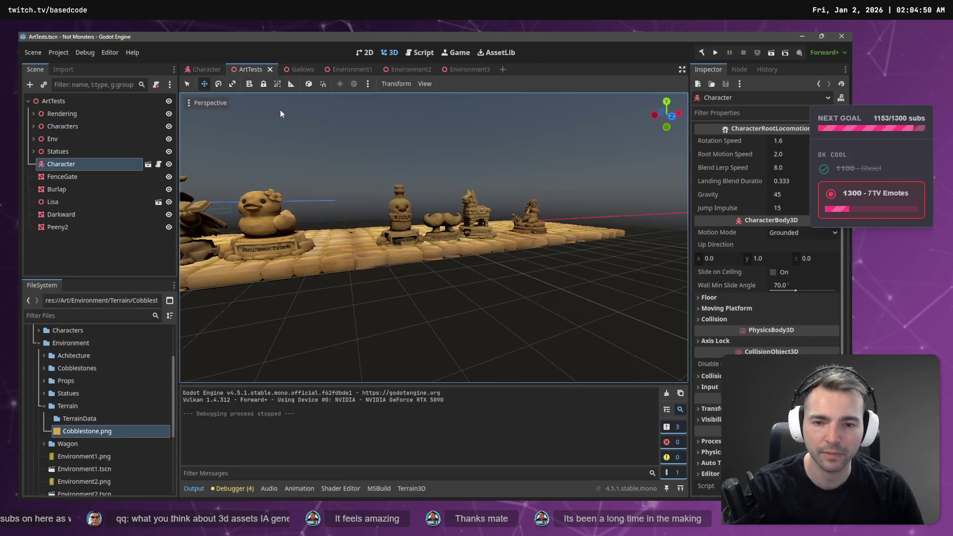
key(F6)
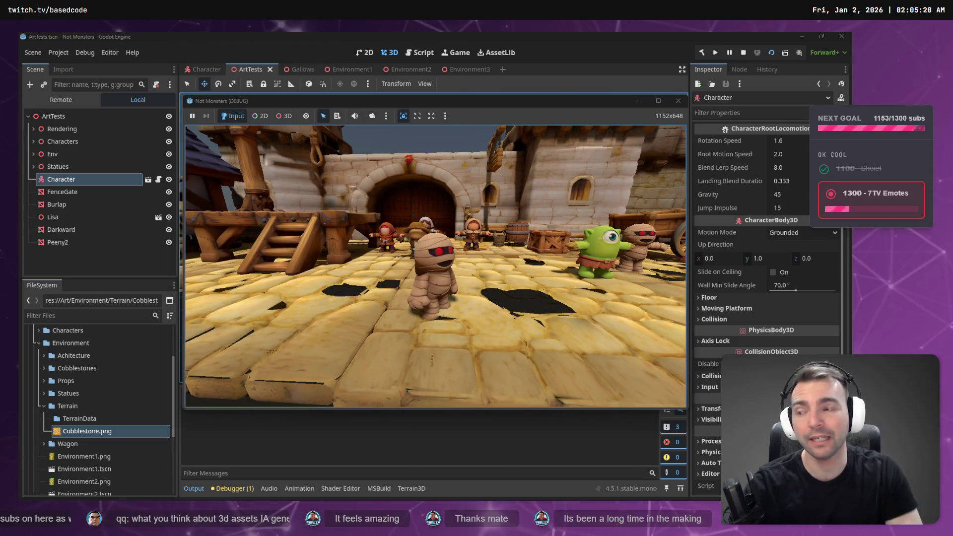
key(F8)
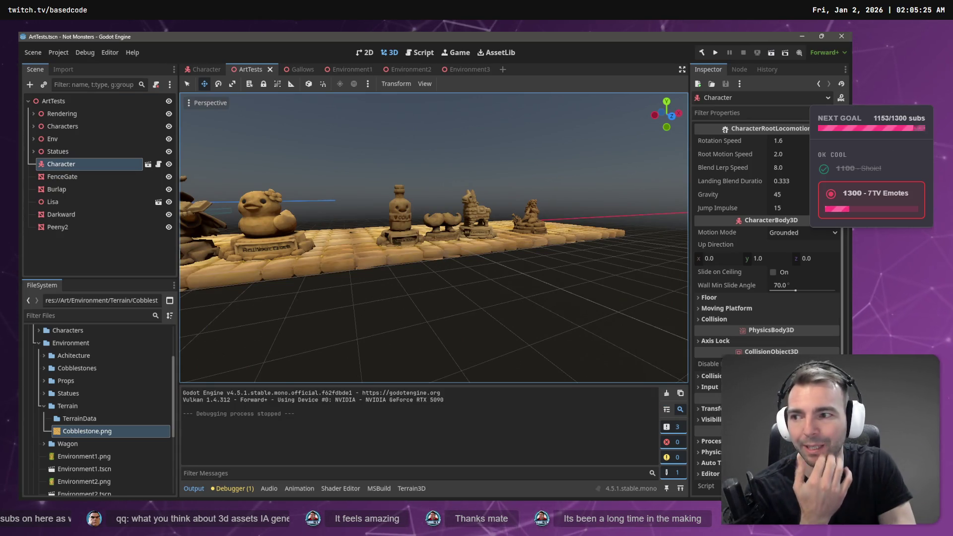
Deselect Character and fly the viewport around the castle tower and village square
right_click(371, 216)
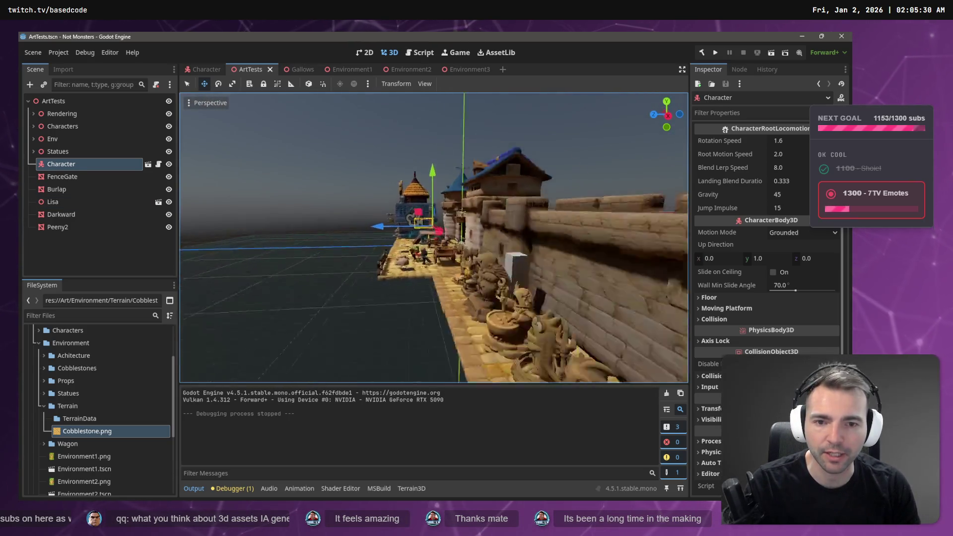
click(494, 147)
right_click(495, 147)
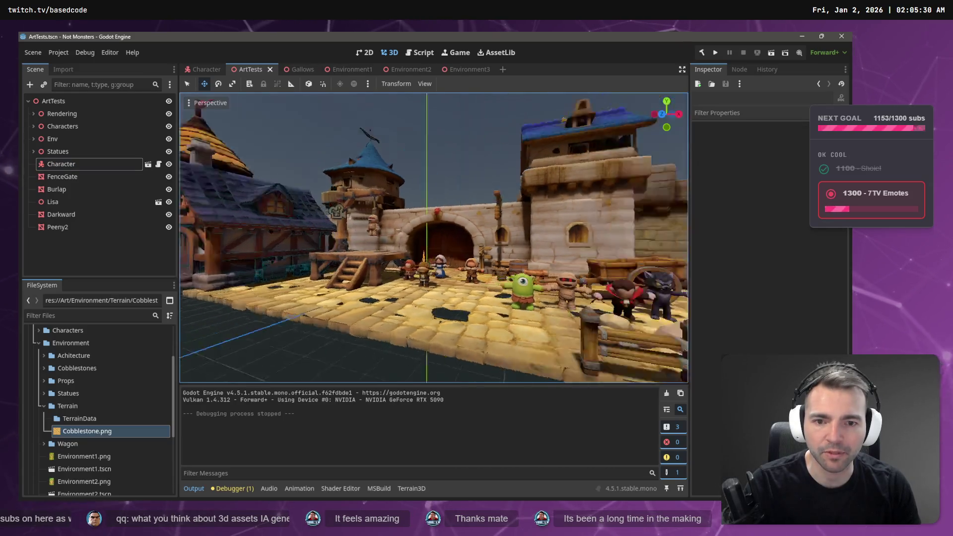
right_click(437, 158)
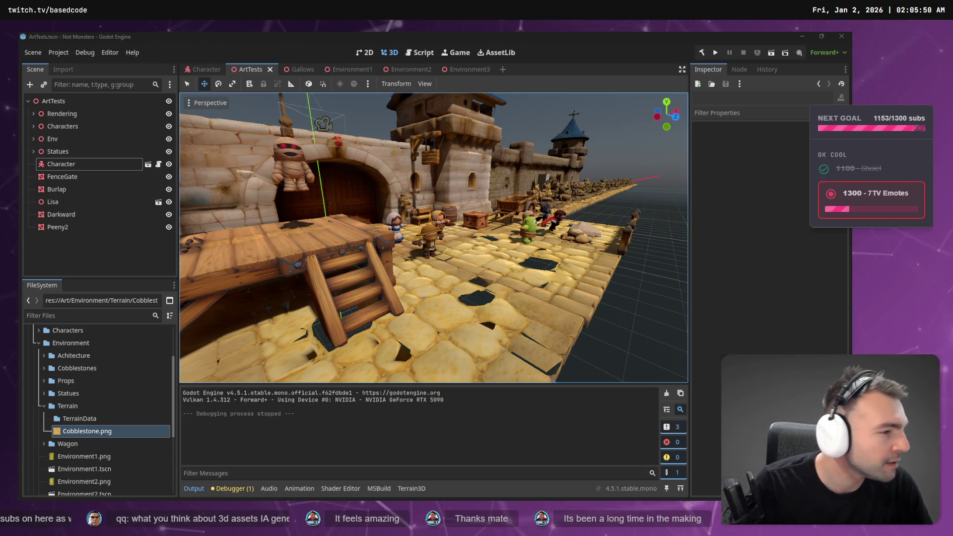
key(alt+Tab)
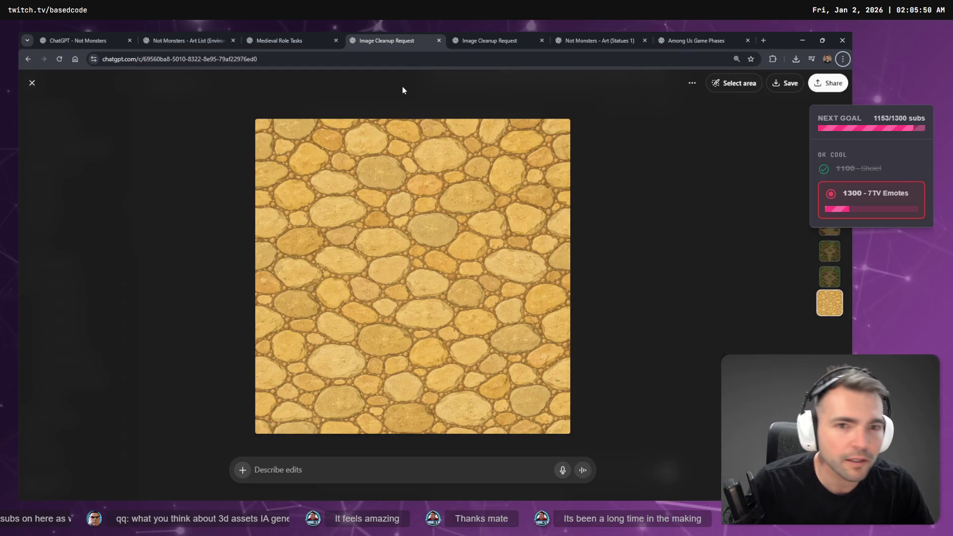
Close ChatGPT's full-size cobblestone texture view
click(690, 40)
click(422, 40)
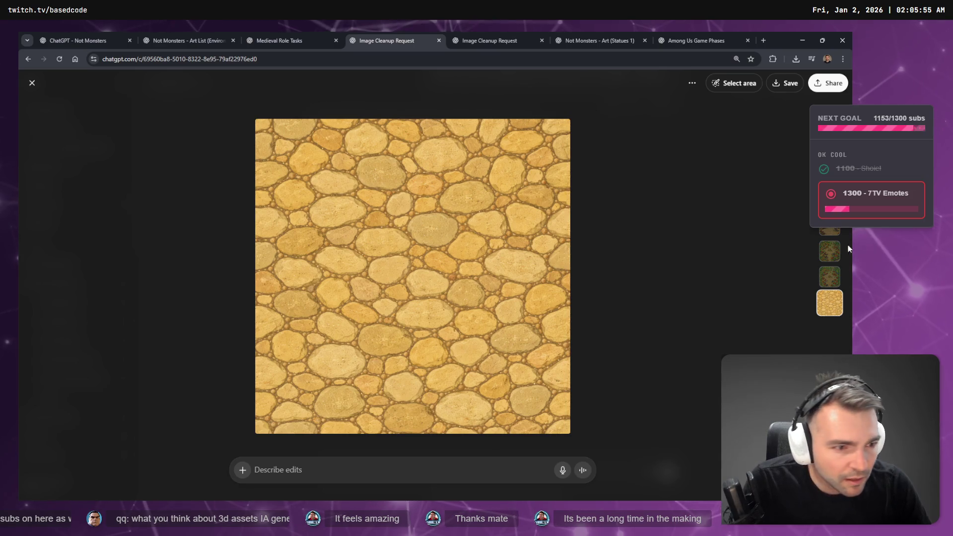
click(582, 304)
scroll(547, 269, up, 5)
scroll(547, 268, down, 5)
Compare generated texture versions 1/2 and 2/2, then return to the YouTube tutorial
click(646, 102)
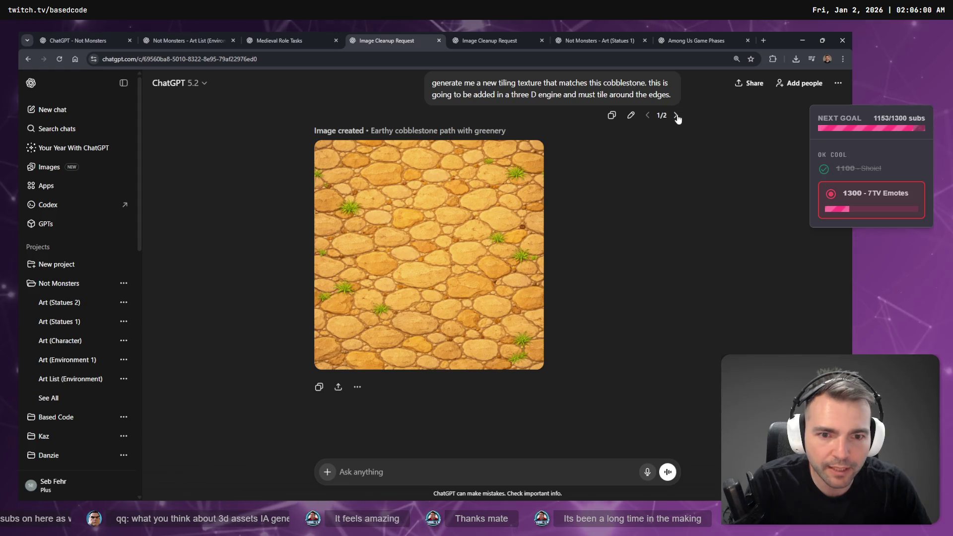
click(676, 117)
key(alt+Tab)
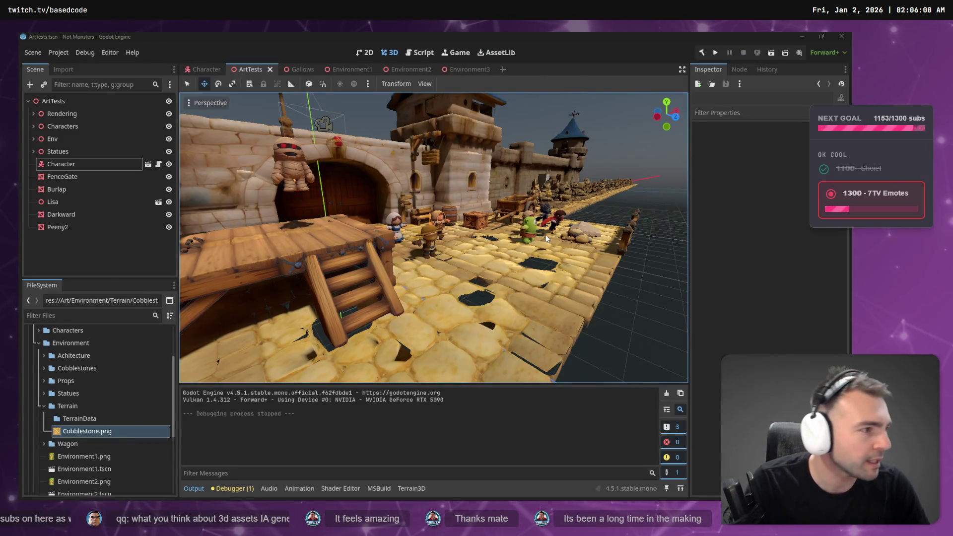
key(alt+Tab)
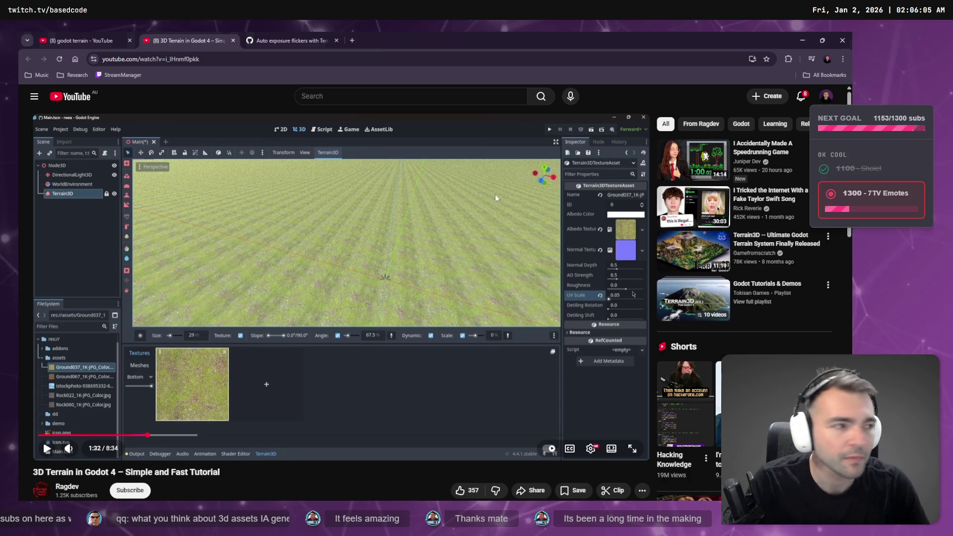
Skip the tutorial ahead to its collision settings, then deselect Terrain3D in Godot's Scene dock
mouse_move(782, 196)
click(586, 228)
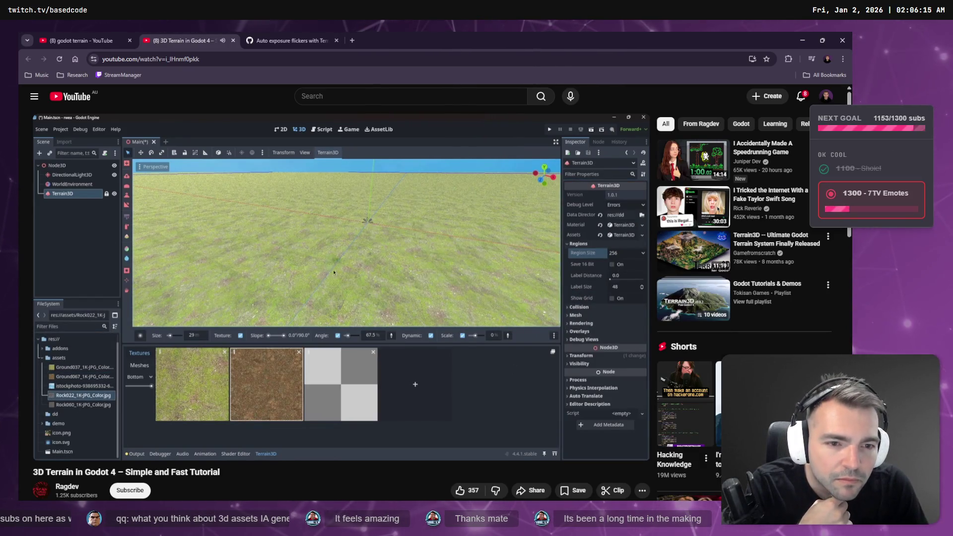
key(Right)
key(Right)
key(Right)
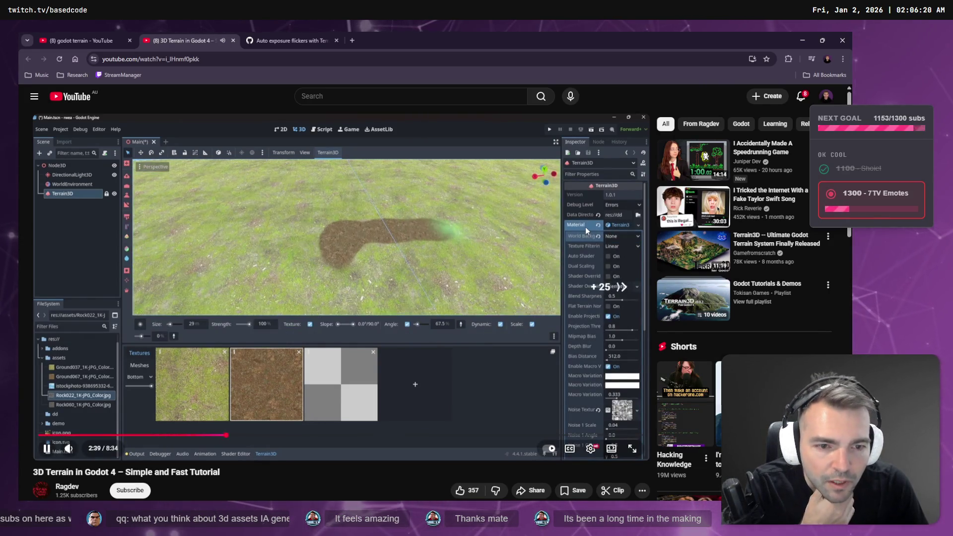
key(Right)
key(Right)
key(Right)
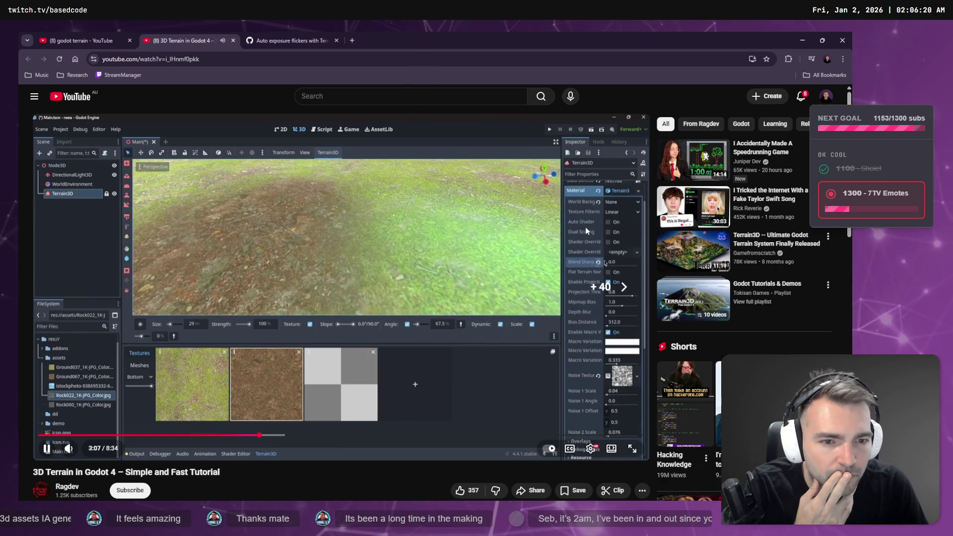
key(Right)
key(Right)
key(Right)
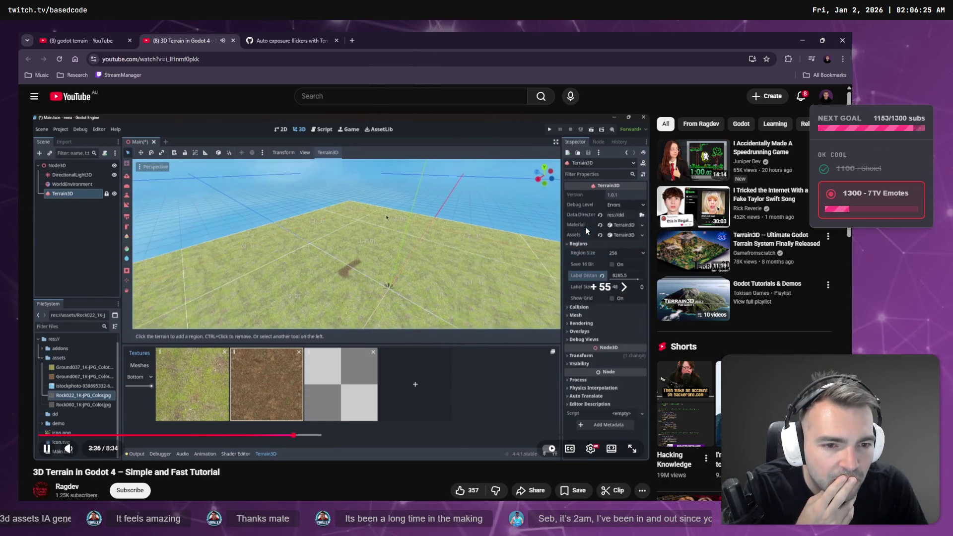
key(Right)
key(Right)
key(Right)
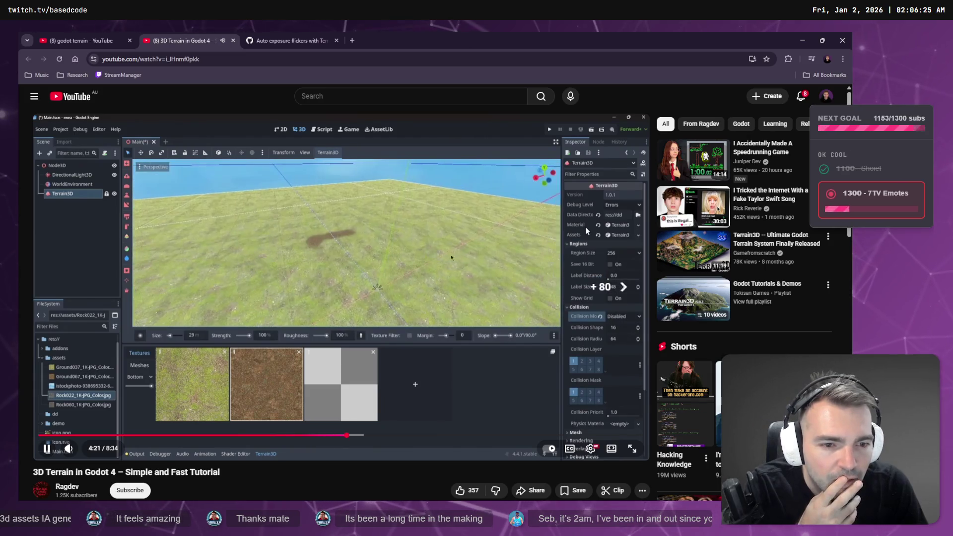
key(Left)
key(Left)
key(Left)
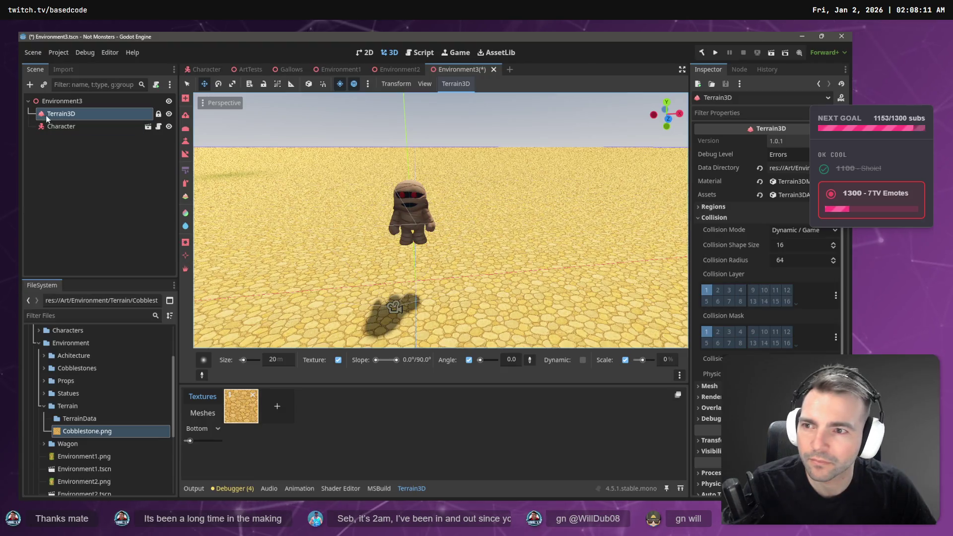
click(70, 171)
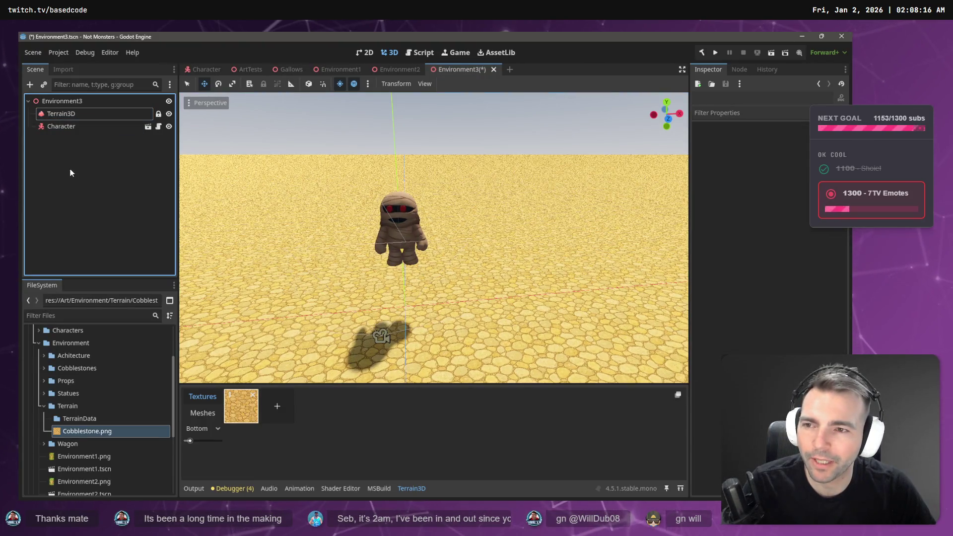
Add a StaticBody3D child node to the Environment3 scene
right_click(70, 171)
click(85, 176)
text(Static)
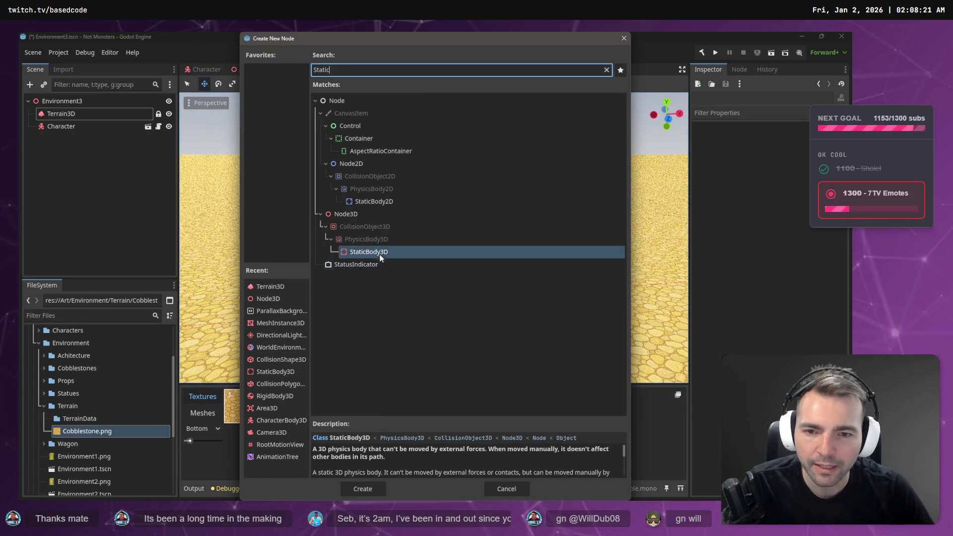
click(378, 251)
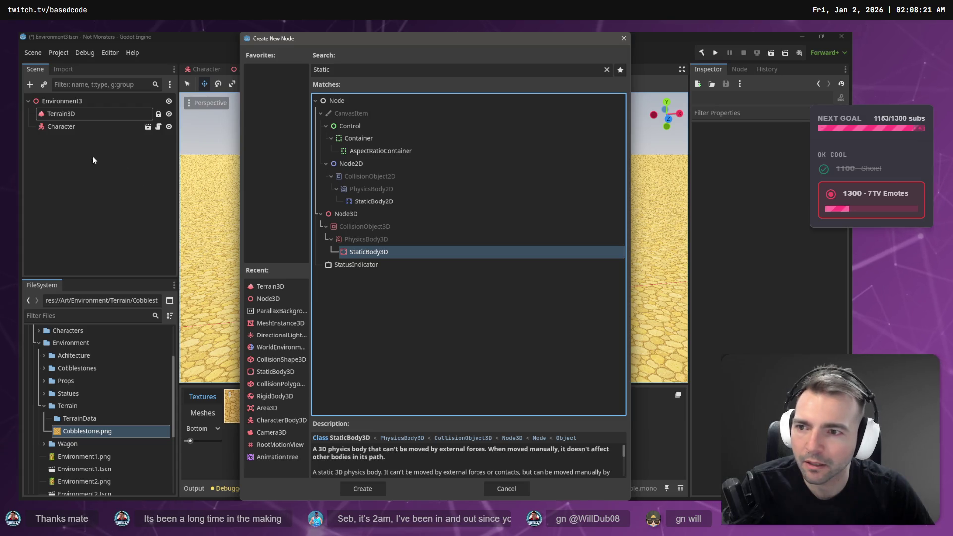
double_click(362, 252)
Move Terrain3D under StaticBody3D, then test-run the scene and stop it
drag(59, 114, 99, 139)
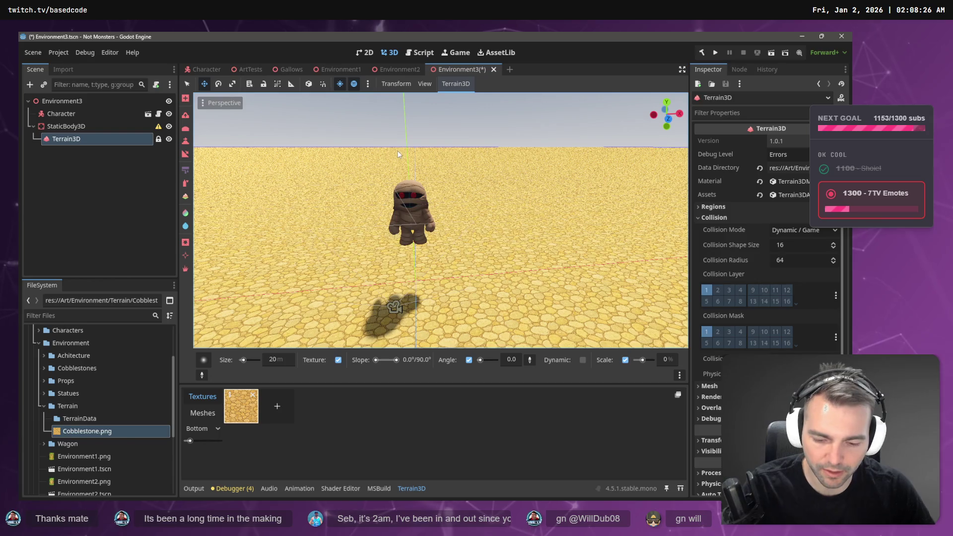
key(F6)
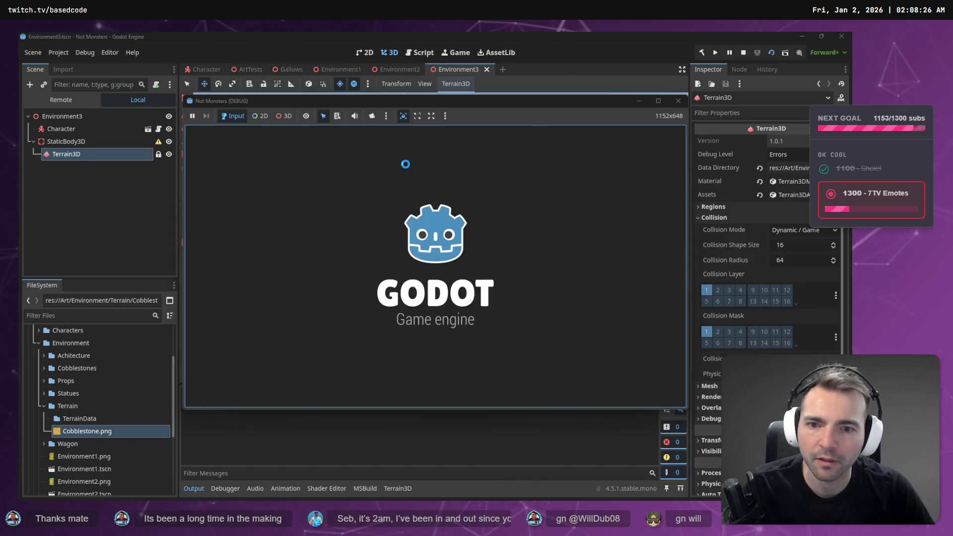
key(F8)
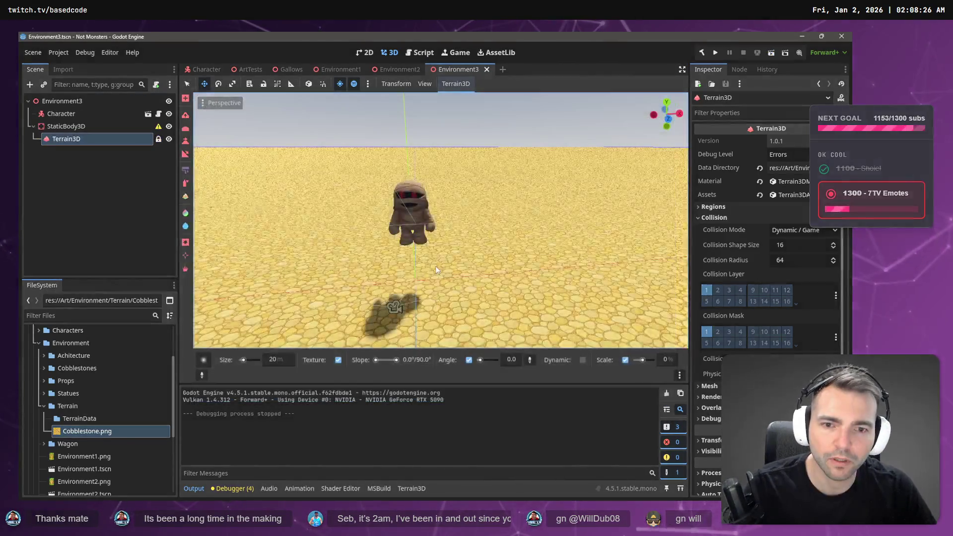
key(alt+Tab)
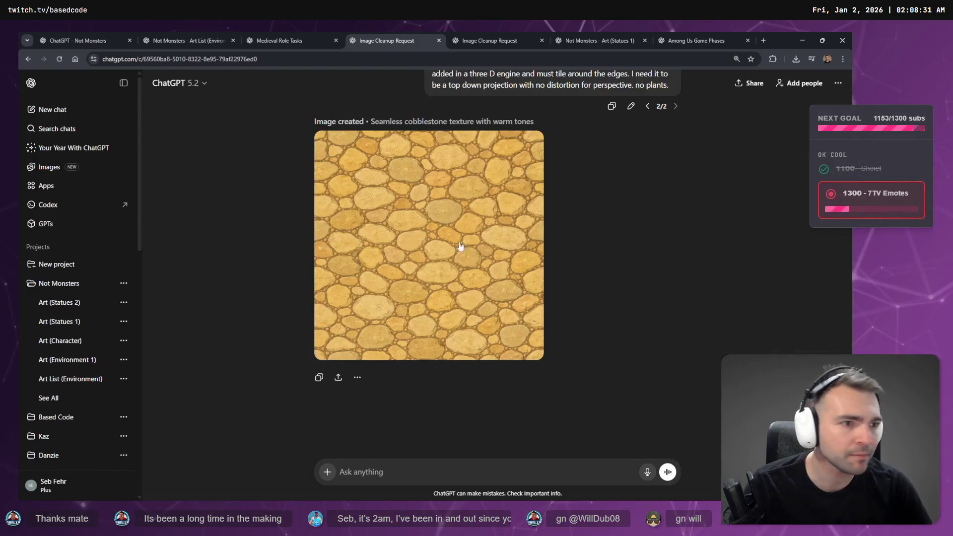
key(alt+Tab)
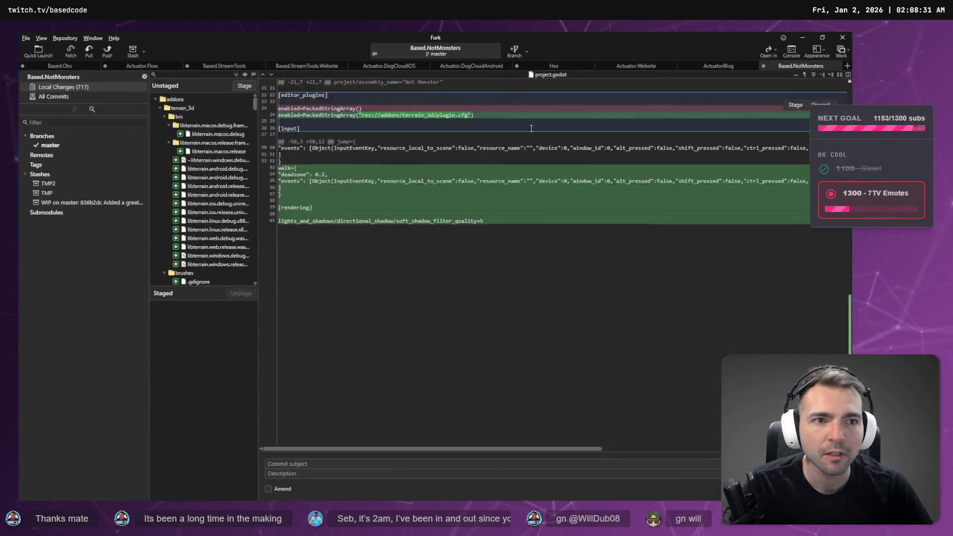
key(alt+Tab)
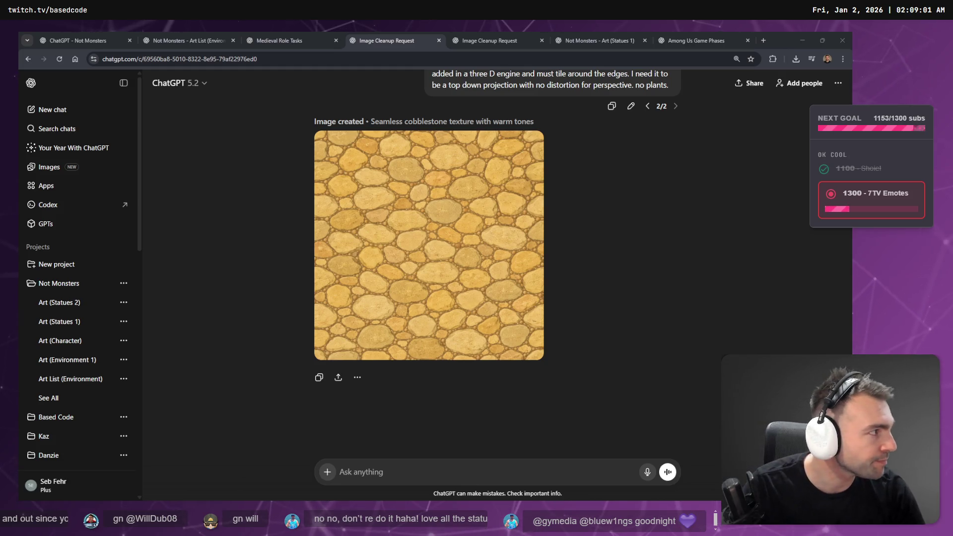
key(alt+Tab)
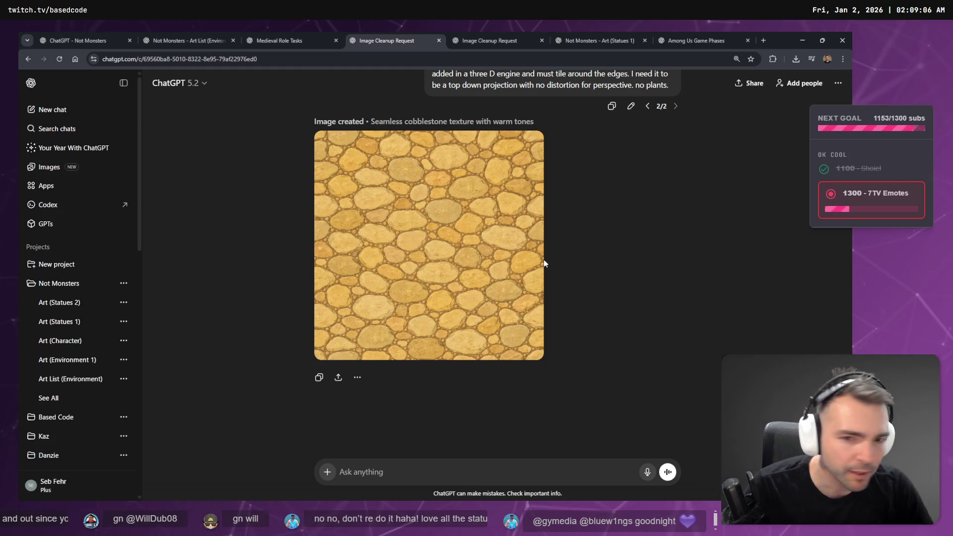
key(alt+Tab)
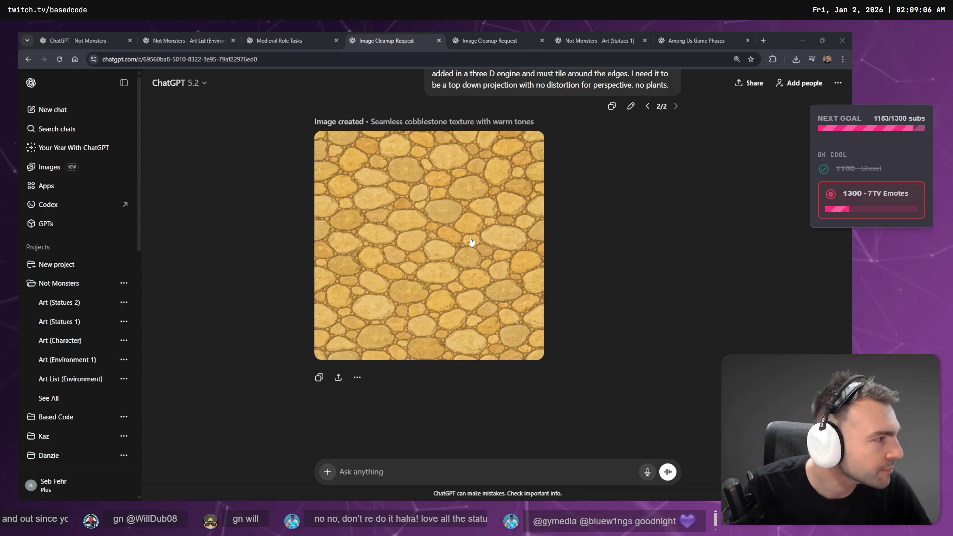
key(alt+Tab)
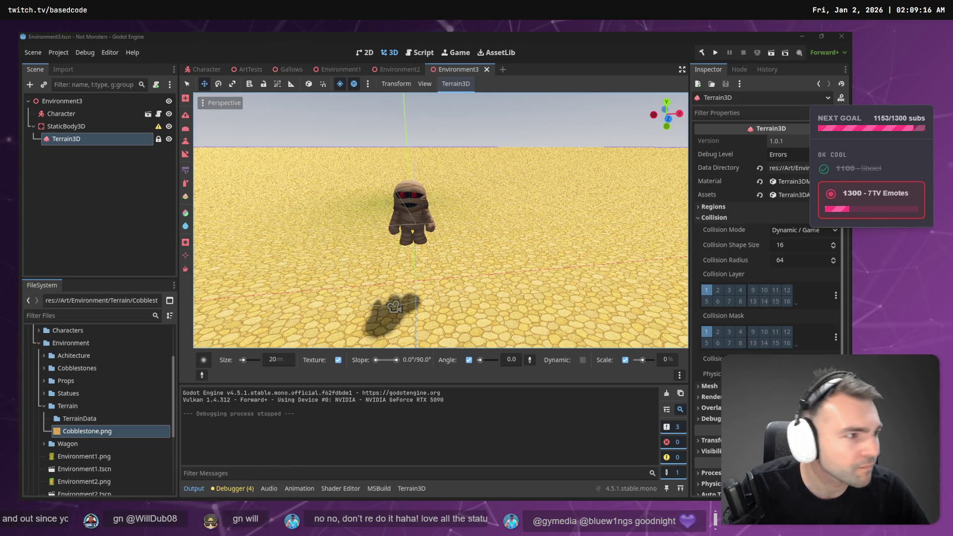
key(alt+Tab)
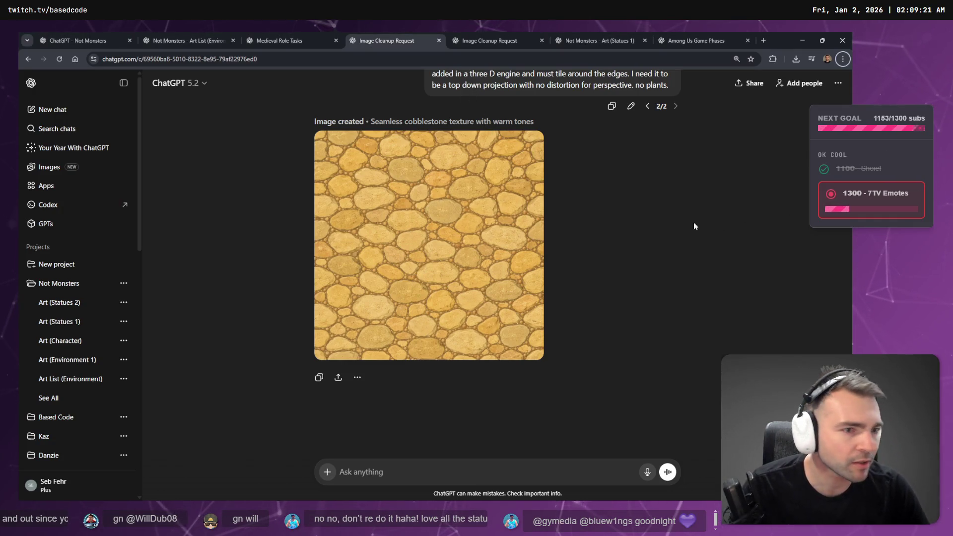
key(ctrl+t)
Search 'godot terrain3d' and open the Terrain3D Collision documentation page
text(godot t)
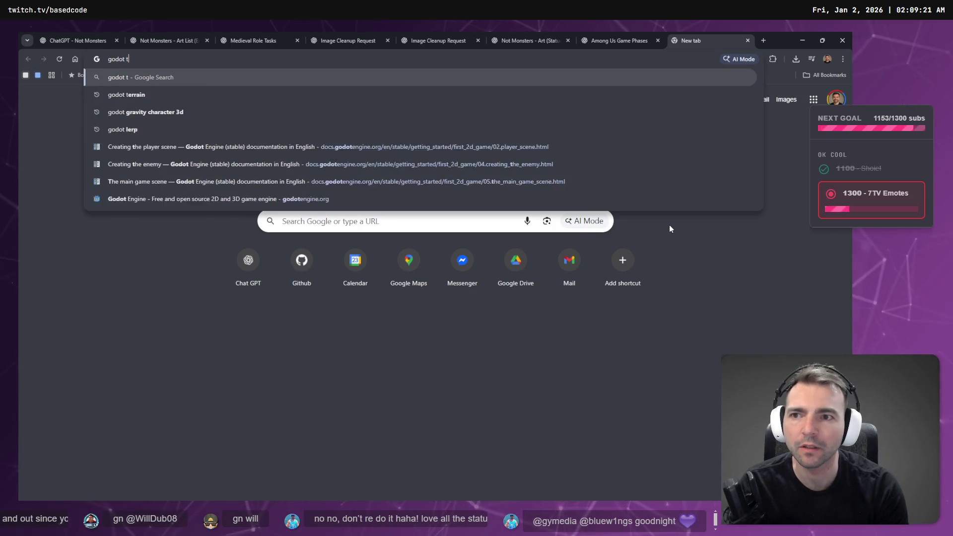
text(errain3d)
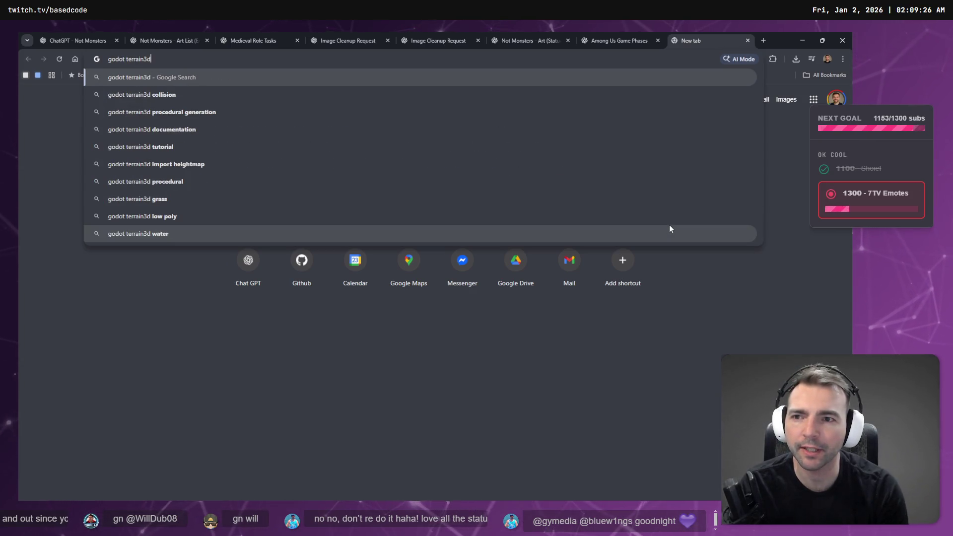
key(Down)
key(Return)
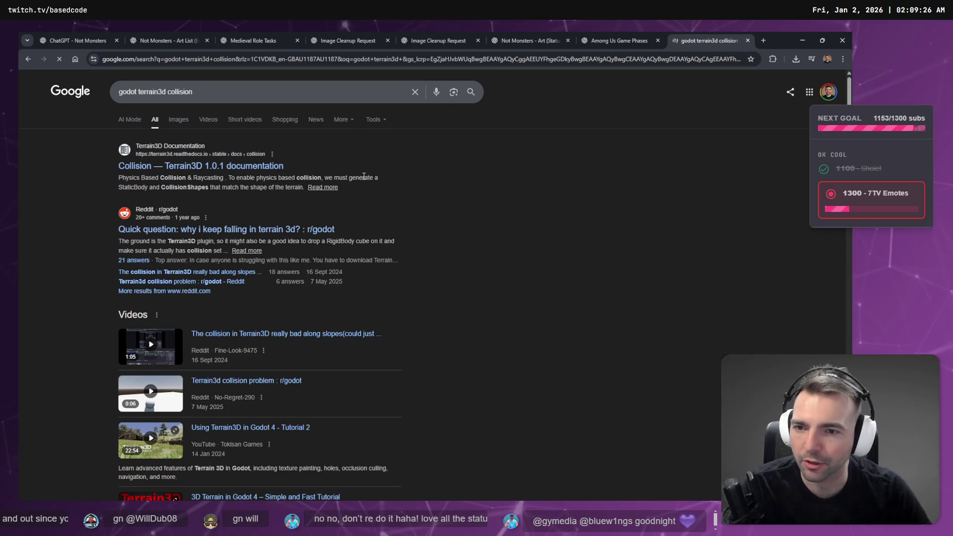
click(201, 166)
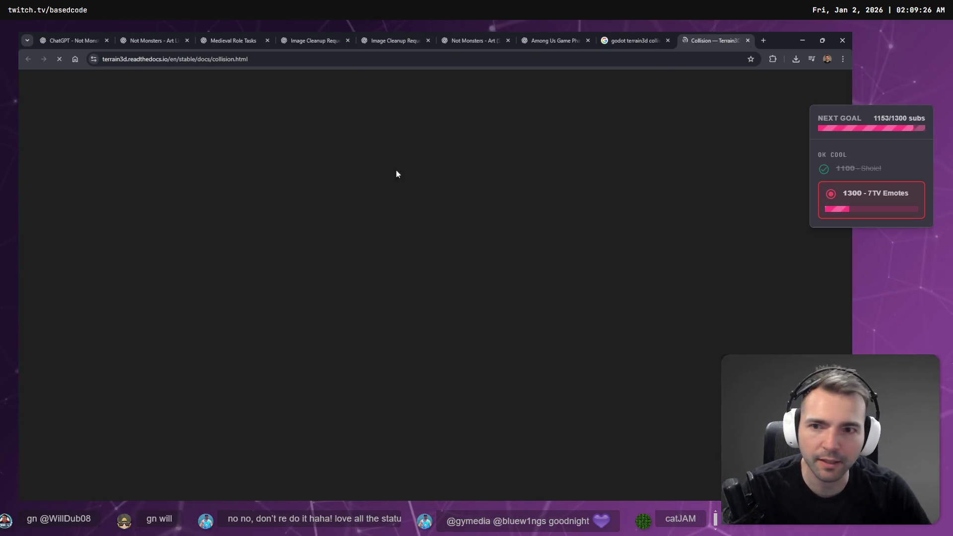
Read the Collision intro, highlighting 'Physics based' and when raycasting should be used
scroll(197, 234, down, 2)
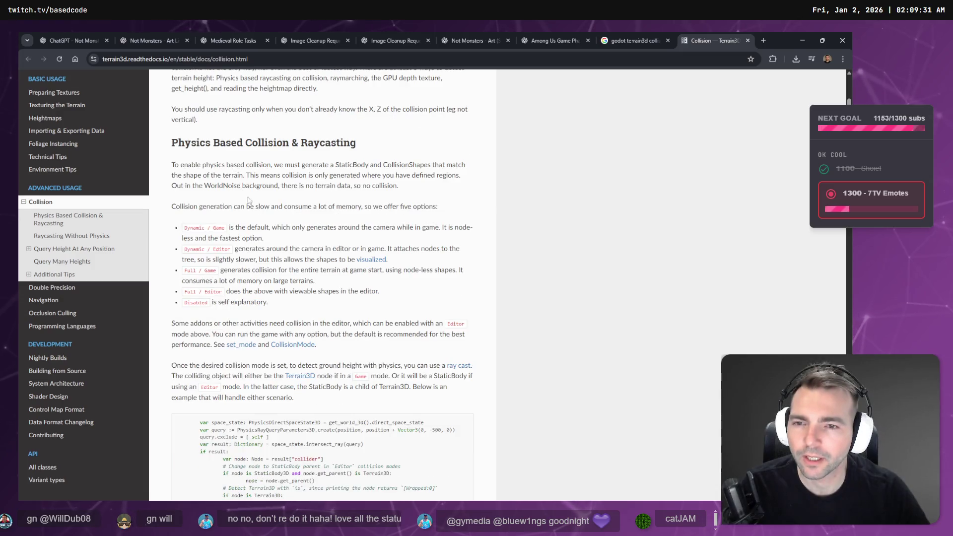
scroll(230, 226, up, 2)
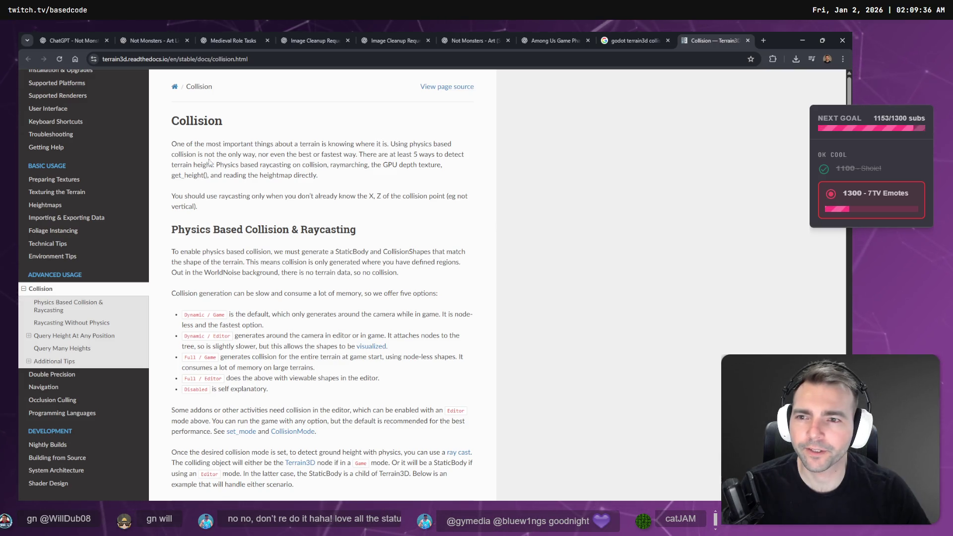
drag(259, 154, 432, 155)
click(357, 155)
click(439, 163)
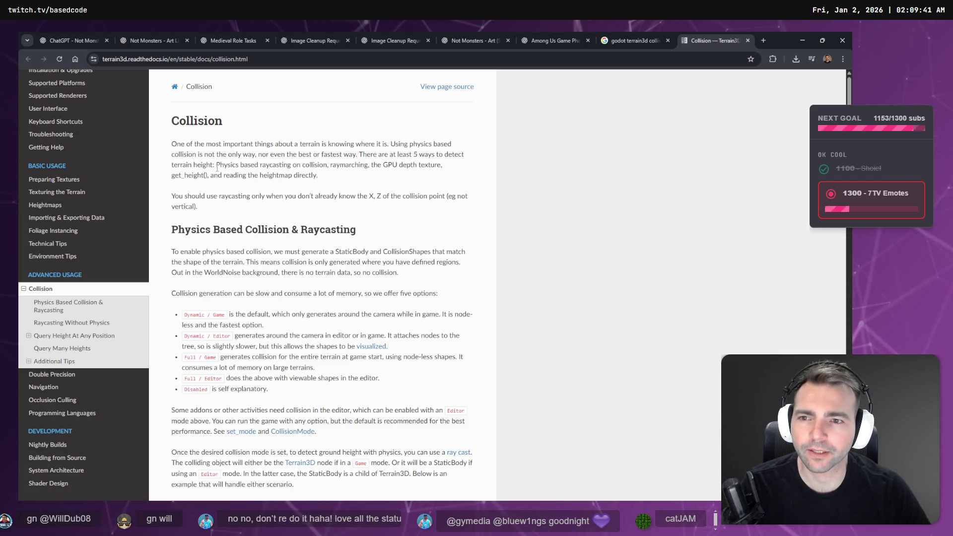
drag(215, 165, 255, 164)
click(255, 164)
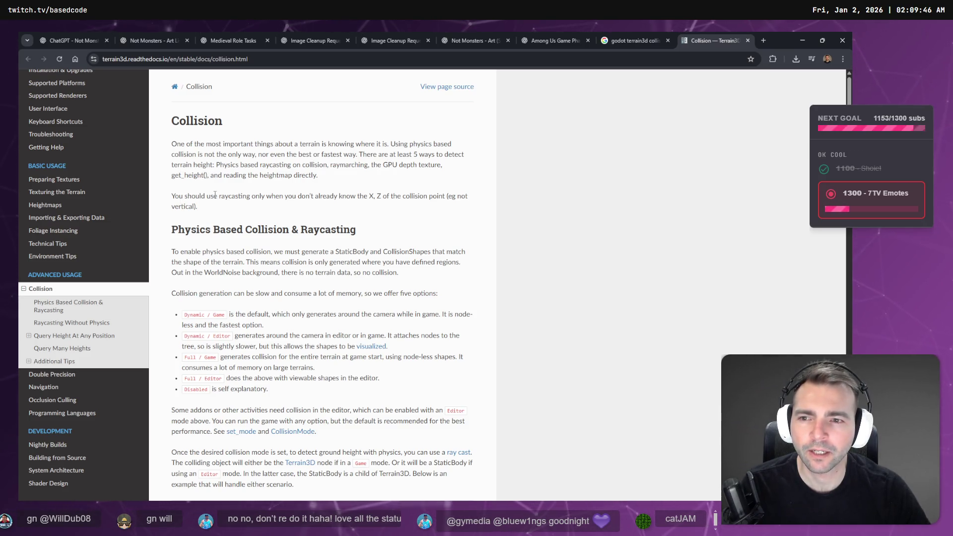
drag(253, 199, 381, 199)
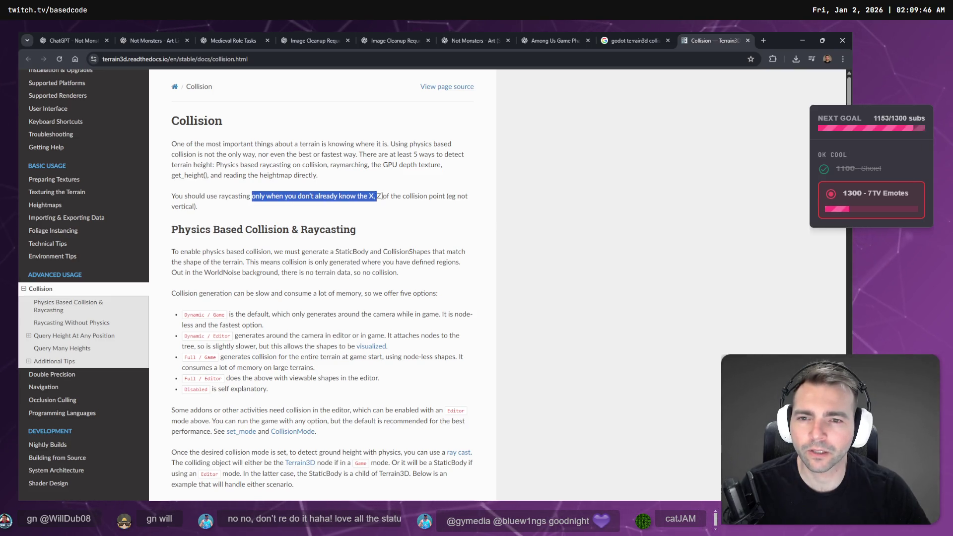
click(394, 200)
Read the physics collision section, noting collision exists only in defined regions
scroll(394, 200, down, 1)
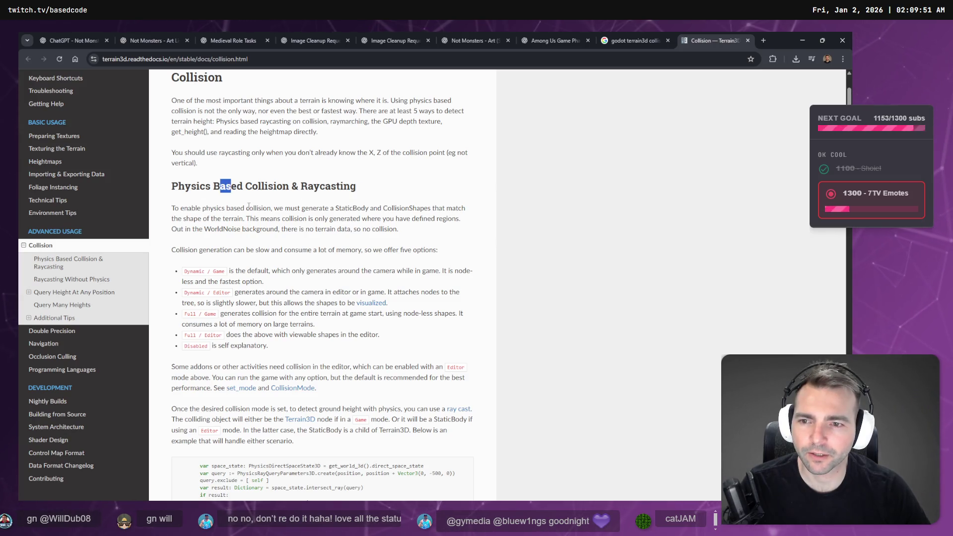
drag(181, 209, 184, 209)
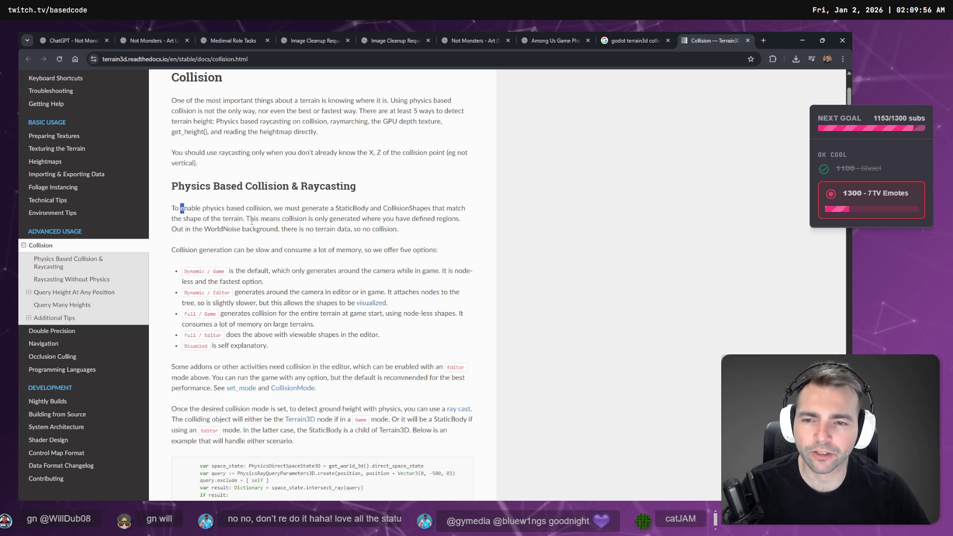
drag(247, 218, 396, 219)
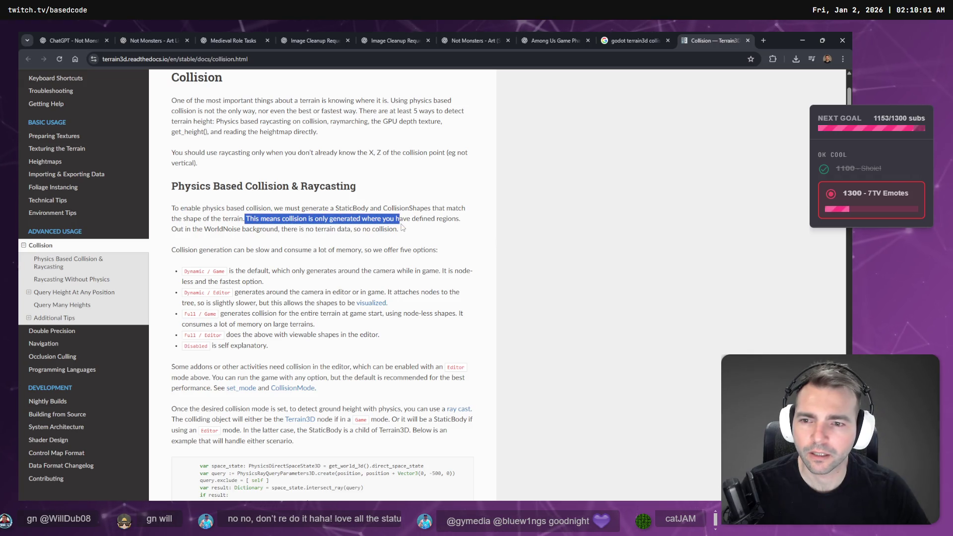
click(402, 228)
drag(230, 271, 292, 271)
scroll(284, 257, down, 1)
scroll(228, 273, down, 1)
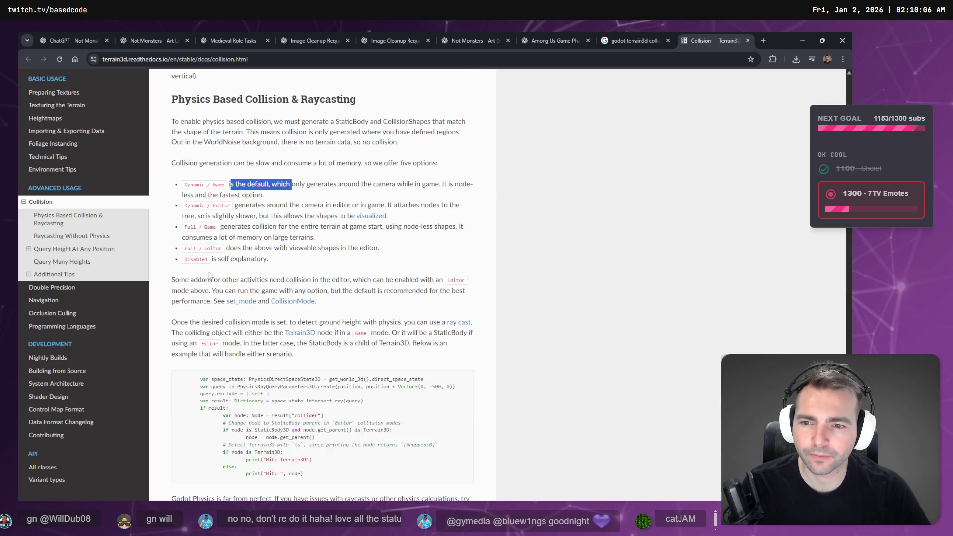
click(302, 282)
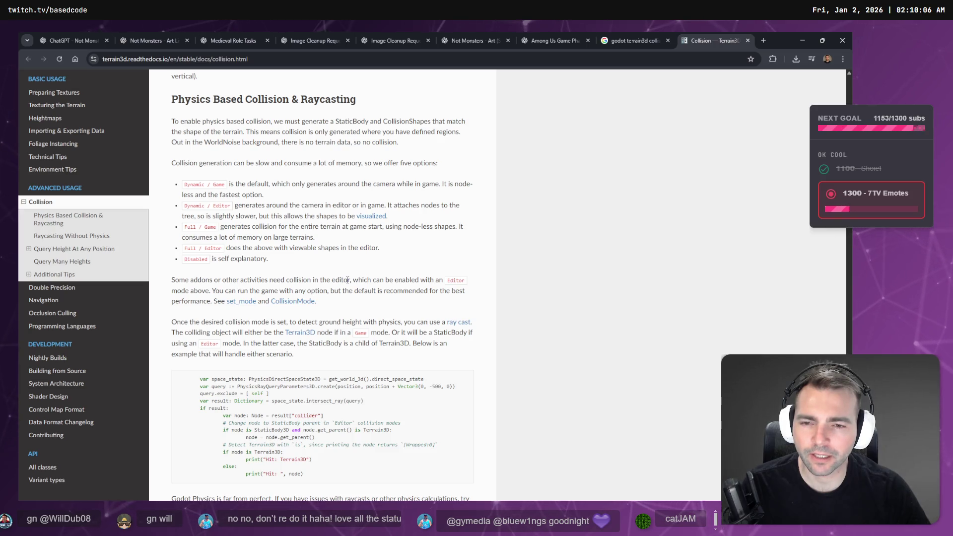
drag(352, 280, 289, 279)
scroll(324, 270, down, 10)
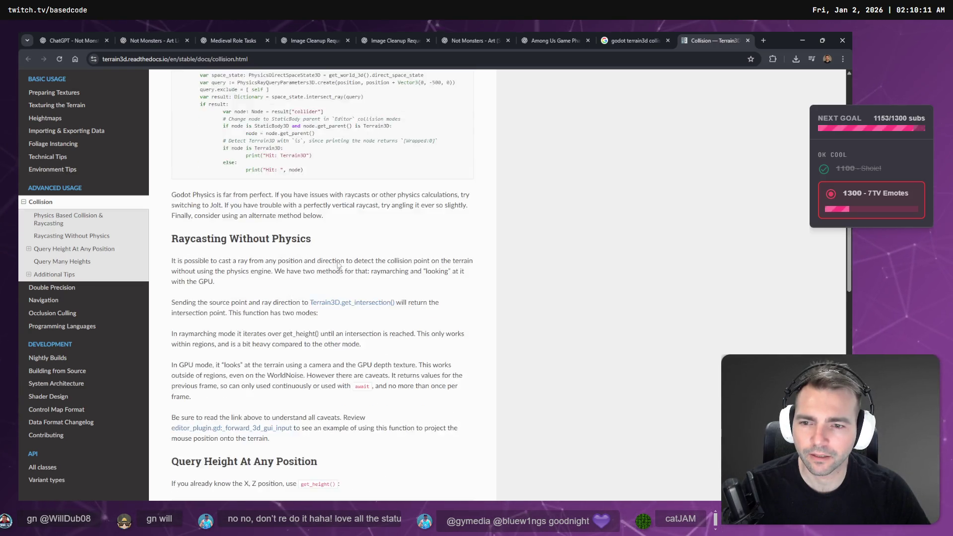
scroll(324, 267, down, 15)
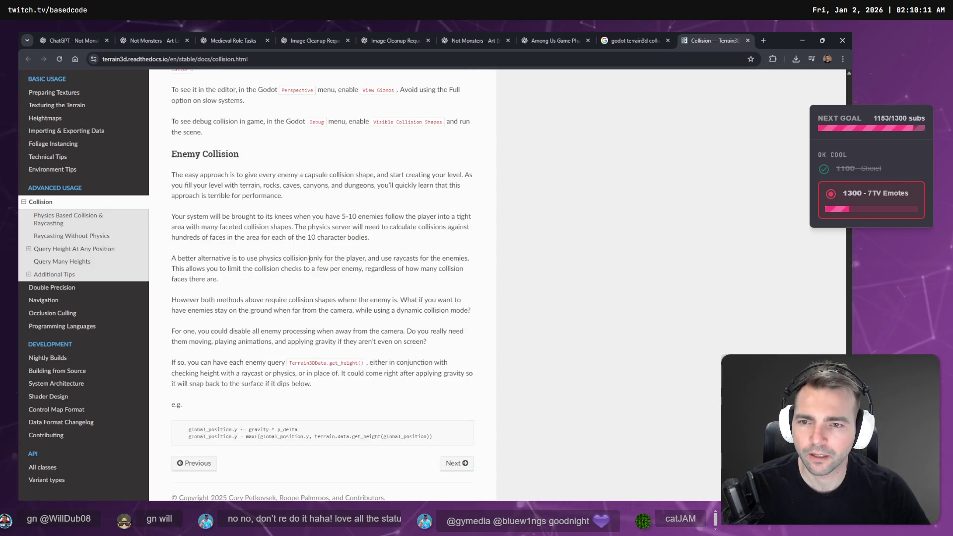
scroll(309, 259, up, 20)
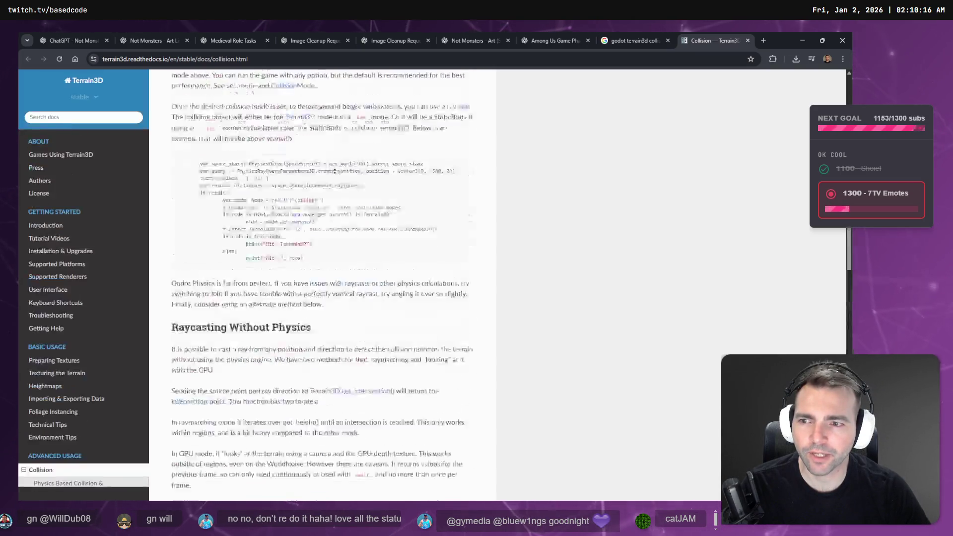
Check the Character node in Godot, then copy the Collision page URL and open a new tab
key(alt+Tab)
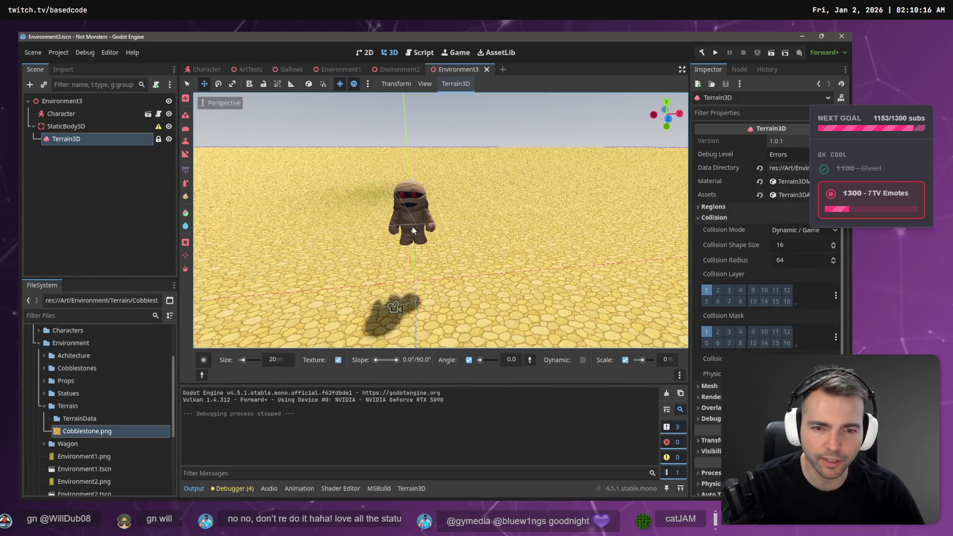
click(59, 114)
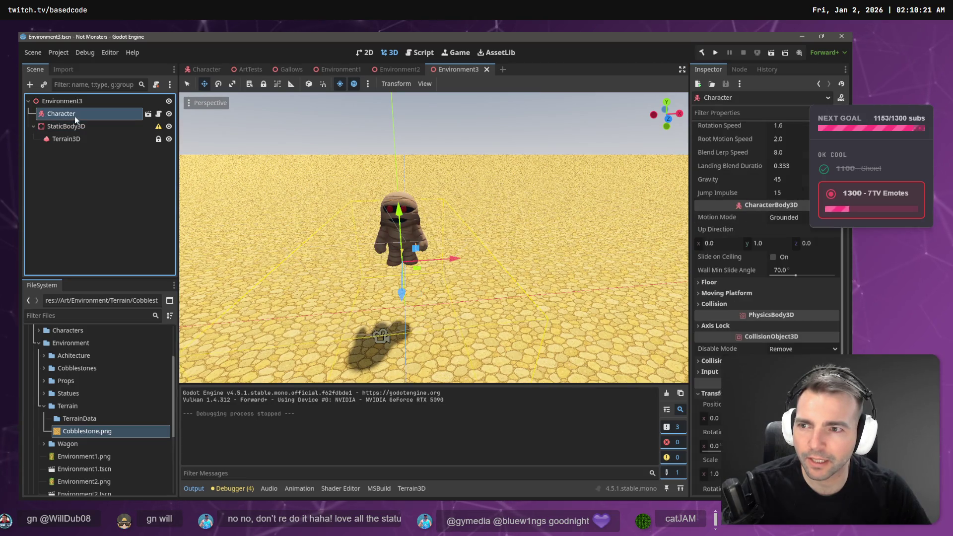
key(alt+Tab)
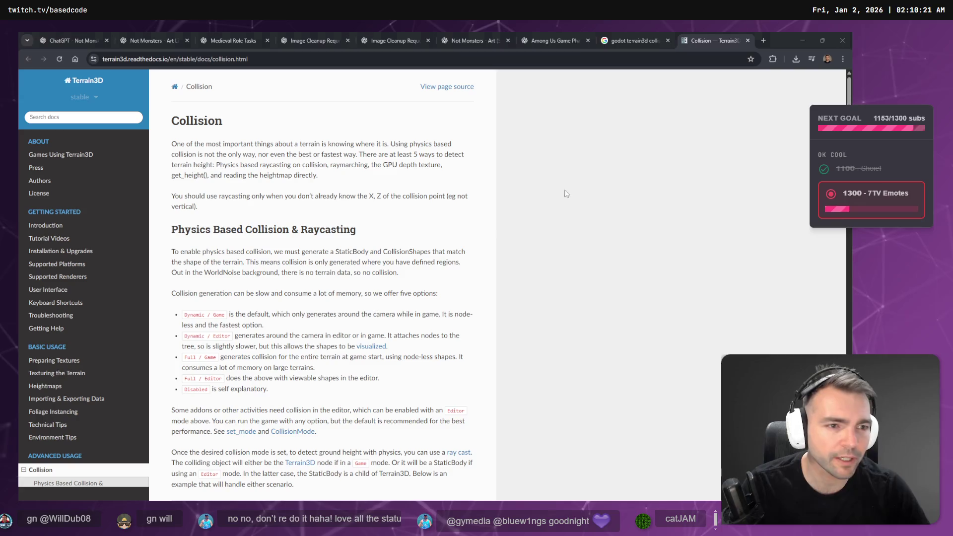
key(ctrl+l)
key(ctrl+t)
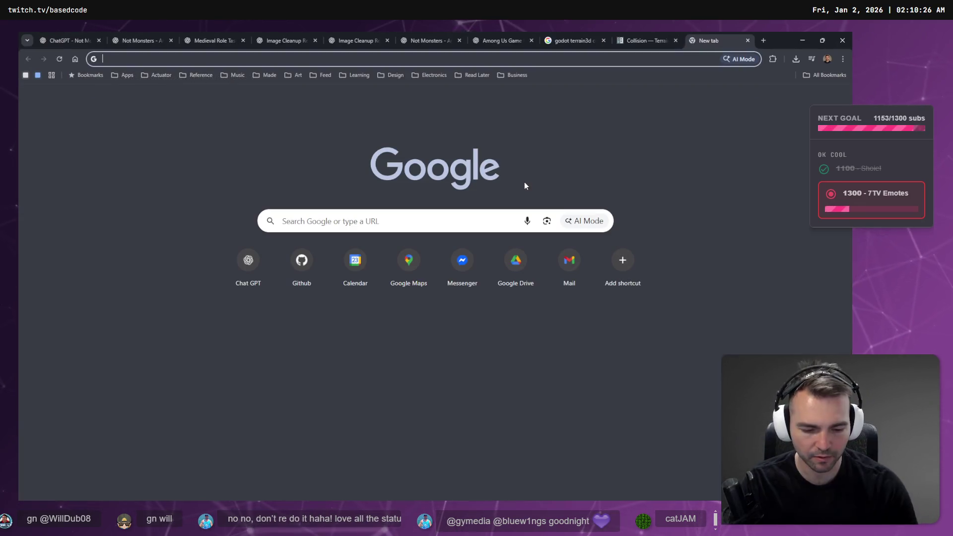
Load chatgpt.com and turn on Study and learn mode
text(chatgpt.com)
key(Return)
click(328, 264)
mouse_move(345, 385)
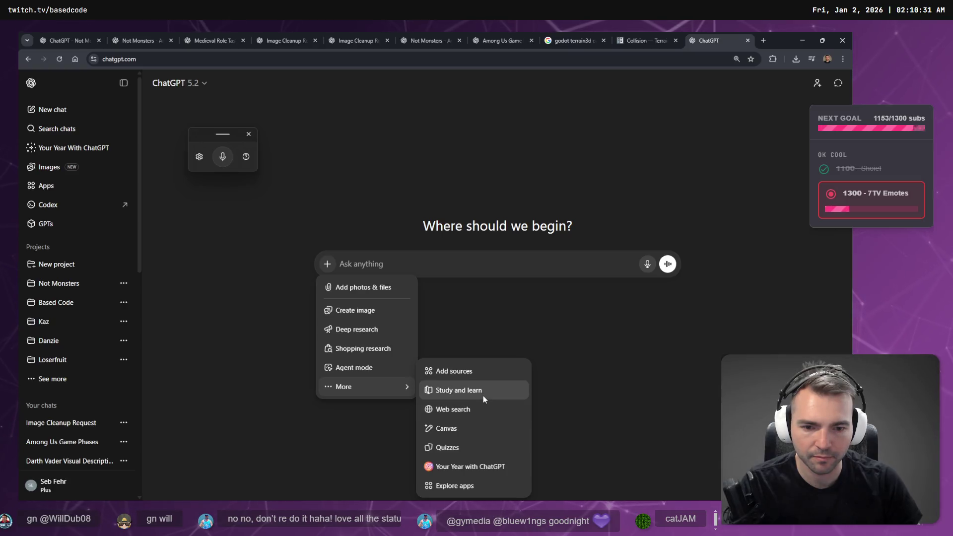
click(462, 330)
Paste the Collision docs URL and send a dictated question about the character falling through terrain
text(https://terrain3d.readthedocs.io/en/stable/docs/collision.html)
key(shift+Return)
key(ctrl+h)
key(ctrl+w)
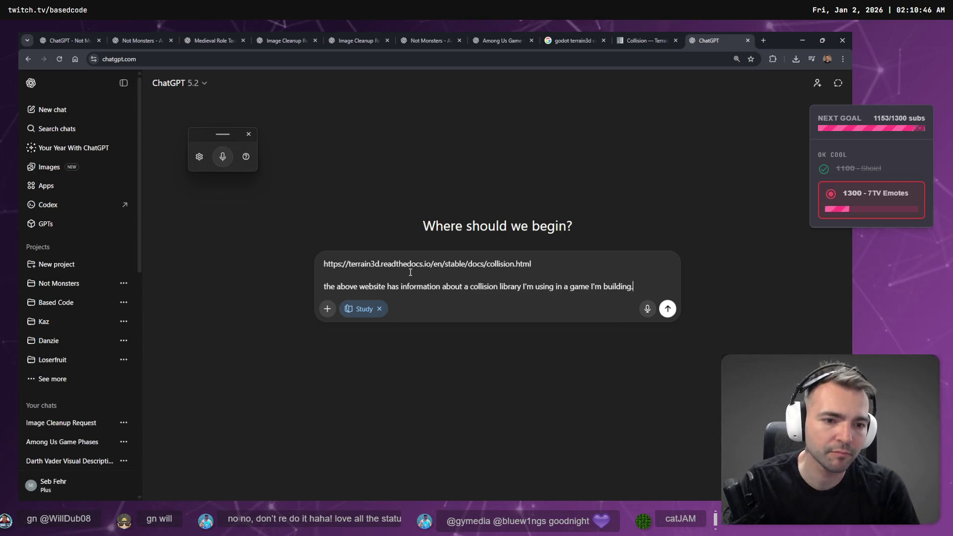
key(shift+Return)
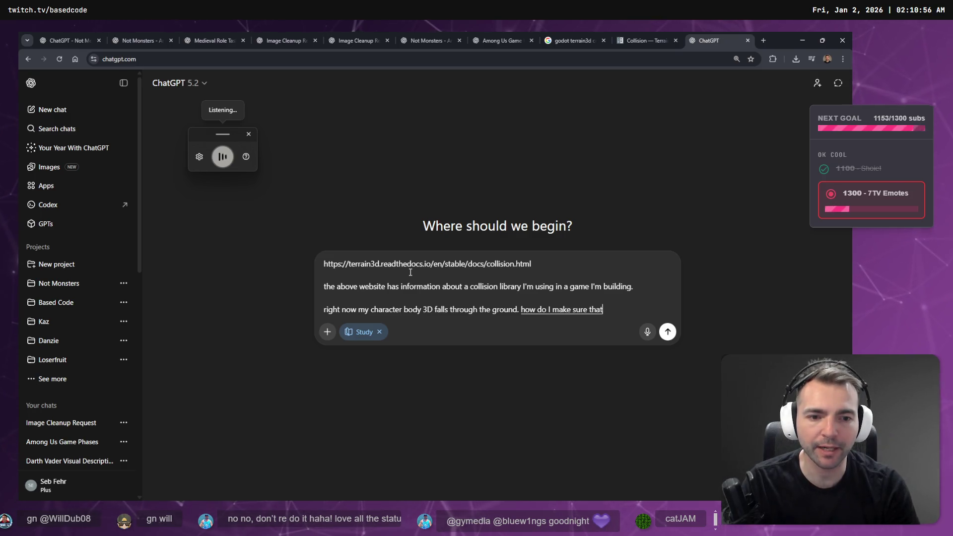
text(?)
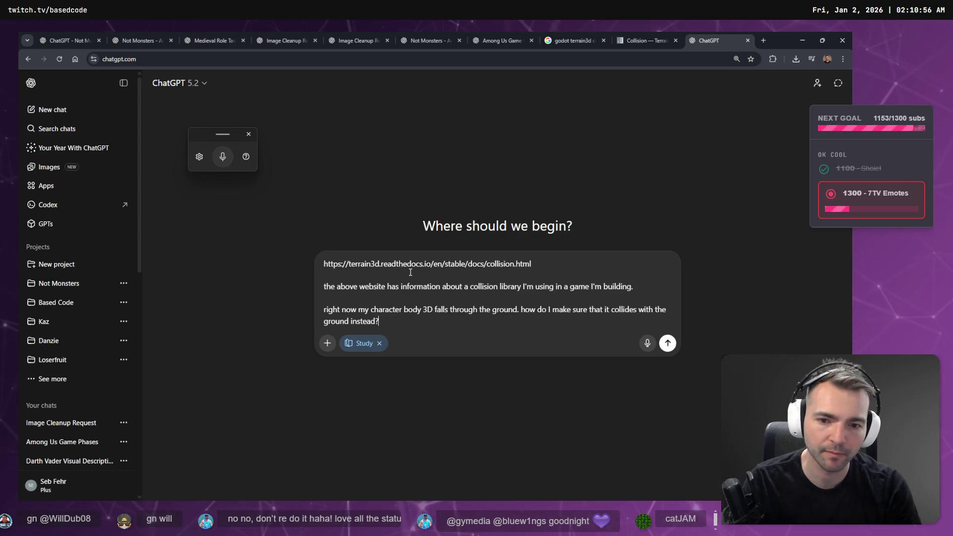
key(shift+Return)
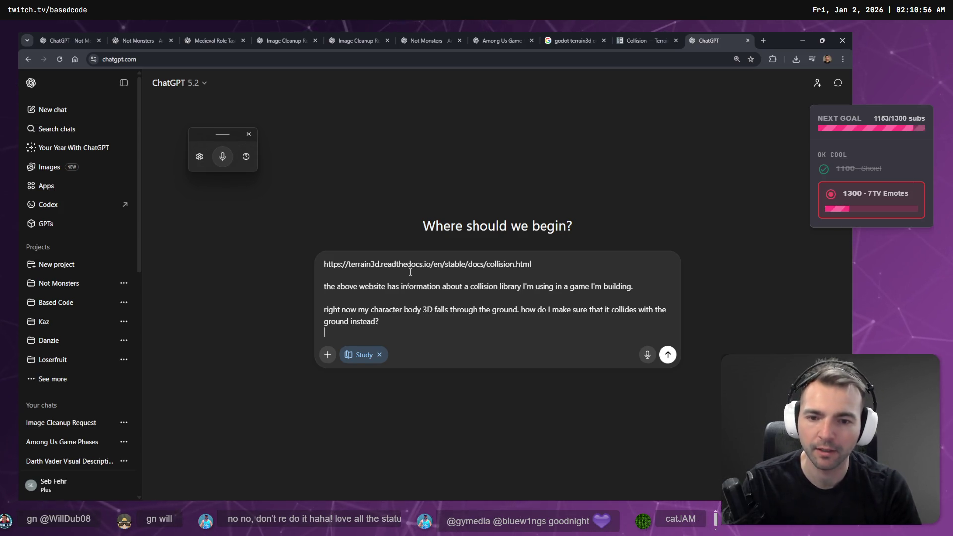
key(Return)
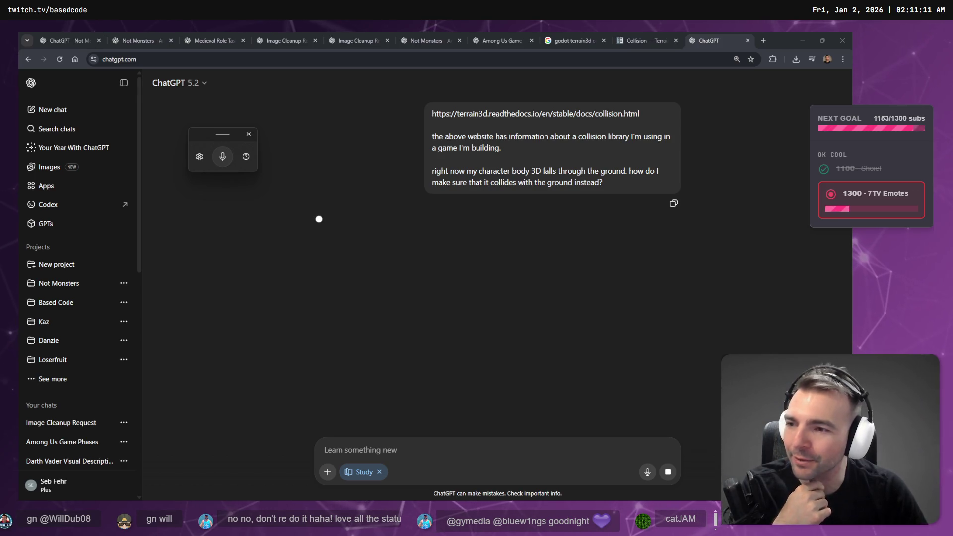
Copy the bride-and-groom image from the Image Cleanup Request chat
click(142, 36)
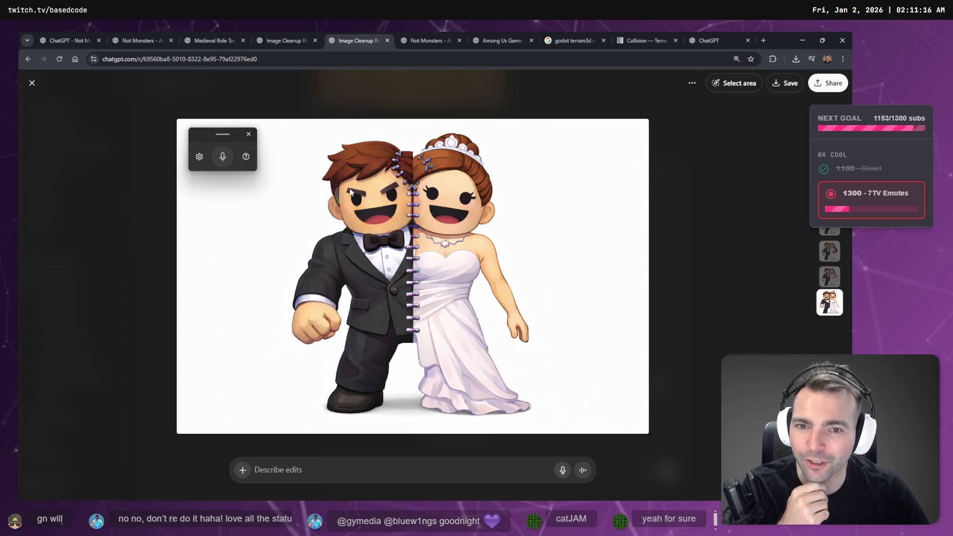
right_click(419, 194)
click(440, 228)
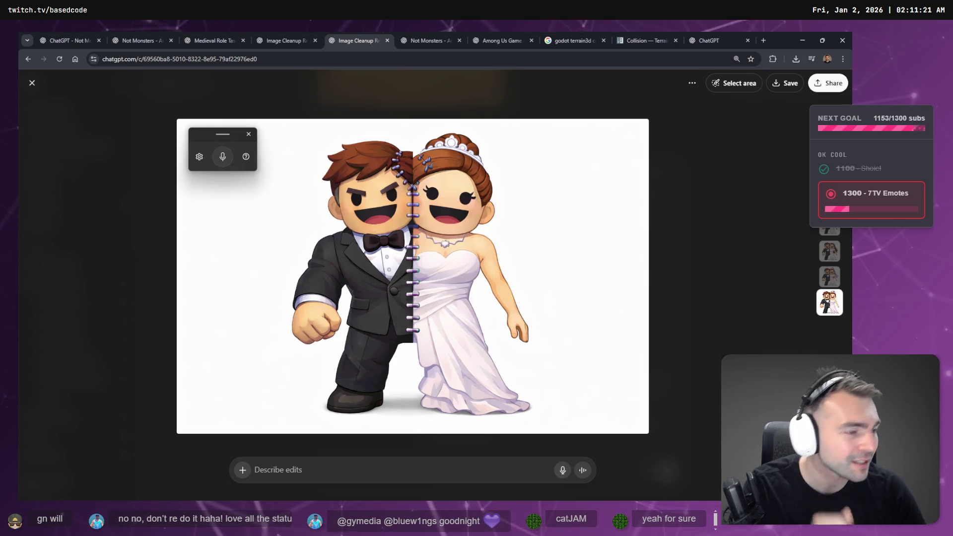
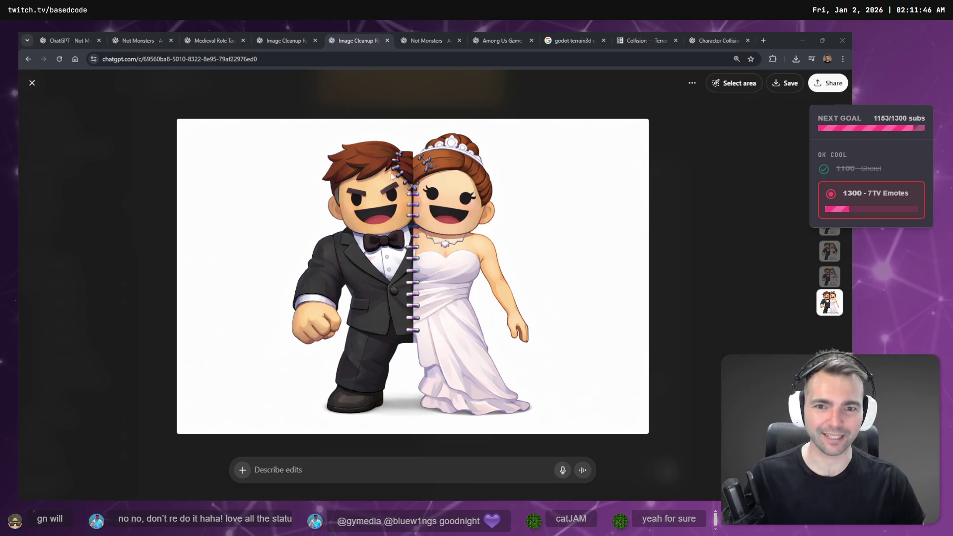
Mask the seam over both heads and dictate 'we need to fix the way their heads are being merged here'
click(740, 86)
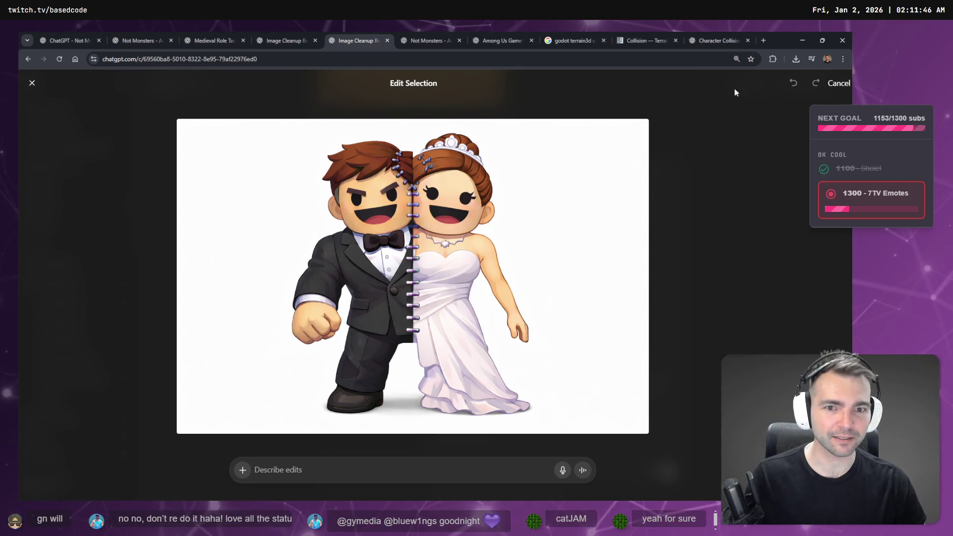
click(416, 162)
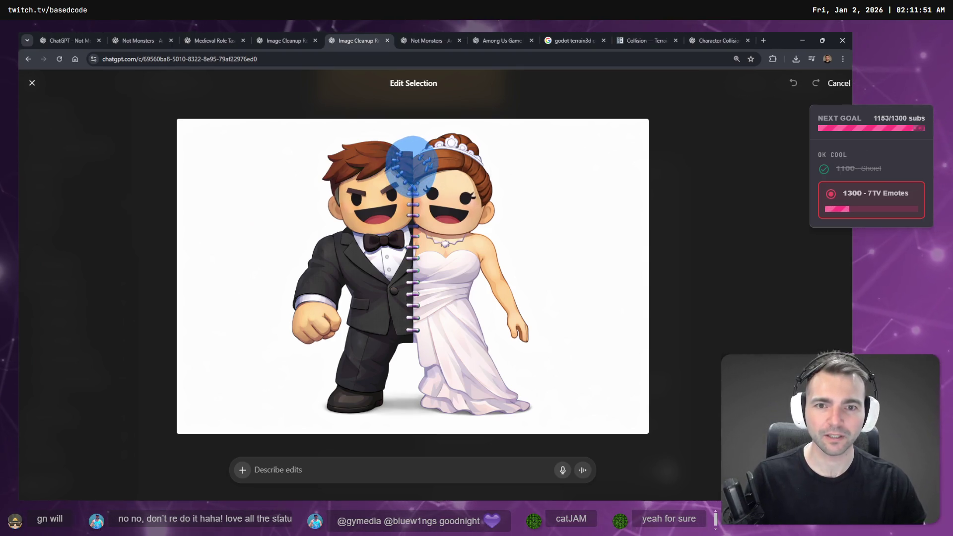
click(347, 463)
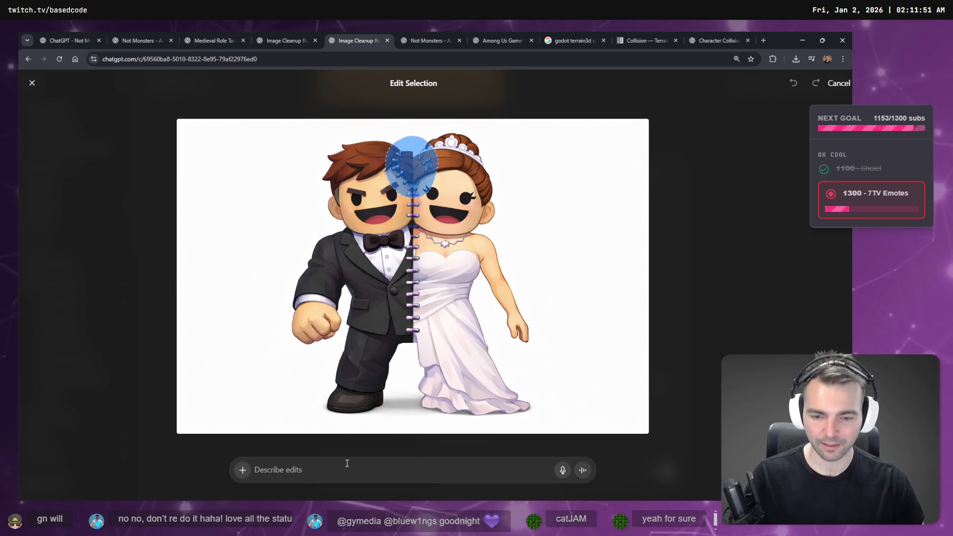
key(super+h)
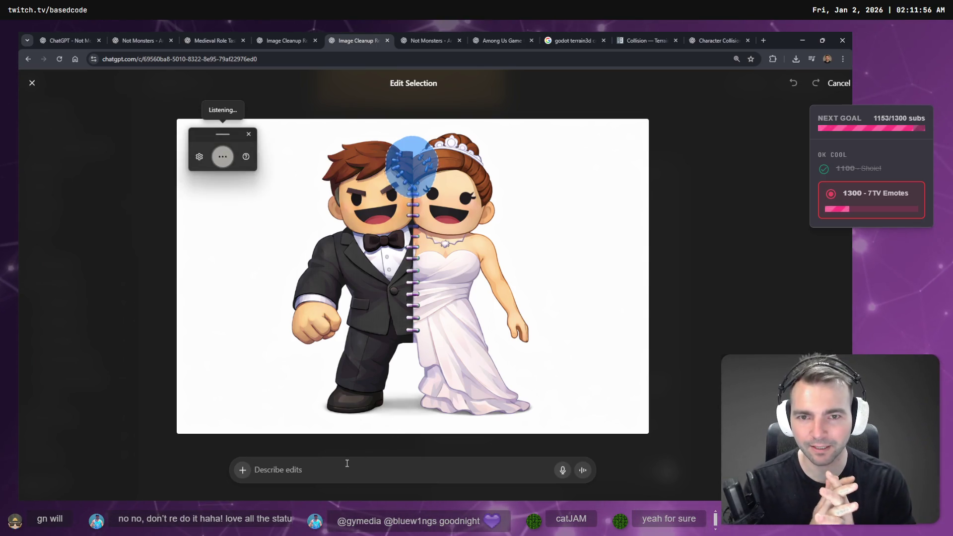
text(we need to fix the way their heads are being merged here)
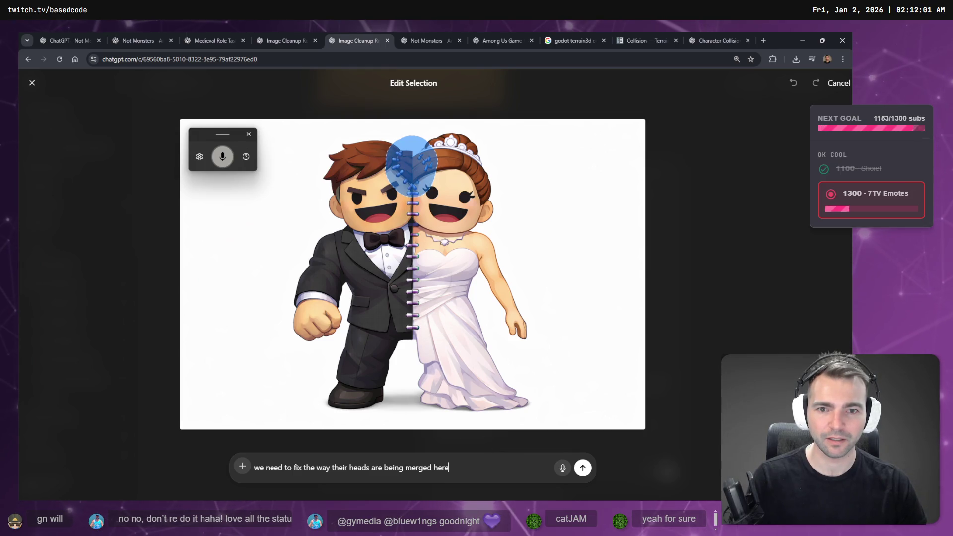
drag(411, 165, 412, 211)
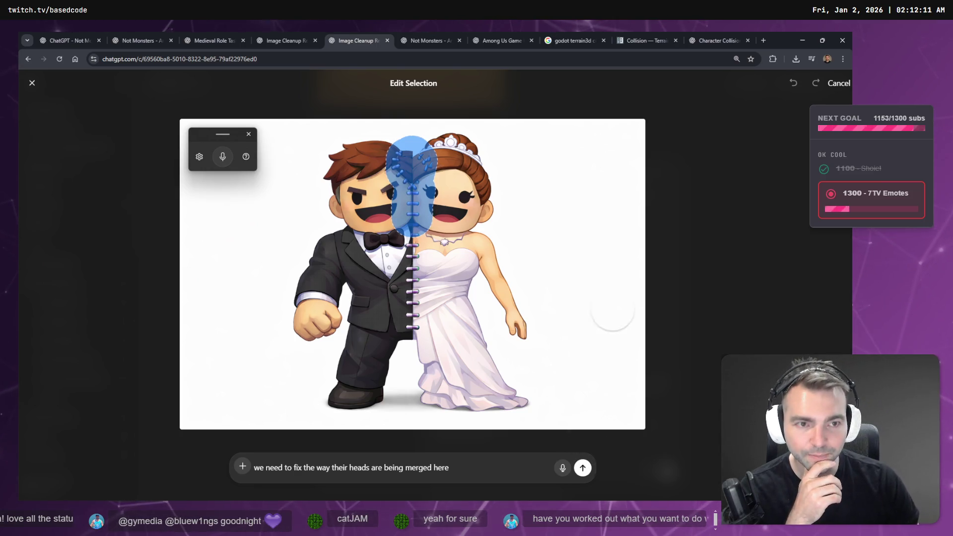
End the drafted request with a period, then move to the llama piñata chat
click(430, 39)
click(360, 38)
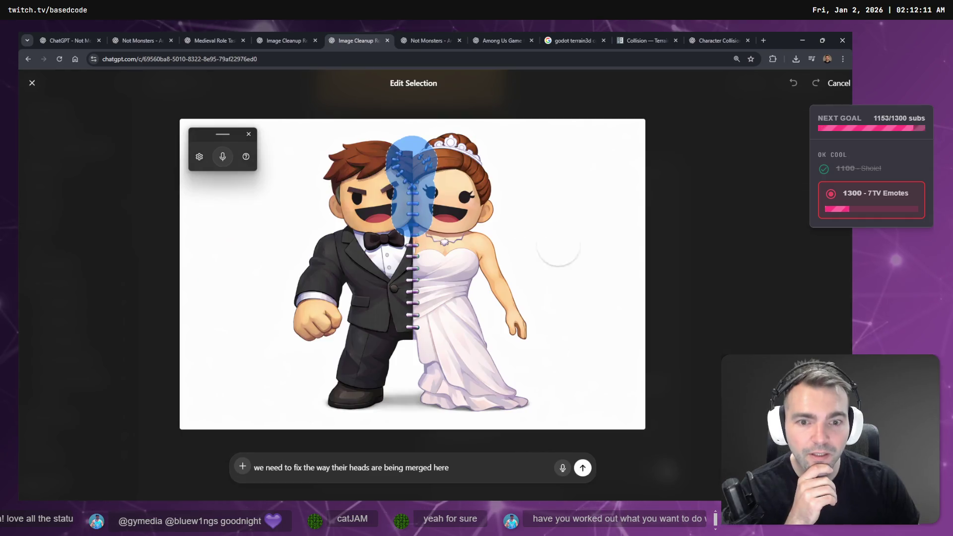
click(467, 470)
text(.)
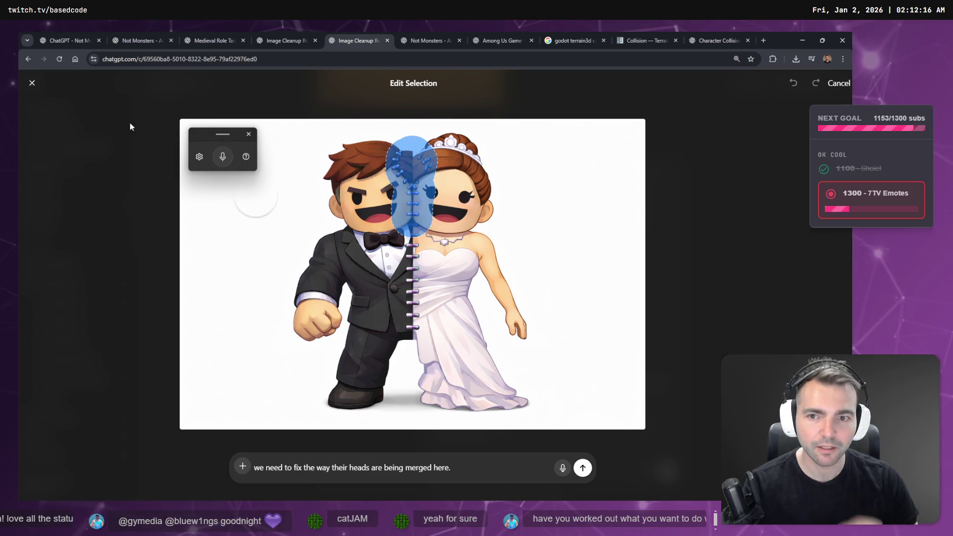
click(415, 36)
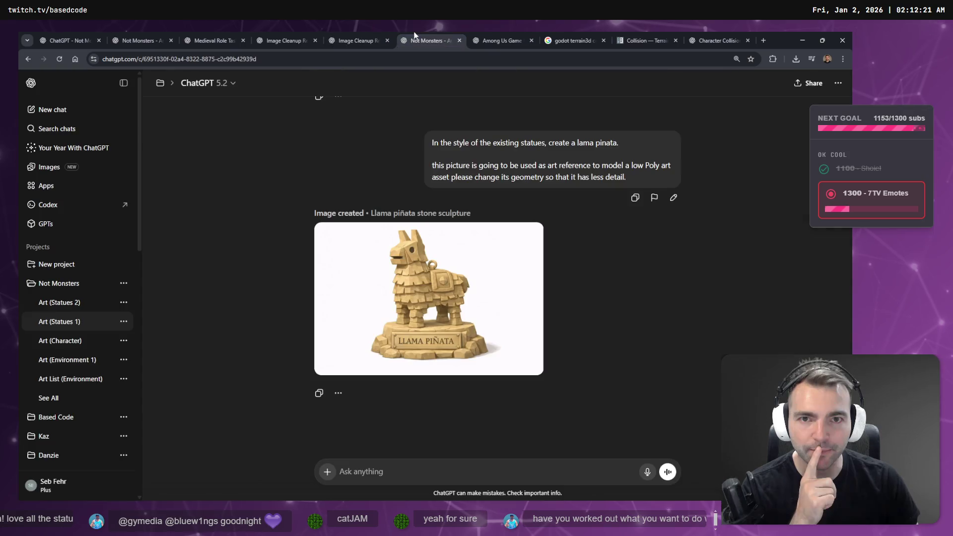
Browse the open chat tabs, then open the Not Monsters project's Art (Character) chat
click(383, 34)
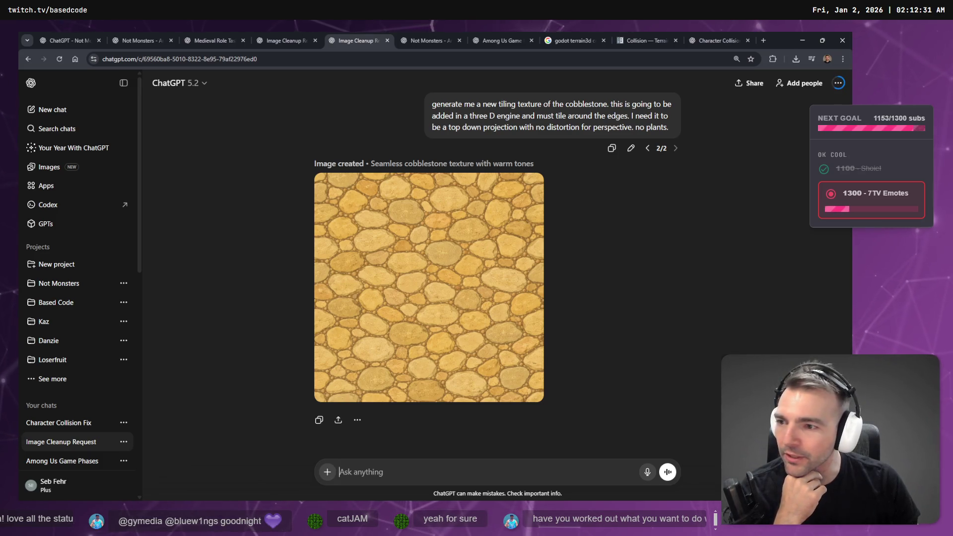
click(437, 39)
click(273, 32)
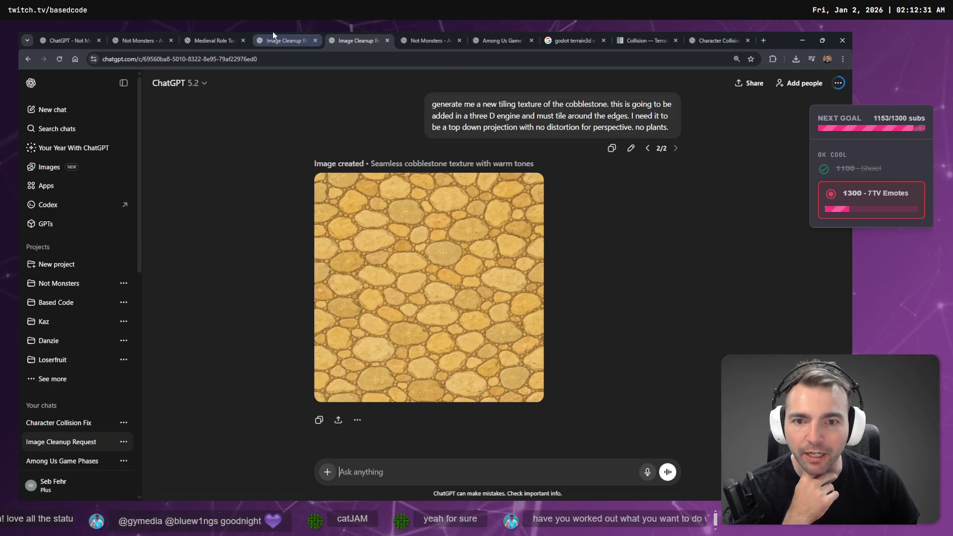
click(238, 32)
click(368, 35)
click(428, 34)
click(472, 32)
click(634, 31)
click(747, 35)
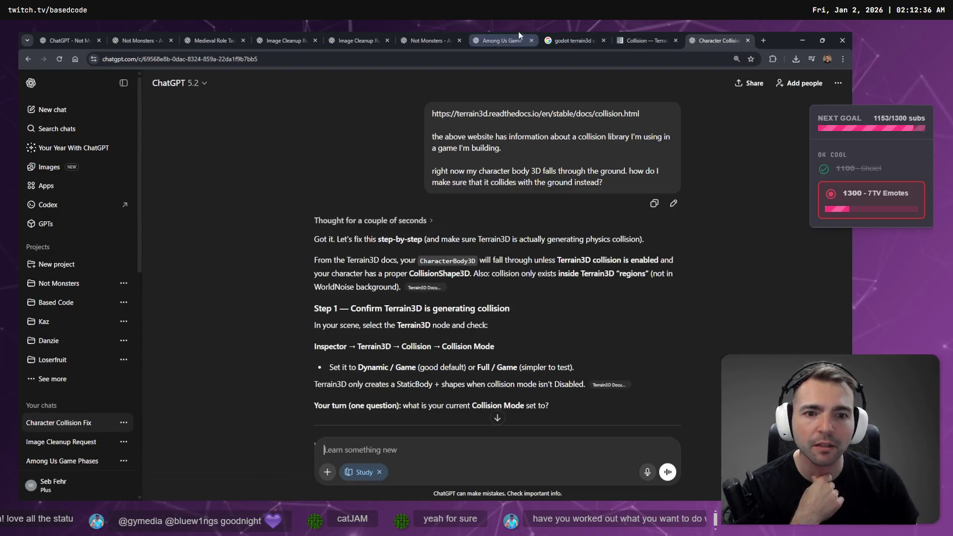
click(350, 37)
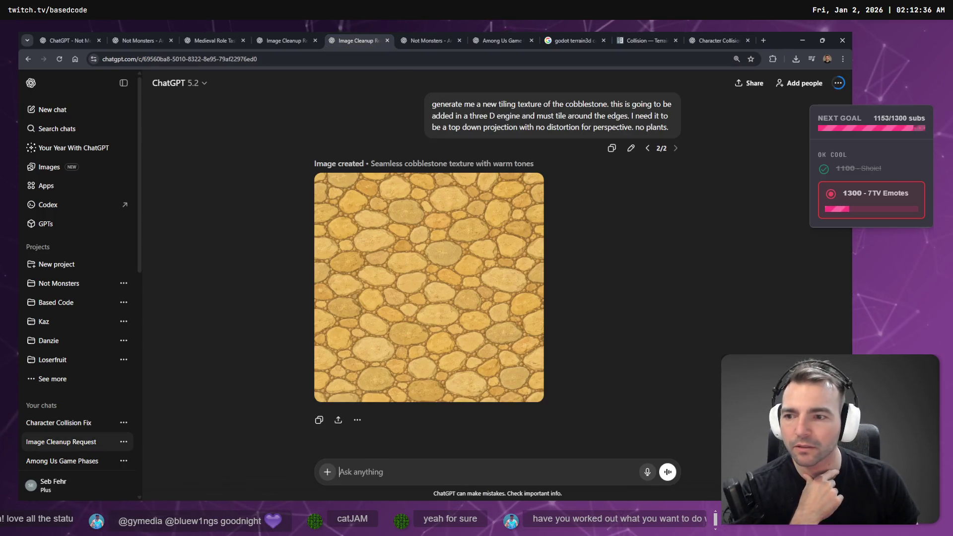
click(59, 283)
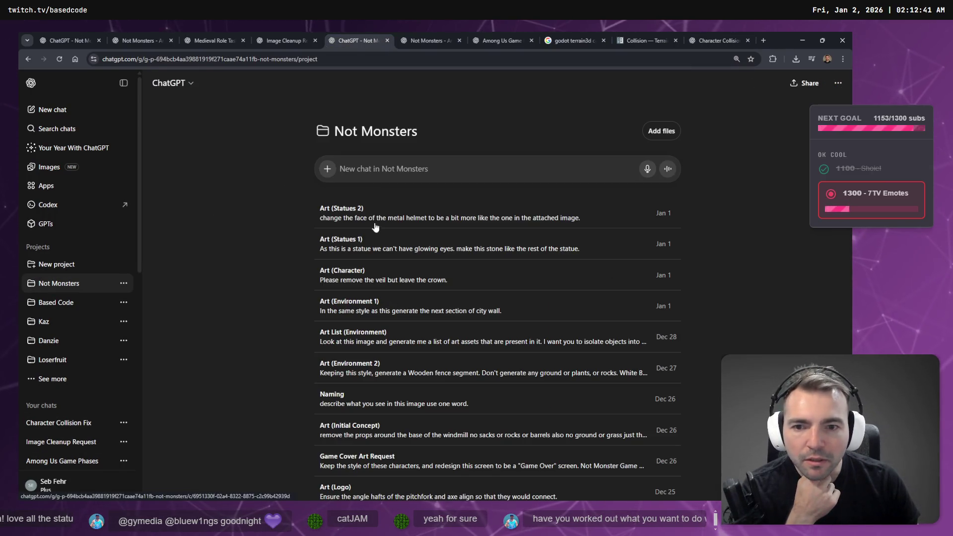
click(363, 275)
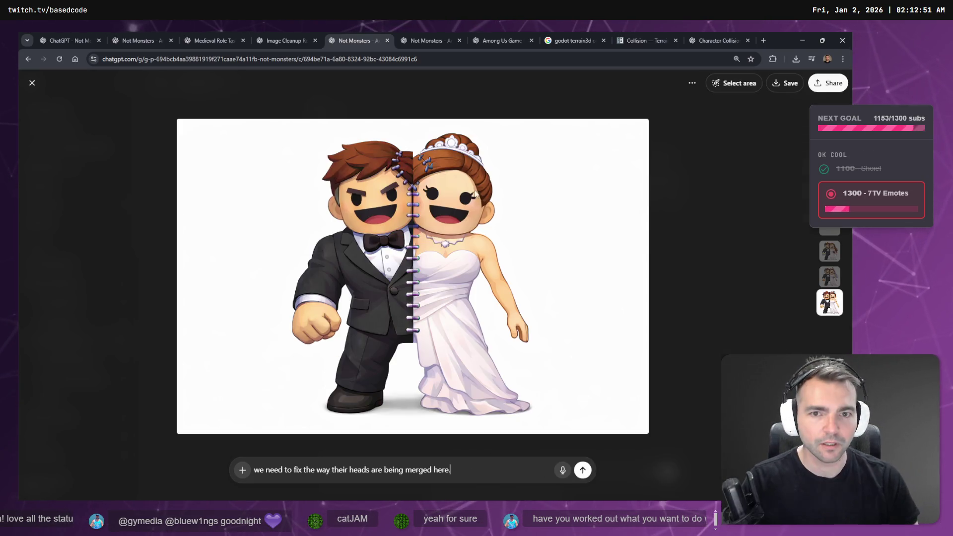
Mask the couple's heads, send 'This needs to blend a bit better.', then open the llama piñata chat
click(734, 83)
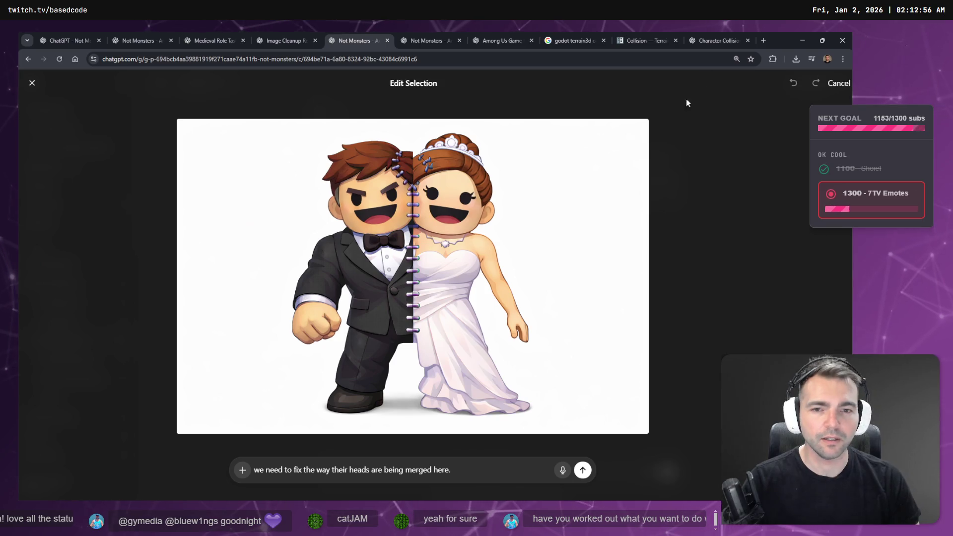
drag(412, 164, 408, 164)
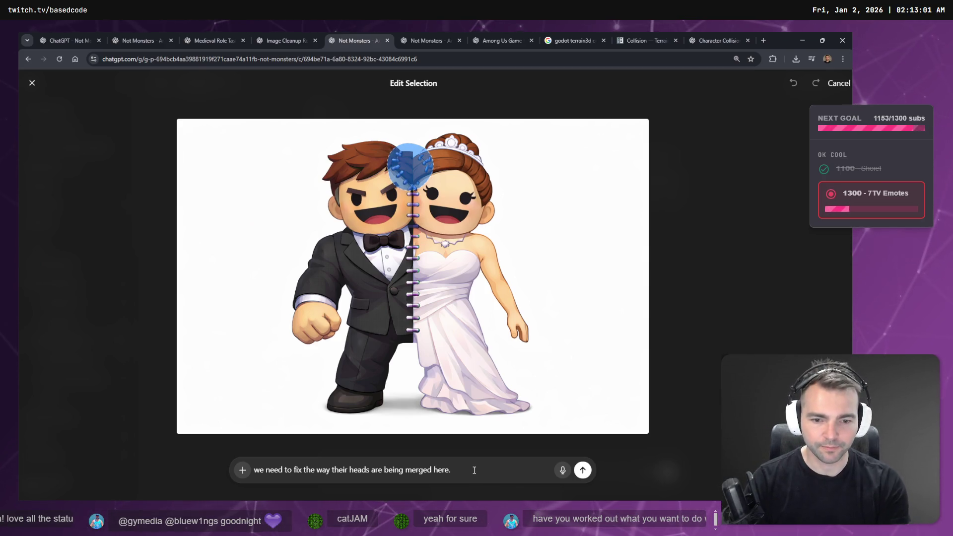
key(super+h)
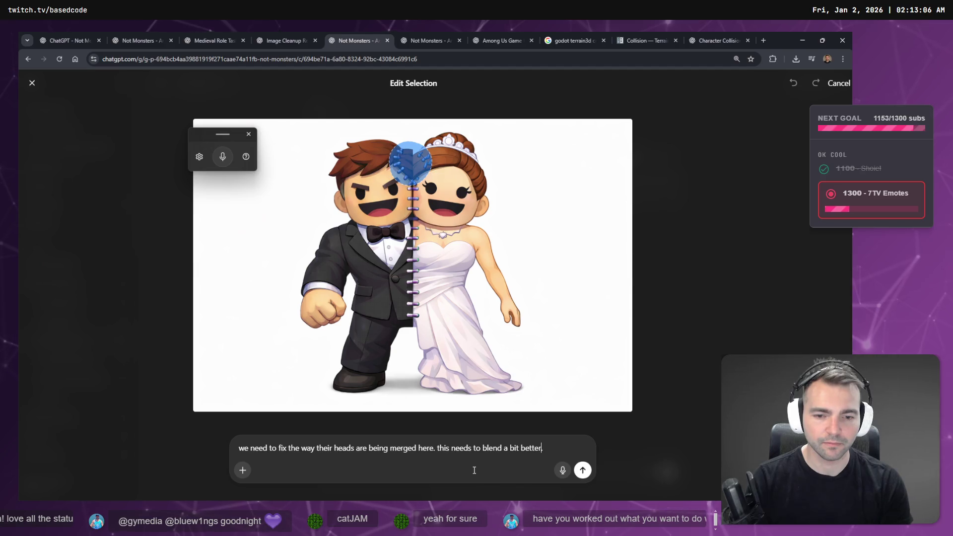
text(T)
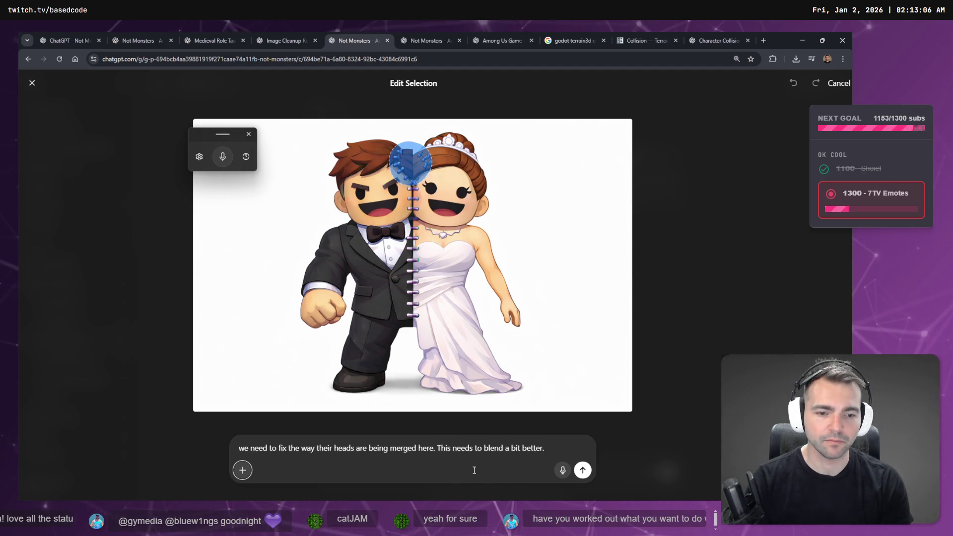
click(583, 471)
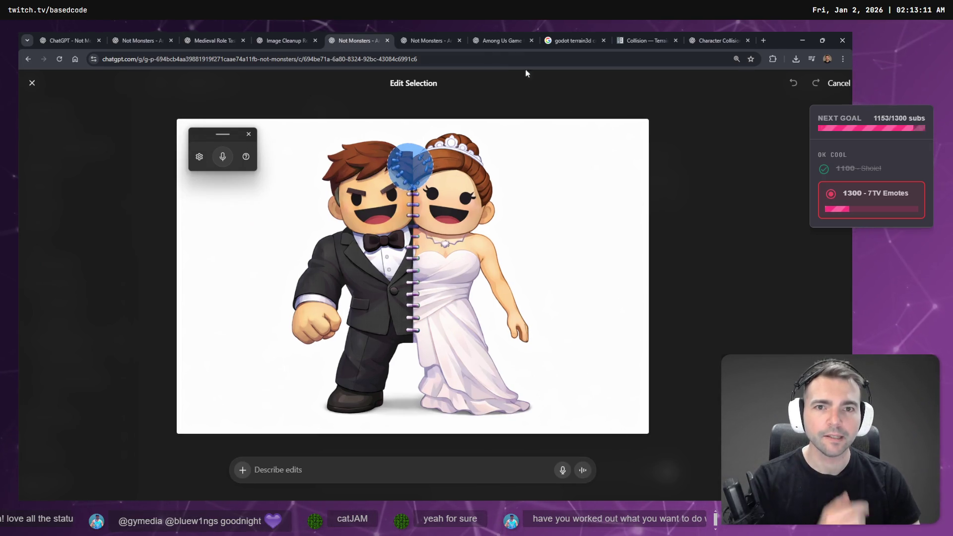
click(401, 33)
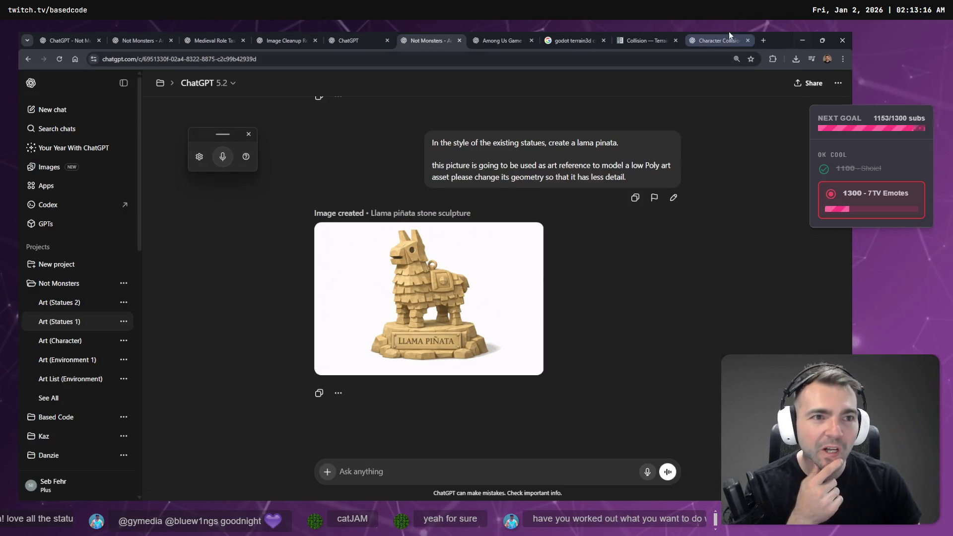
Open the Character Collision chat and skim its answer
click(741, 35)
click(629, 36)
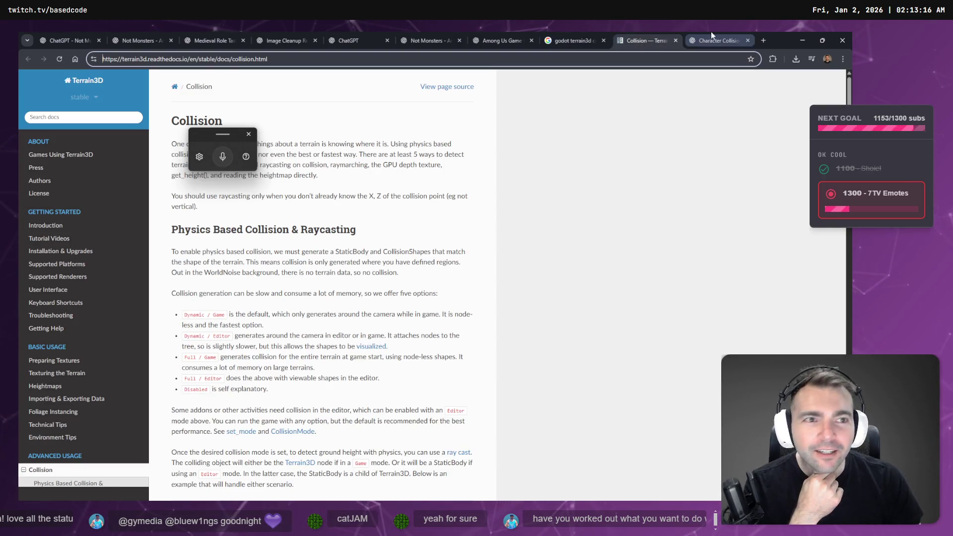
click(711, 32)
scroll(570, 323, down, 5)
scroll(572, 314, up, 5)
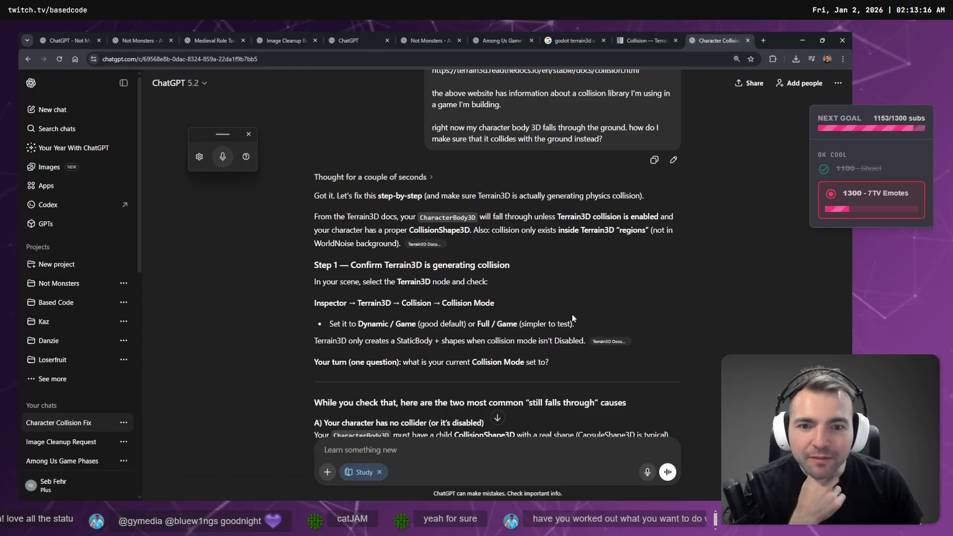
Highlight the advice to check the Terrain3D node for the Dynamic / Game collision mode, then return to Godot
drag(315, 282, 538, 281)
click(538, 281)
scroll(538, 282, down, 1)
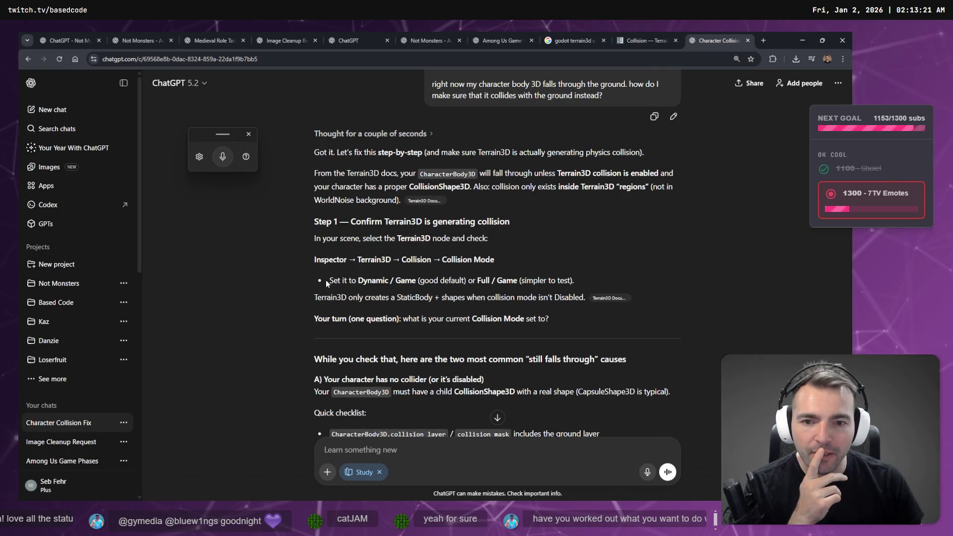
drag(329, 280, 586, 289)
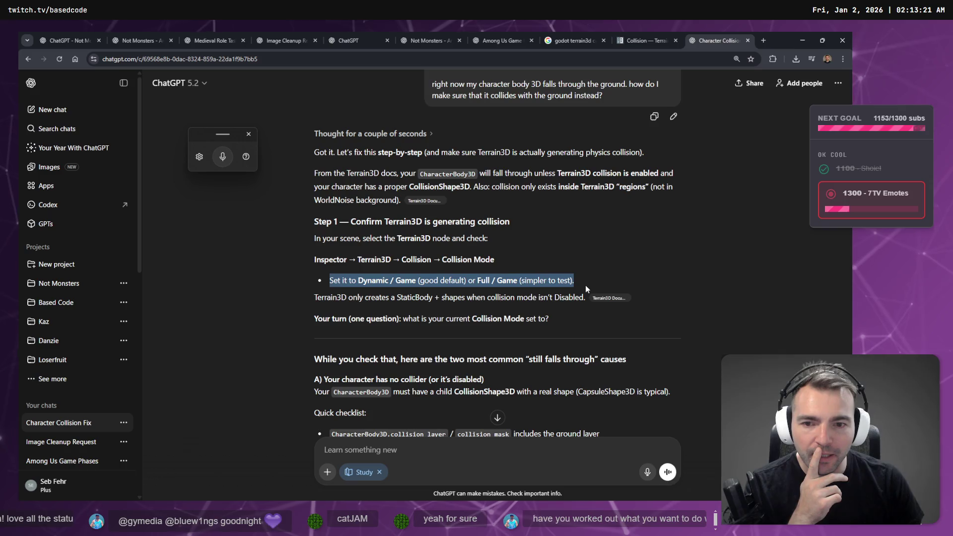
click(370, 320)
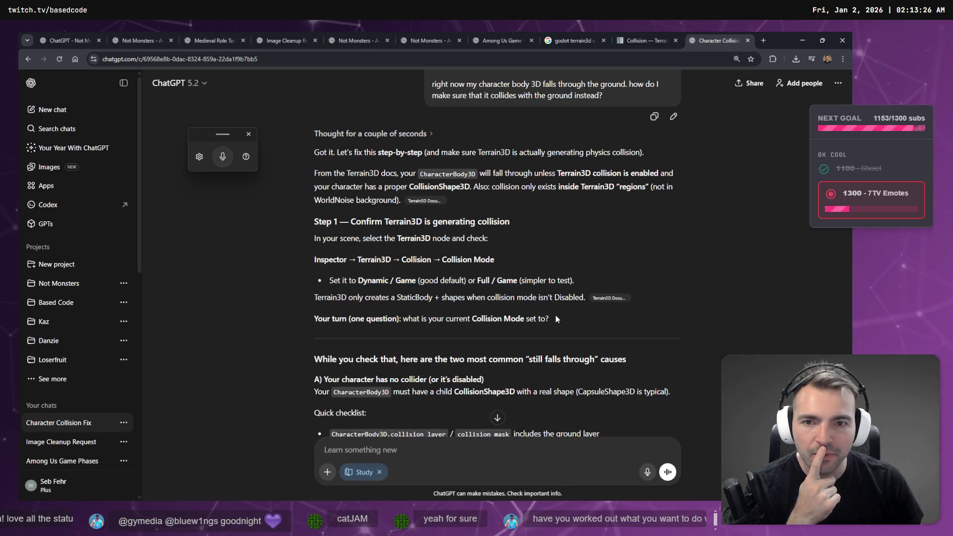
drag(351, 221, 463, 222)
click(515, 226)
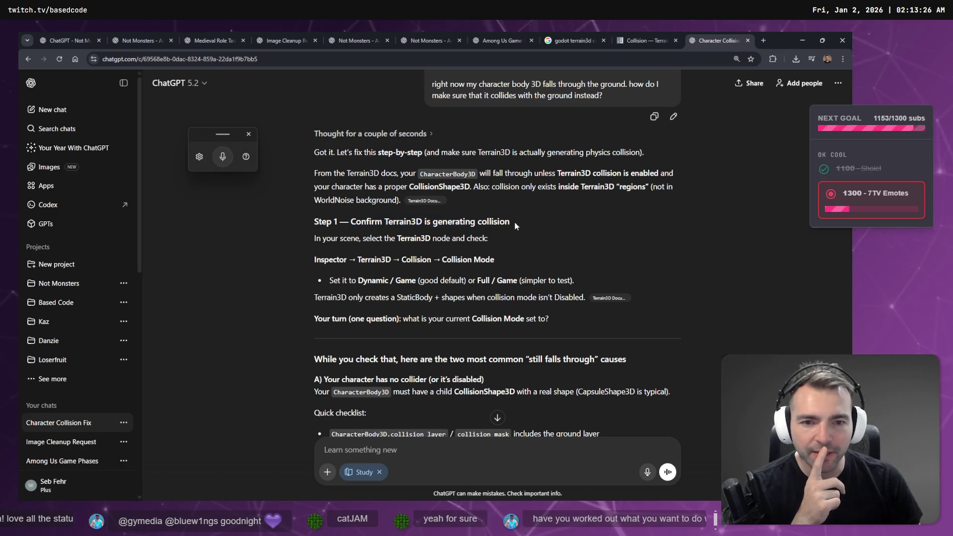
drag(357, 281, 417, 281)
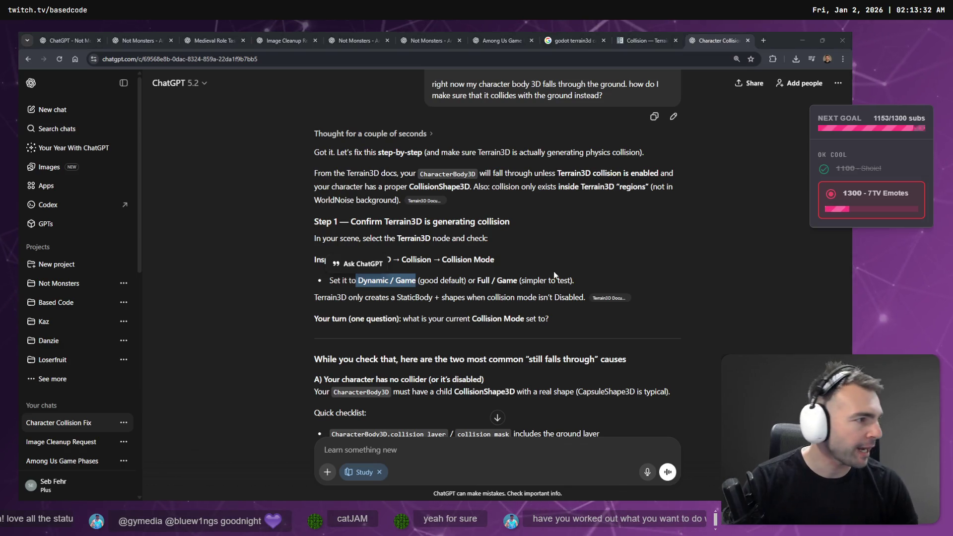
key(alt+Tab)
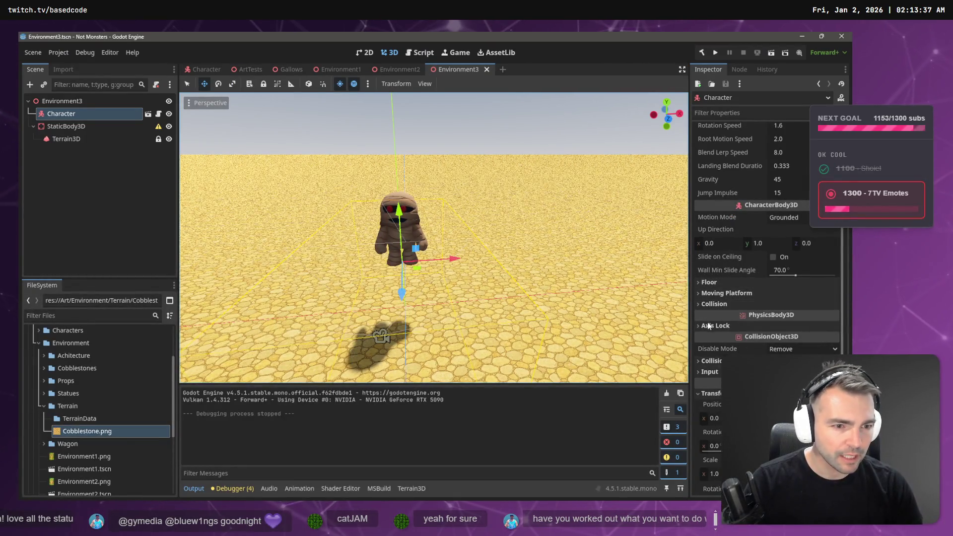
Select the Terrain3D node, verify its Collision Mode reads Dynamic / Game, then return to ChatGPT
click(707, 304)
click(712, 304)
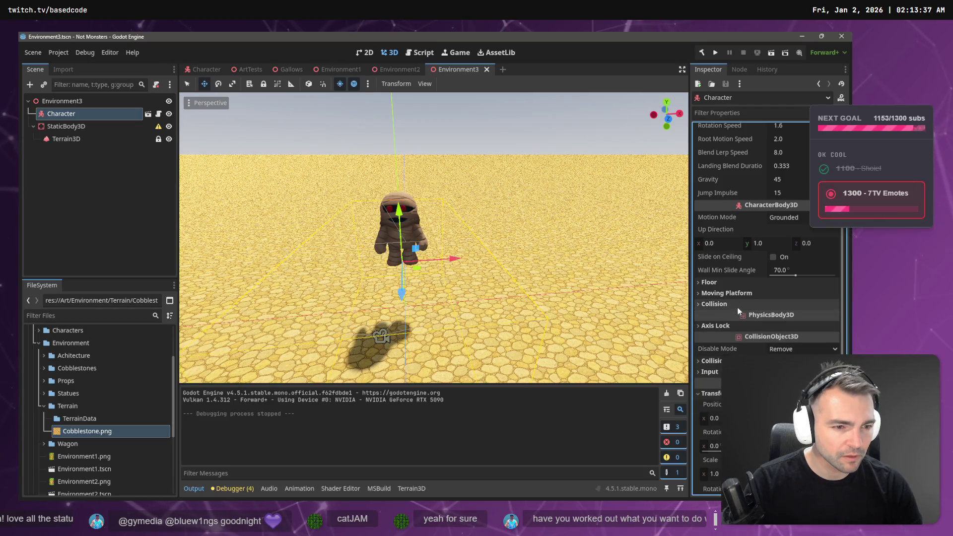
click(64, 127)
click(67, 140)
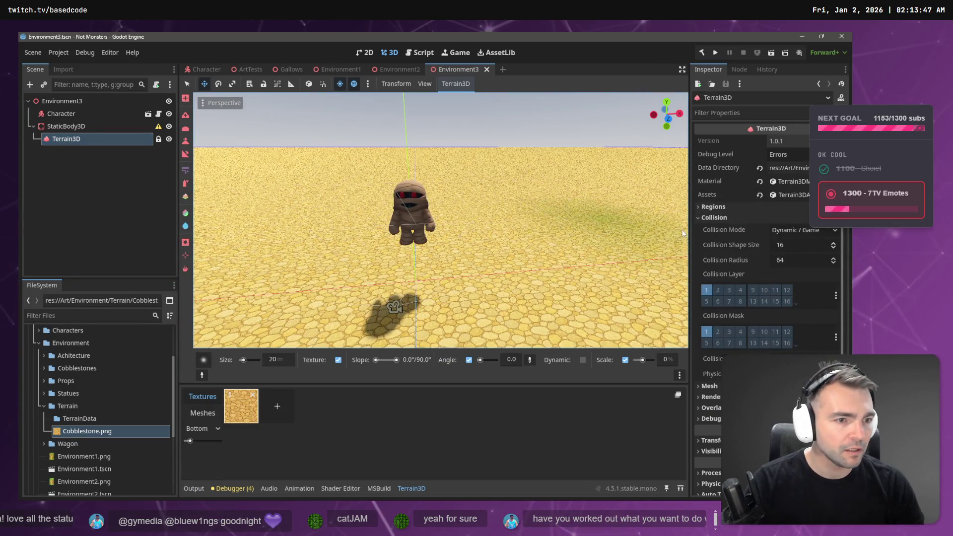
click(715, 229)
click(798, 232)
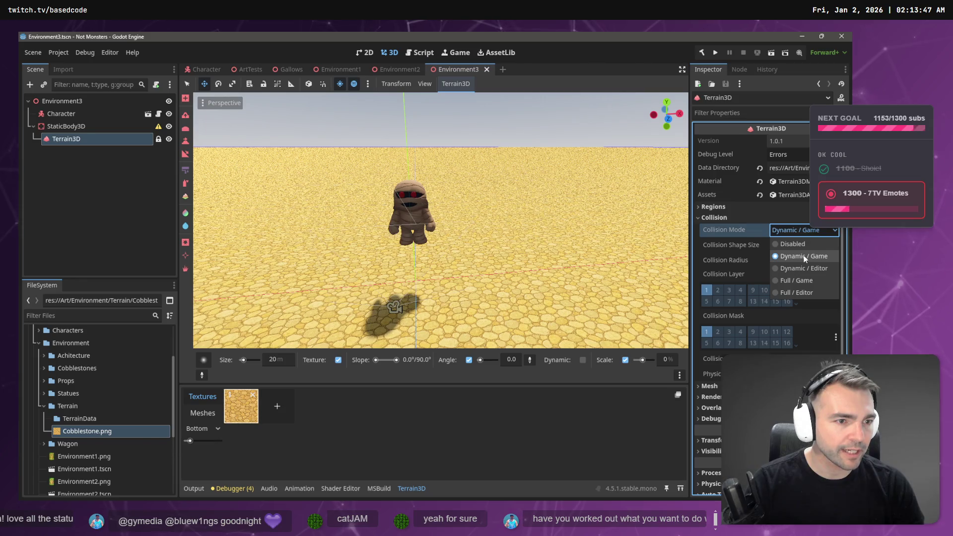
key(alt+Tab)
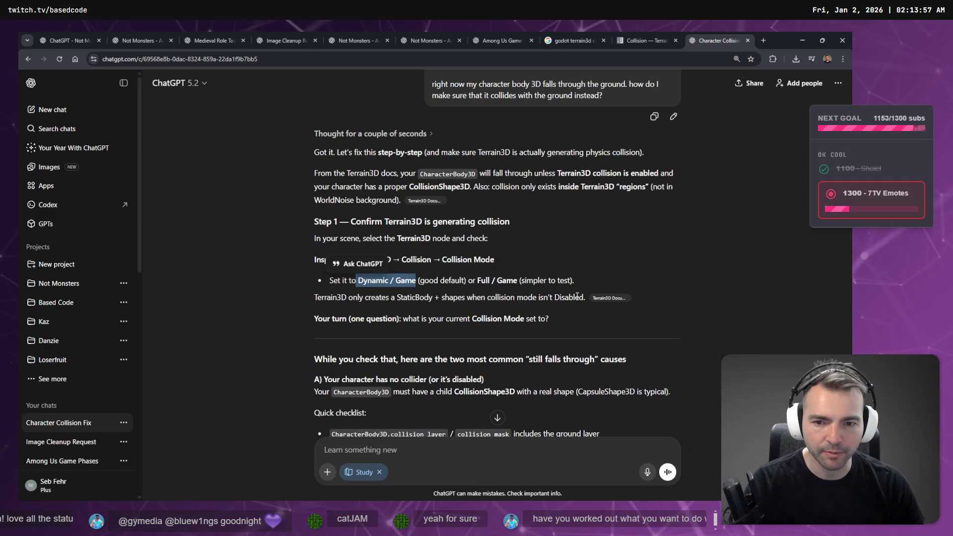
Paste a screenshot of the terrain's Collision Mode settings into the ChatGPT prompt
click(463, 281)
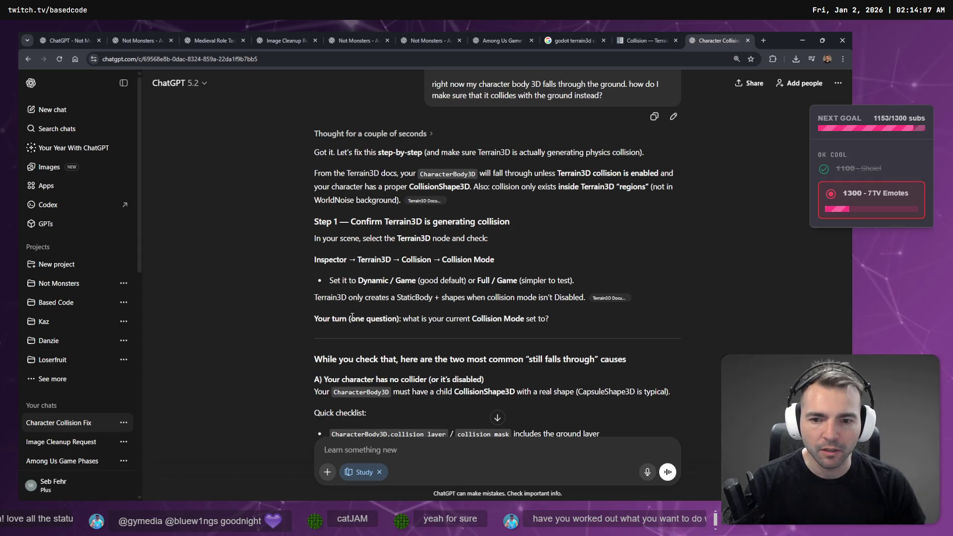
scroll(351, 317, down, 1)
drag(405, 279, 565, 279)
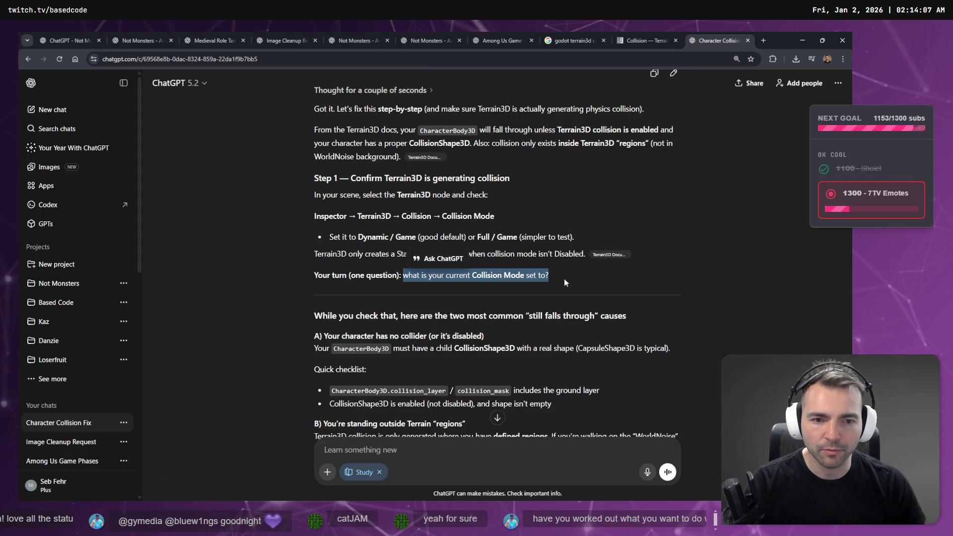
key(alt+Tab)
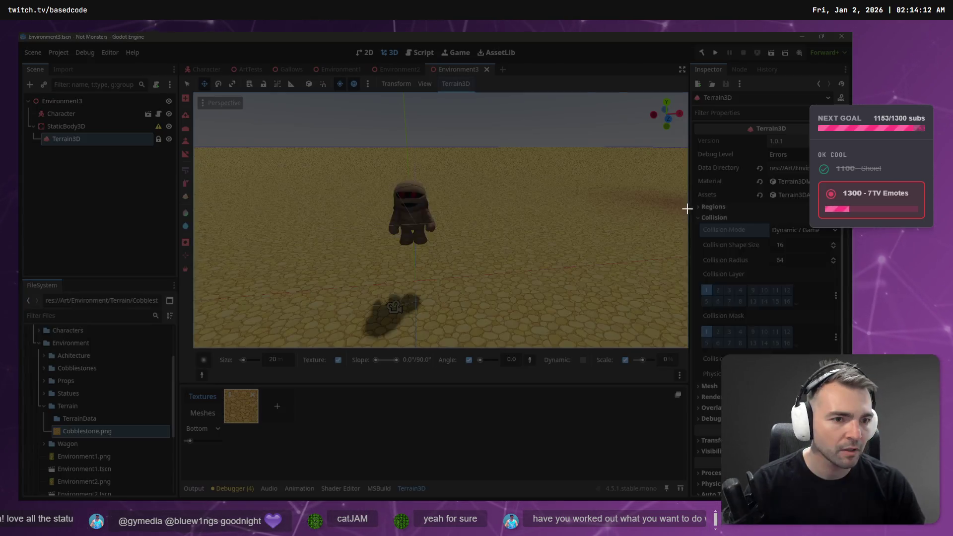
mouse_move(689, 211)
mouse_down()
mouse_move(833, 270)
mouse_move(844, 287)
mouse_move(844, 380)
mouse_up()
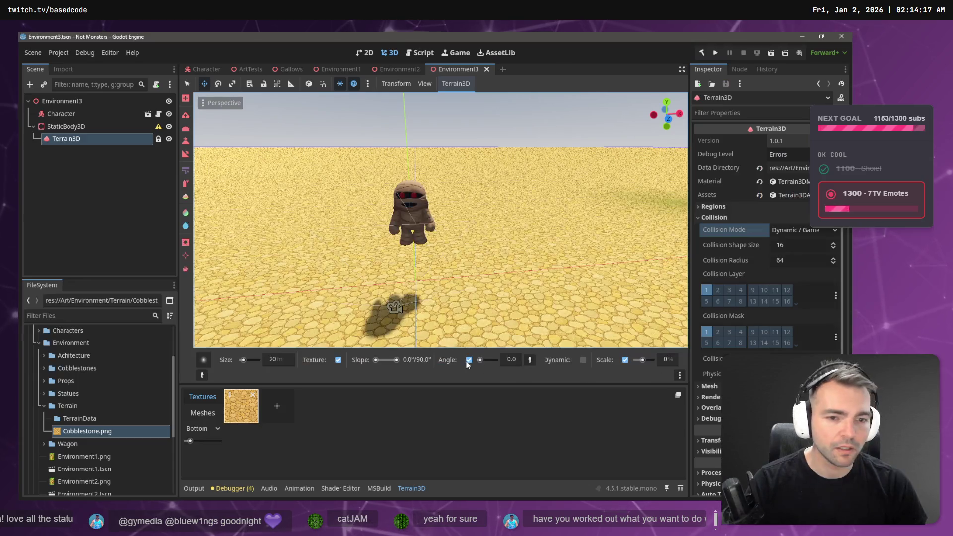
key(alt+Tab)
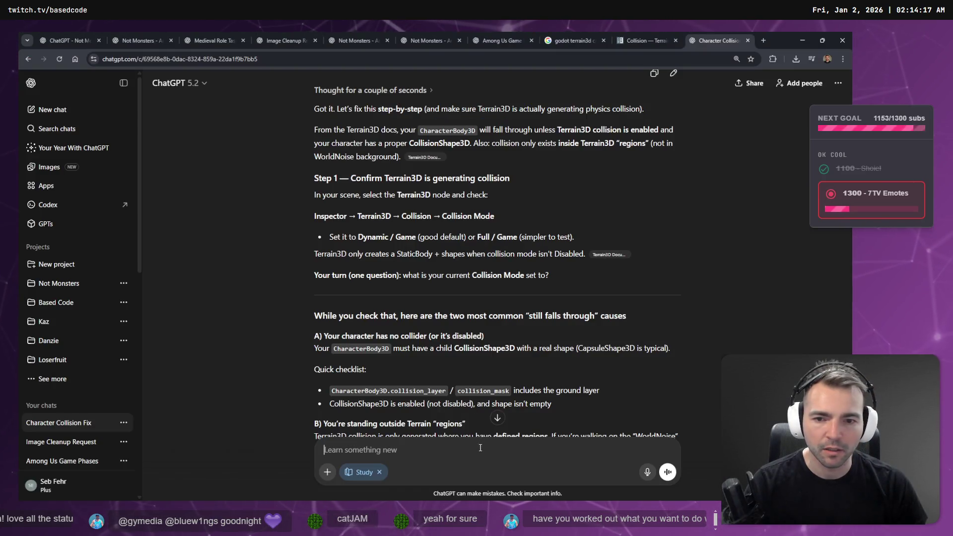
key(ctrl+v)
scroll(448, 223, down, 1)
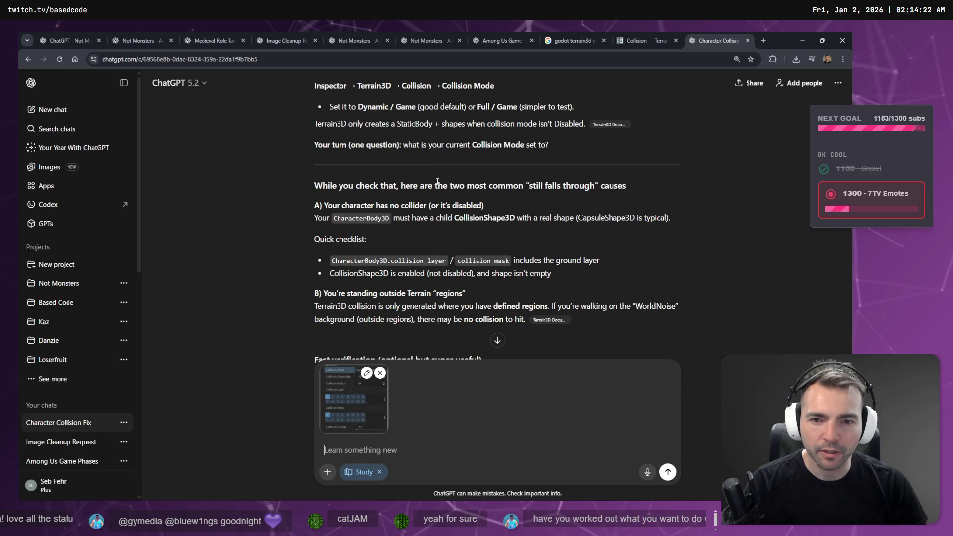
scroll(466, 203, up, 2)
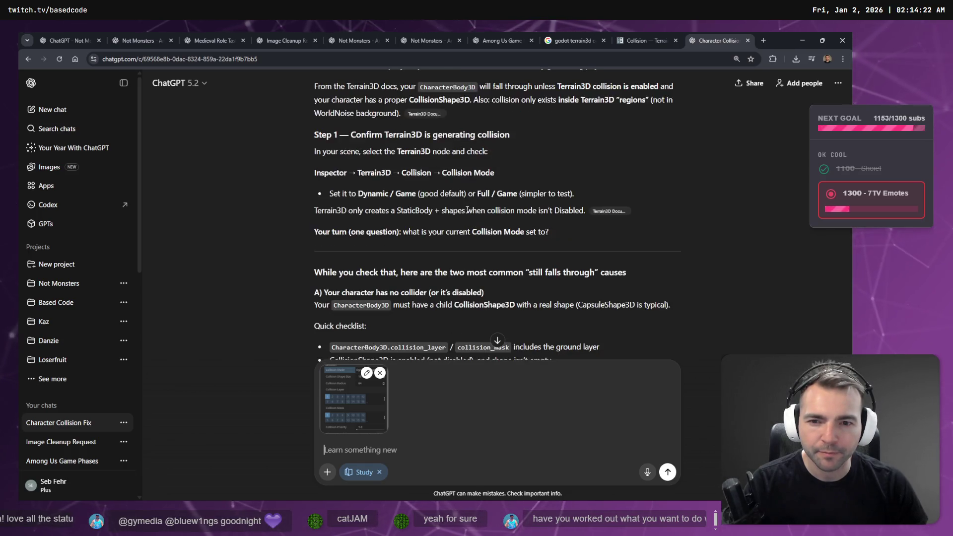
Open the Character scene and paste captures of the mummy's collision capsule into the prompt
key(alt+Tab)
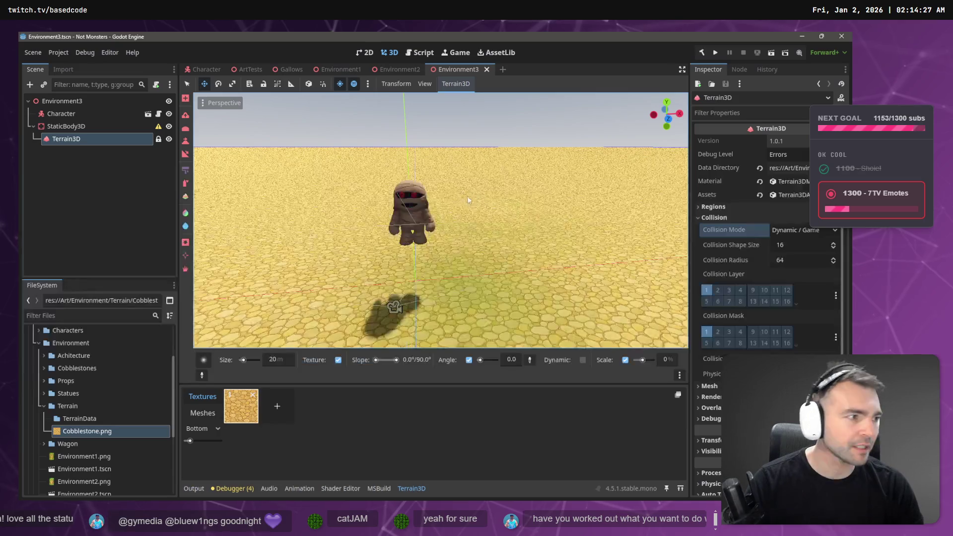
click(133, 114)
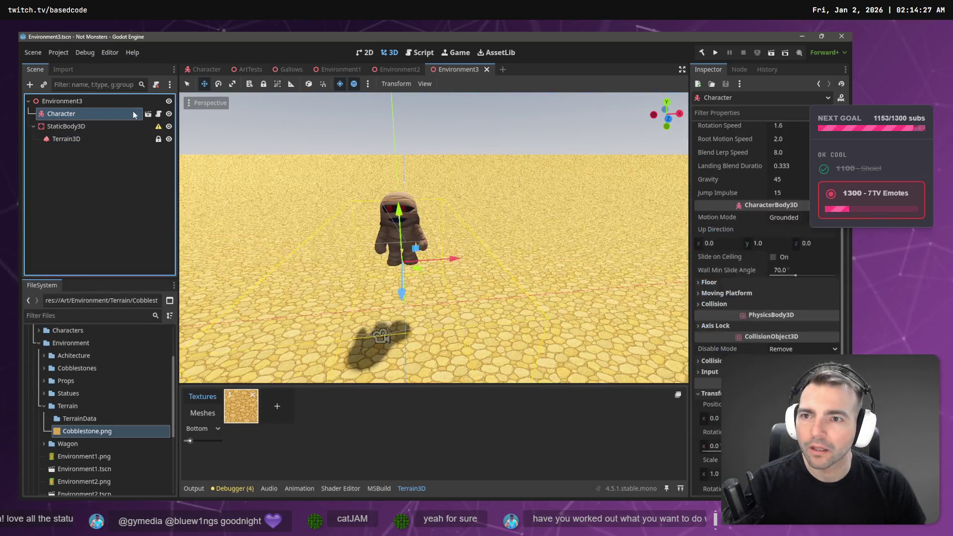
click(148, 114)
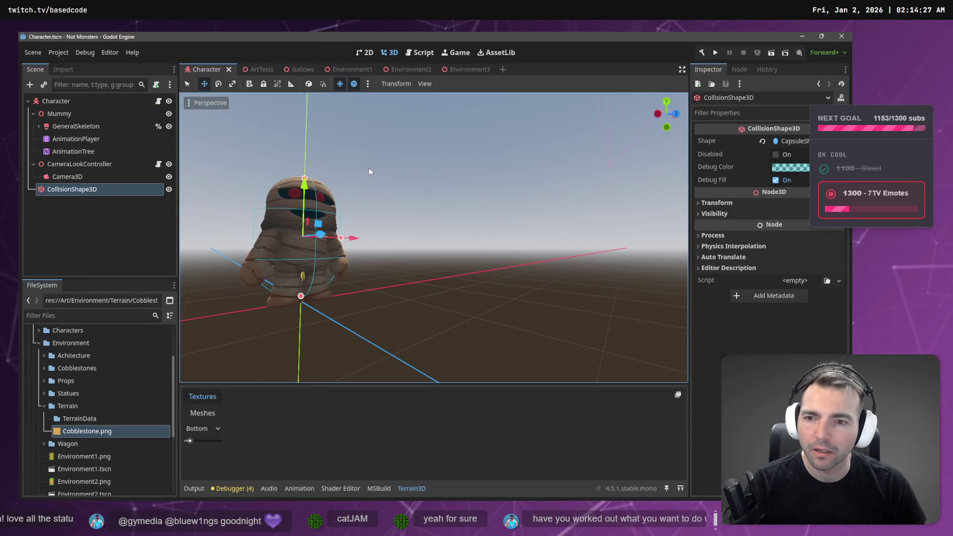
key(super+shift+s)
mouse_move(366, 165)
mouse_down()
mouse_move(238, 300)
mouse_move(232, 323)
mouse_up()
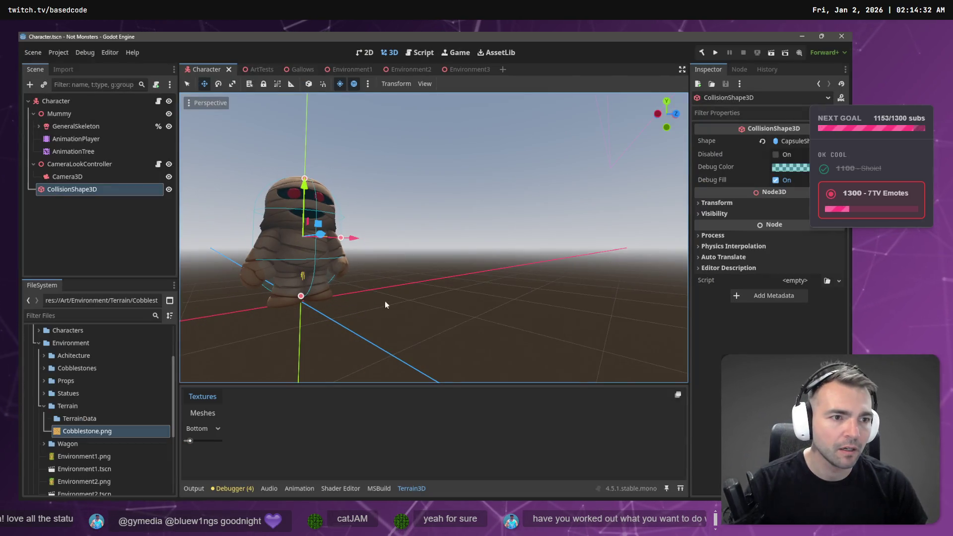
key(alt+Tab)
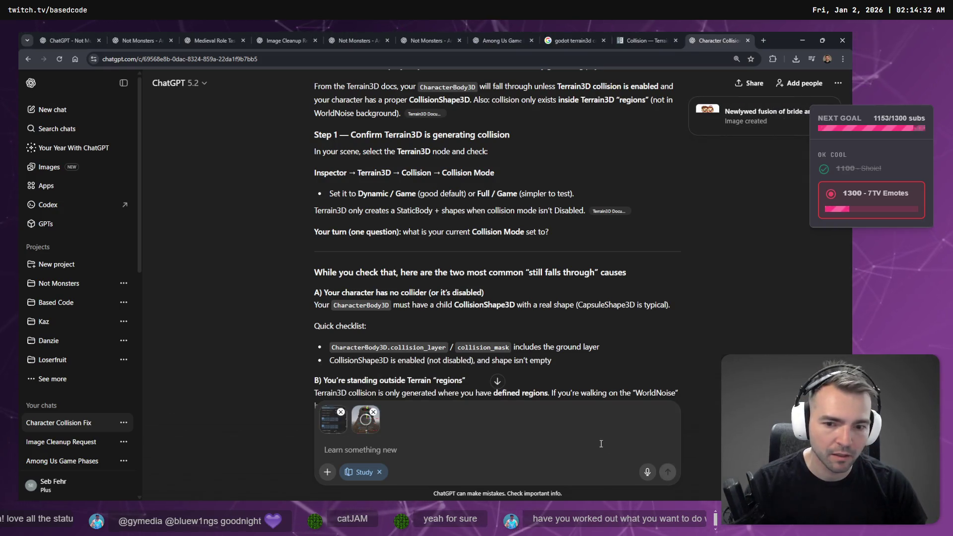
key(alt+Tab)
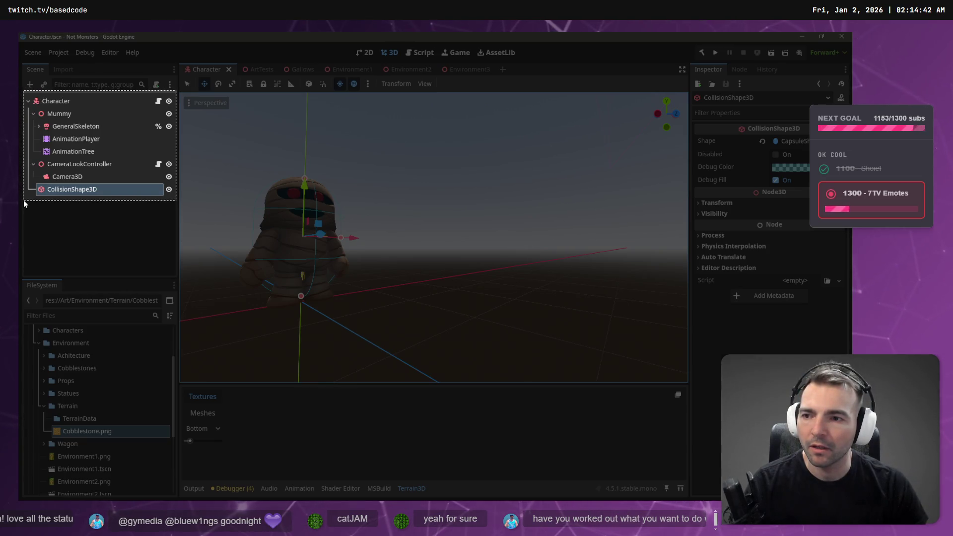
drag(138, 225, 433, 284)
key(alt+Tab)
key(ctrl+v)
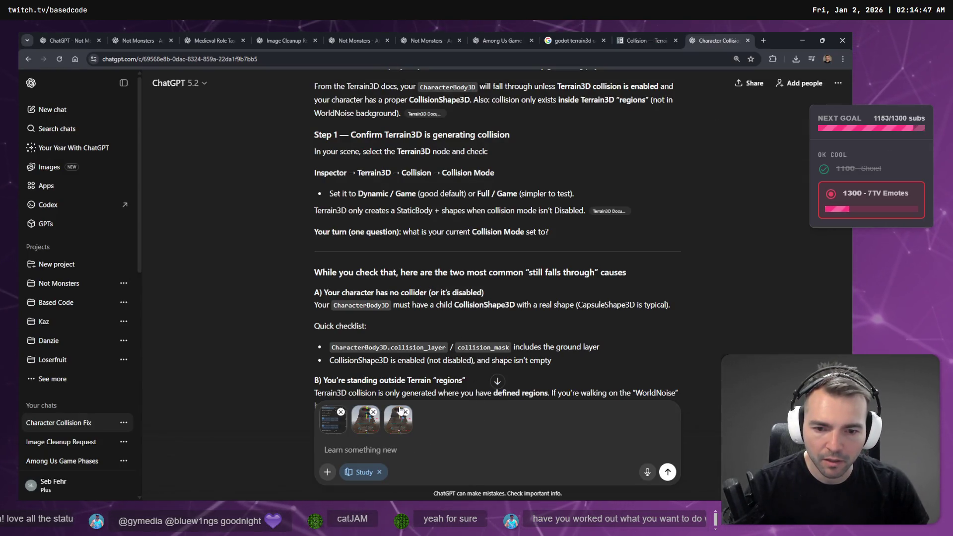
Paste a screenshot of the Character scene tree into the prompt
key(alt+Tab)
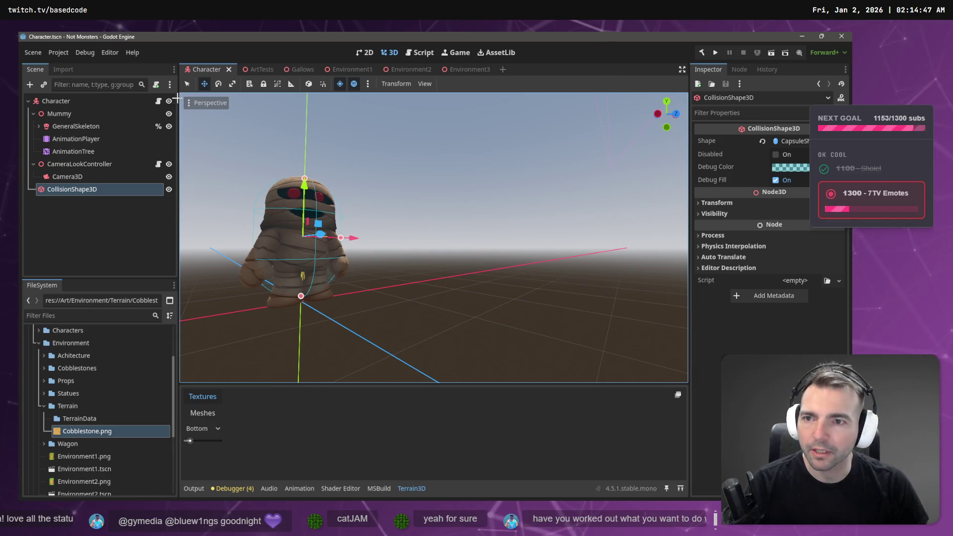
key(super+shift+s)
drag(178, 86, 24, 201)
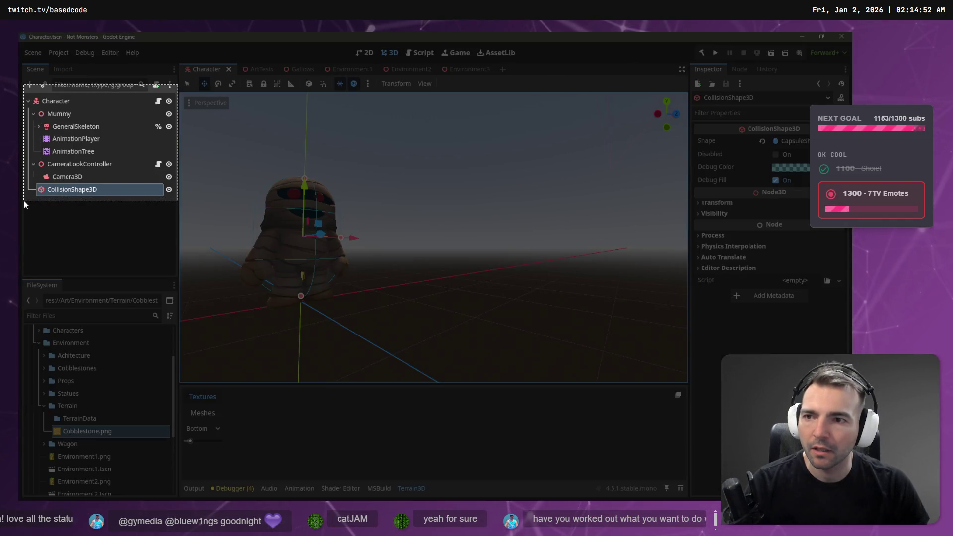
key(alt+Tab)
key(ctrl+v)
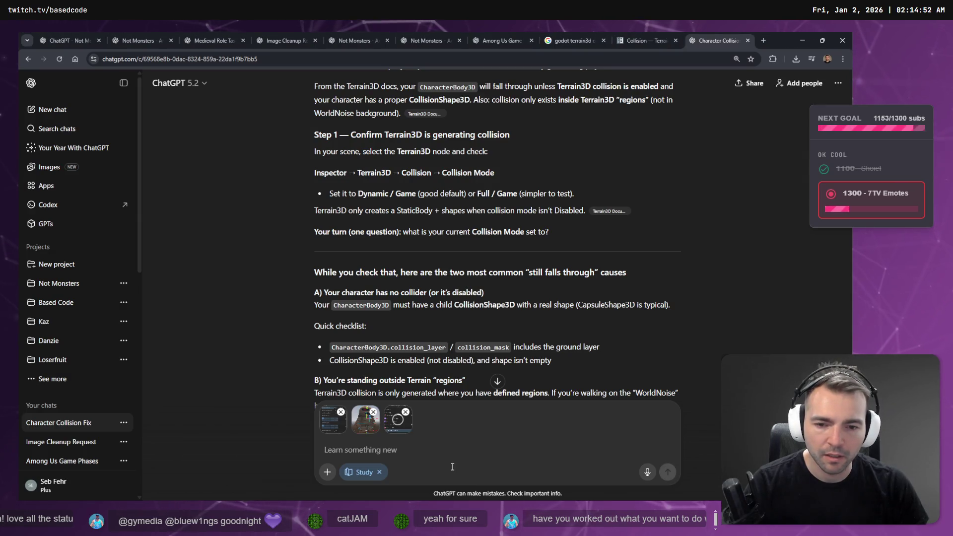
scroll(357, 295, down, 2)
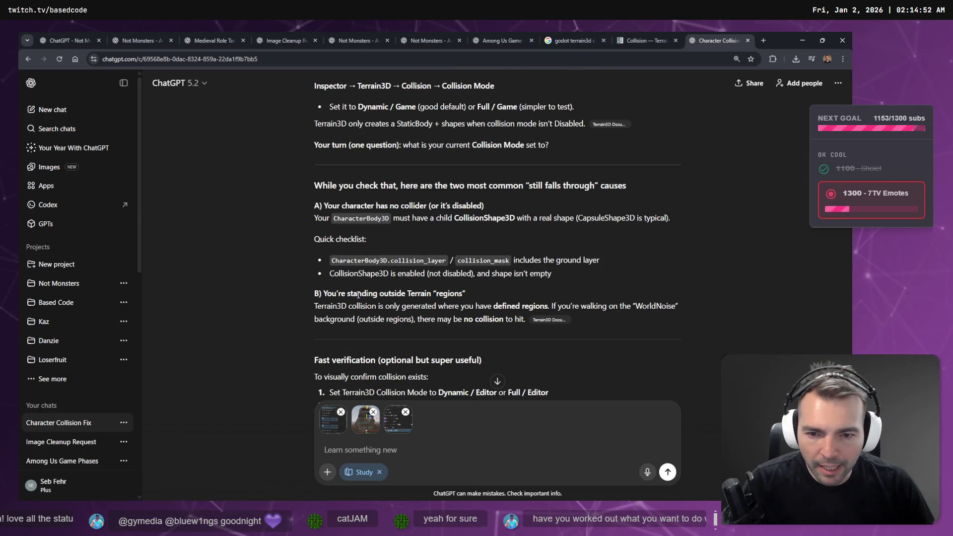
scroll(459, 294, down, 1)
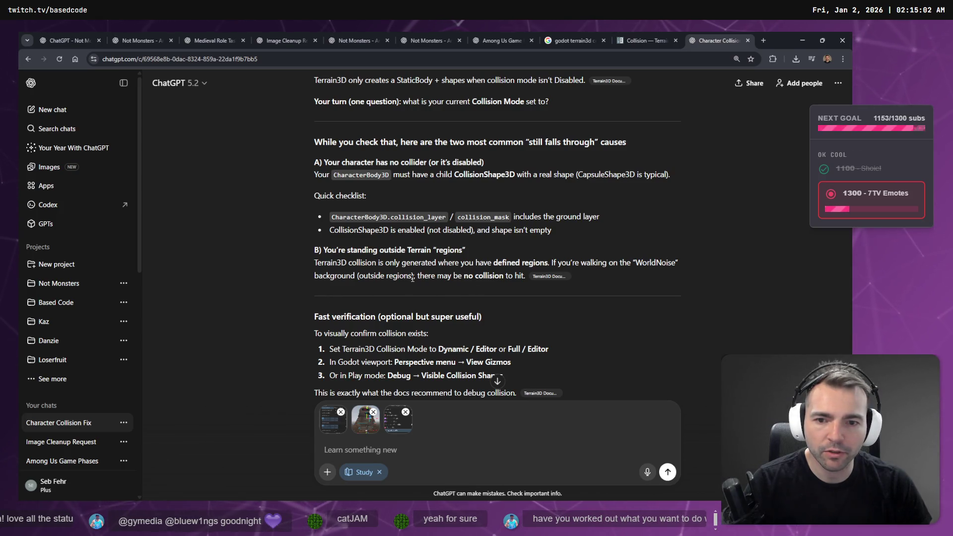
scroll(489, 276, down, 1)
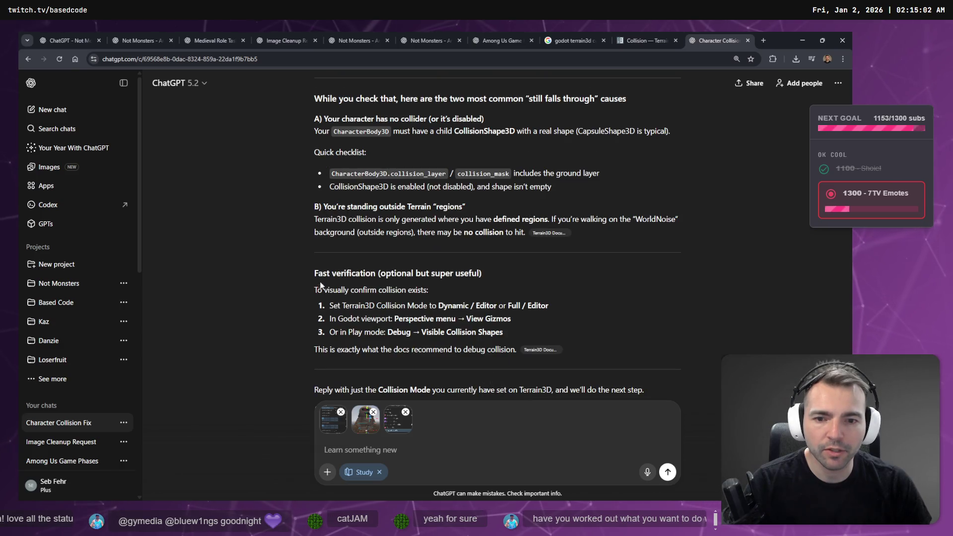
key(alt+Tab)
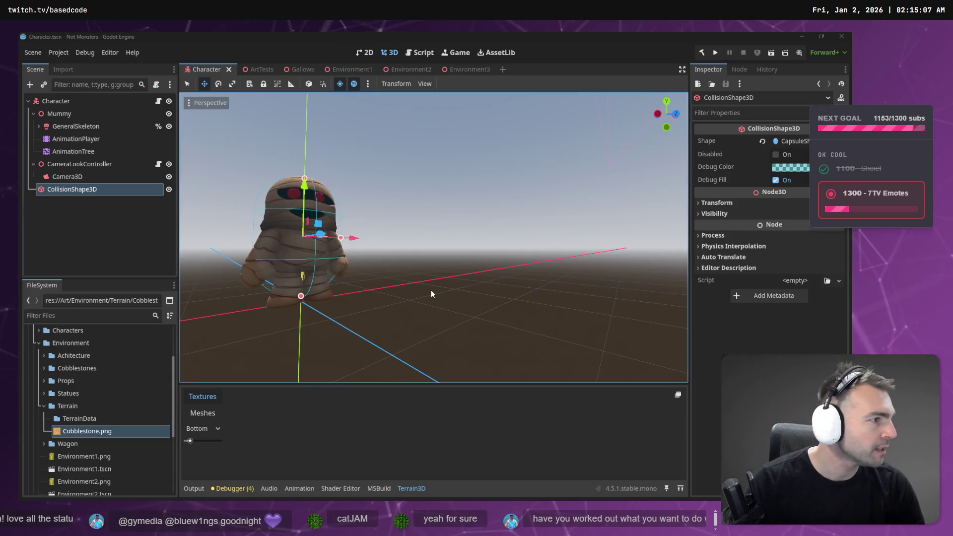
Seek through the YouTube Terrain3D tutorial to its texture and terrain material setup
key(alt+Tab)
click(416, 240)
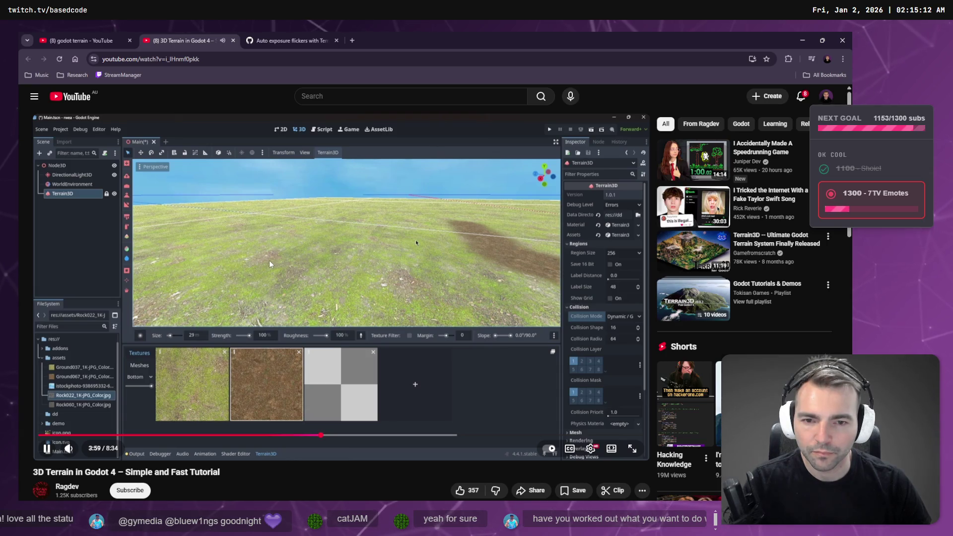
key(l)
key(l)
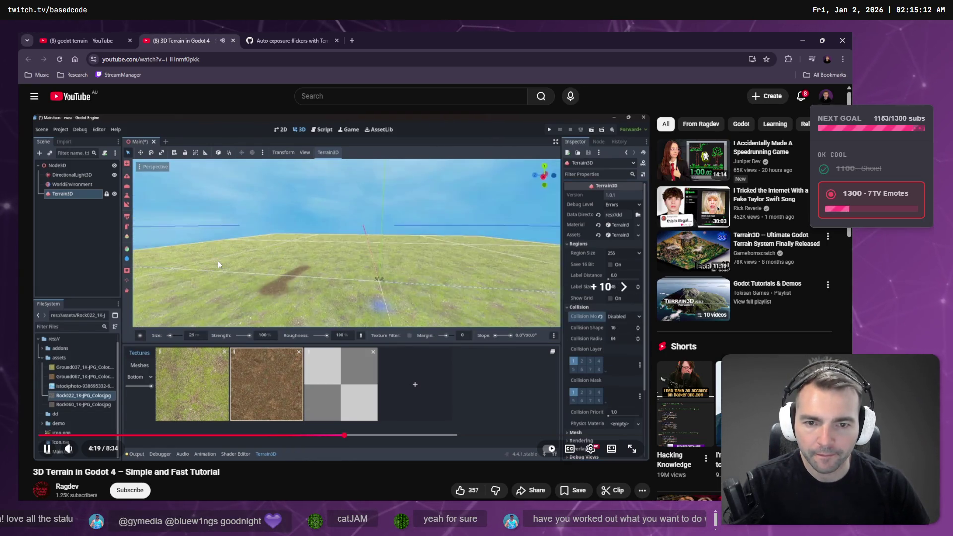
key(Right)
key(Right)
key(Right)
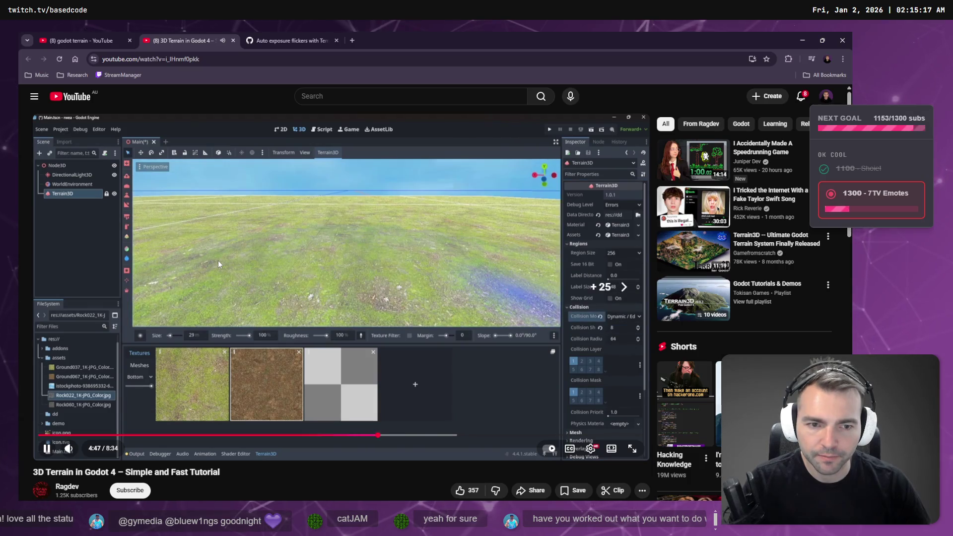
key(Right)
key(Right)
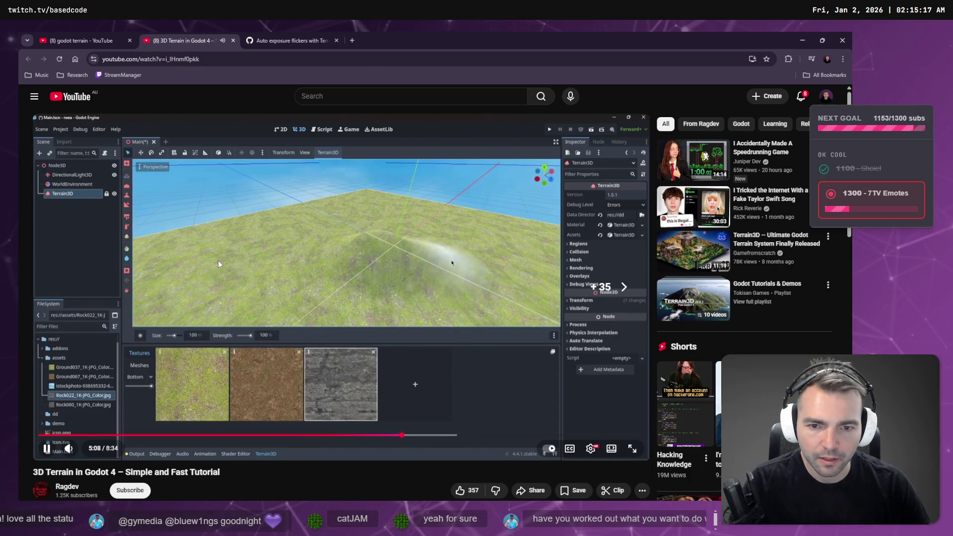
key(Left)
key(Left)
key(Left)
key(Left)
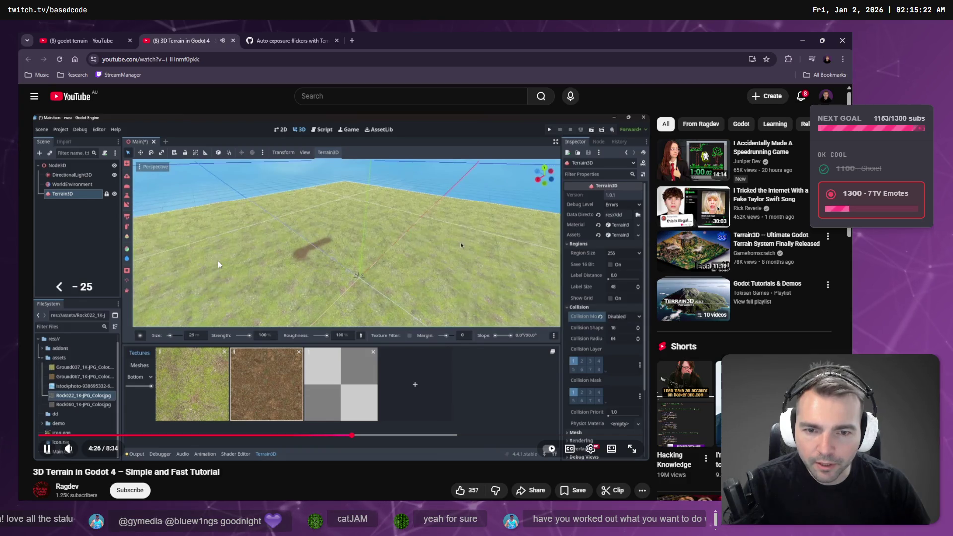
click(75, 436)
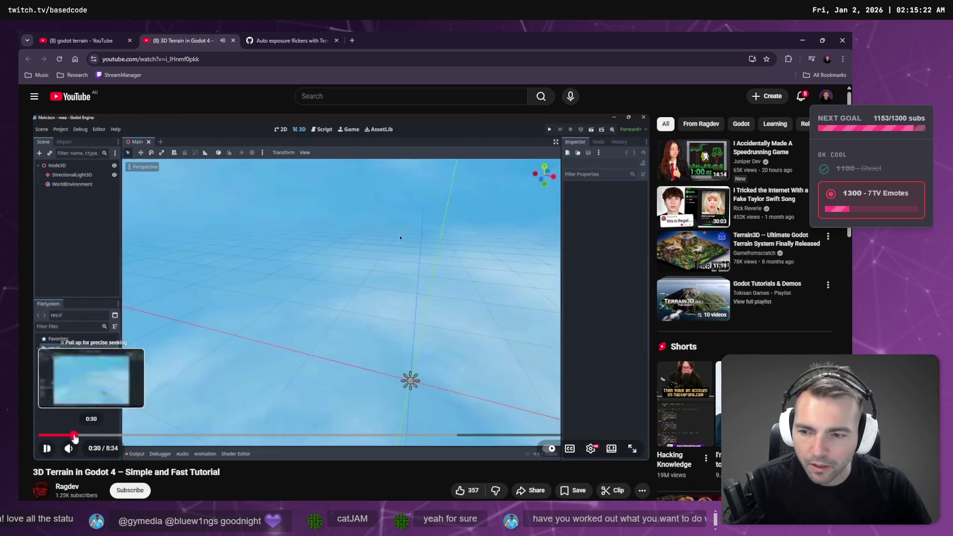
key(Right)
key(Right)
key(Right)
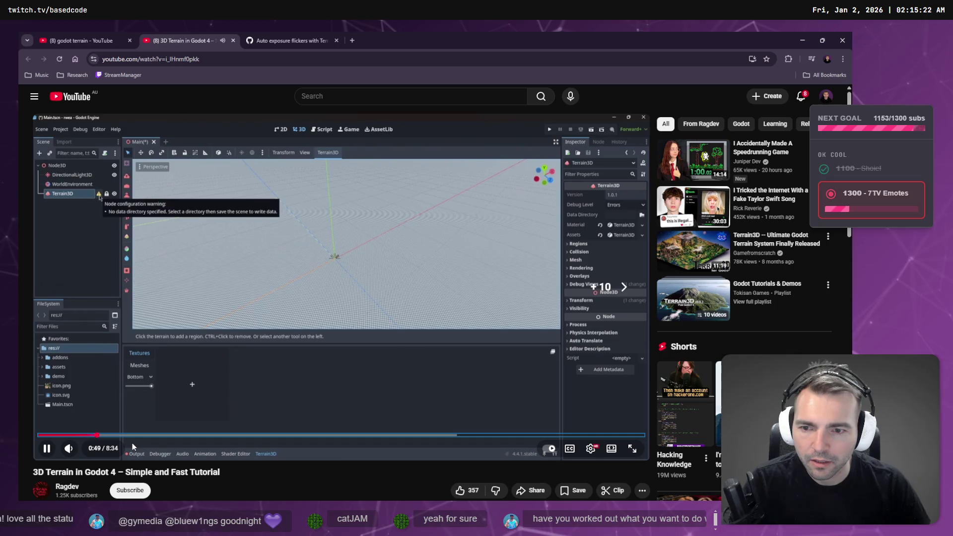
key(Right)
key(Right)
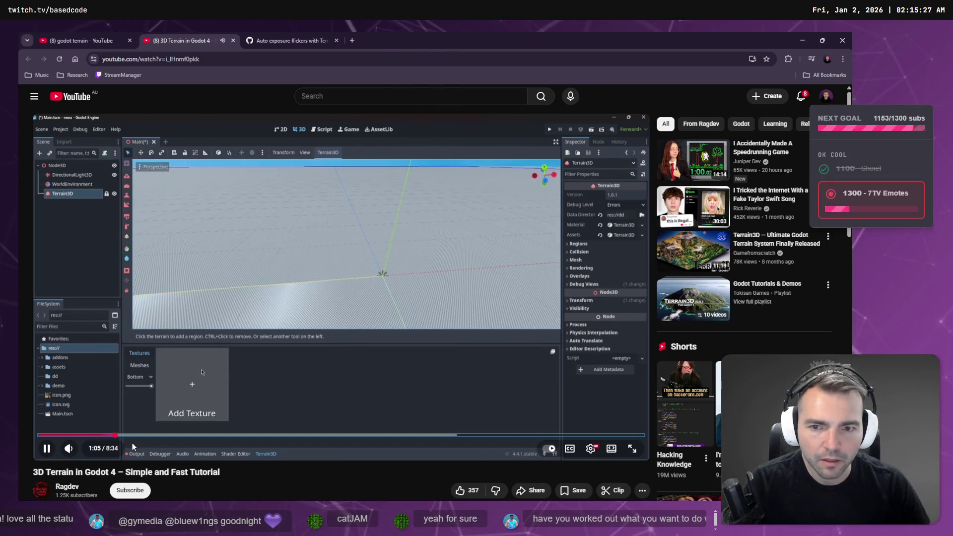
key(l)
key(l)
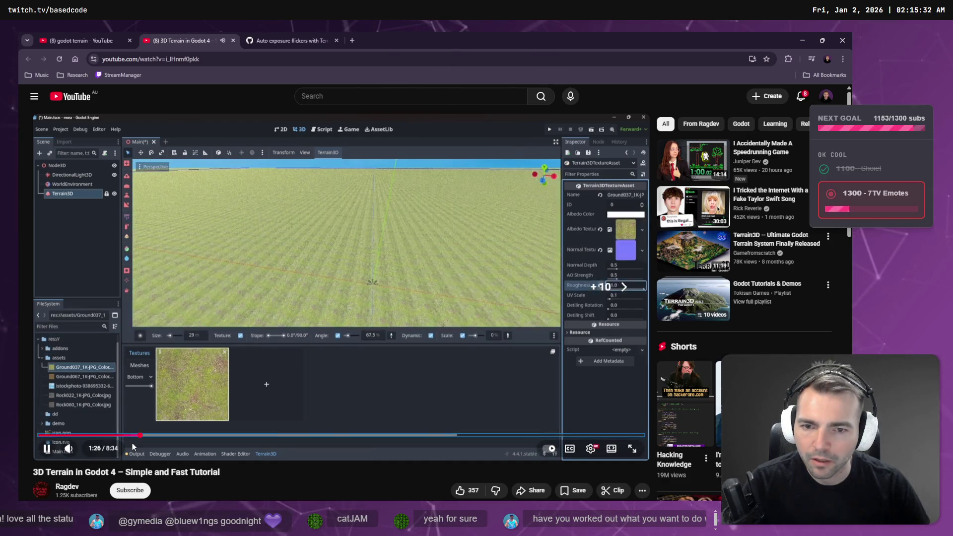
key(Right)
key(Right)
key(Right)
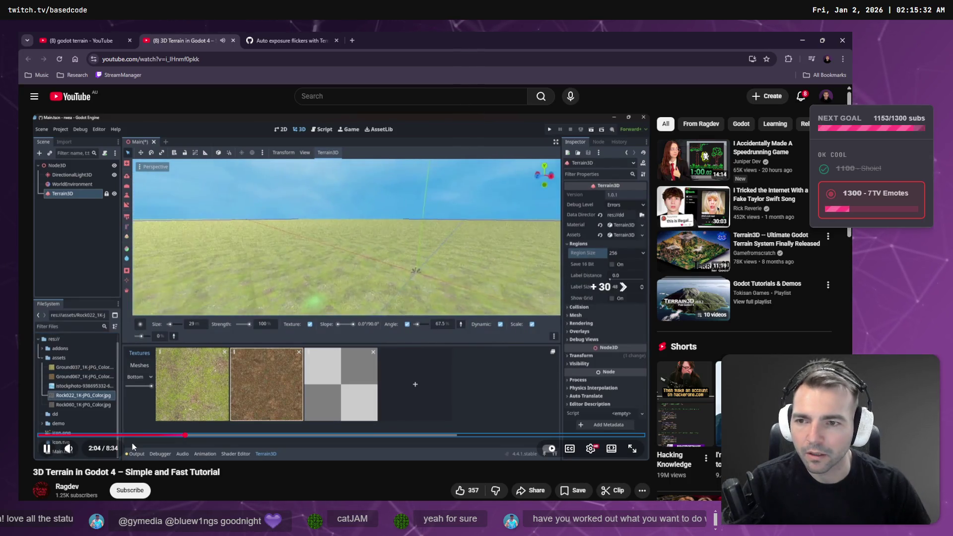
key(Right)
key(Right)
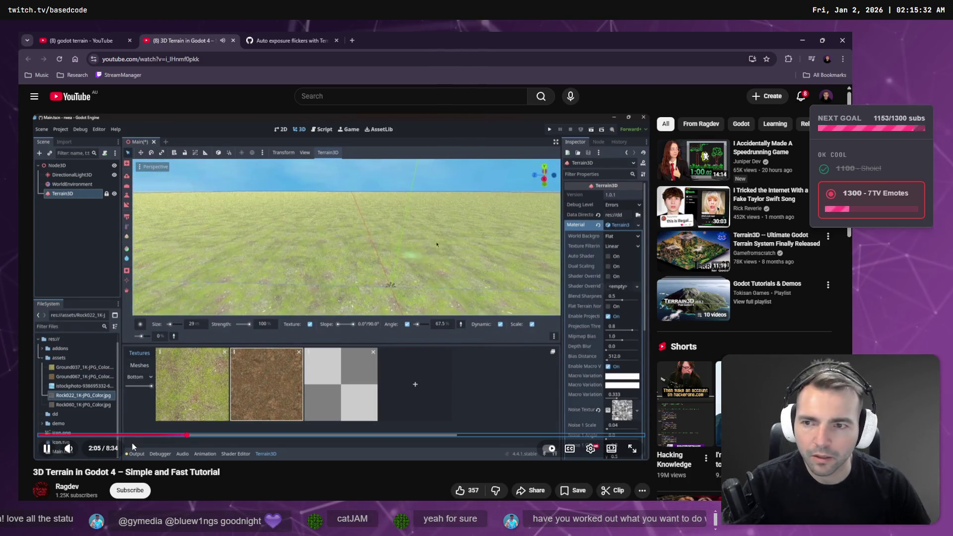
key(alt+Tab)
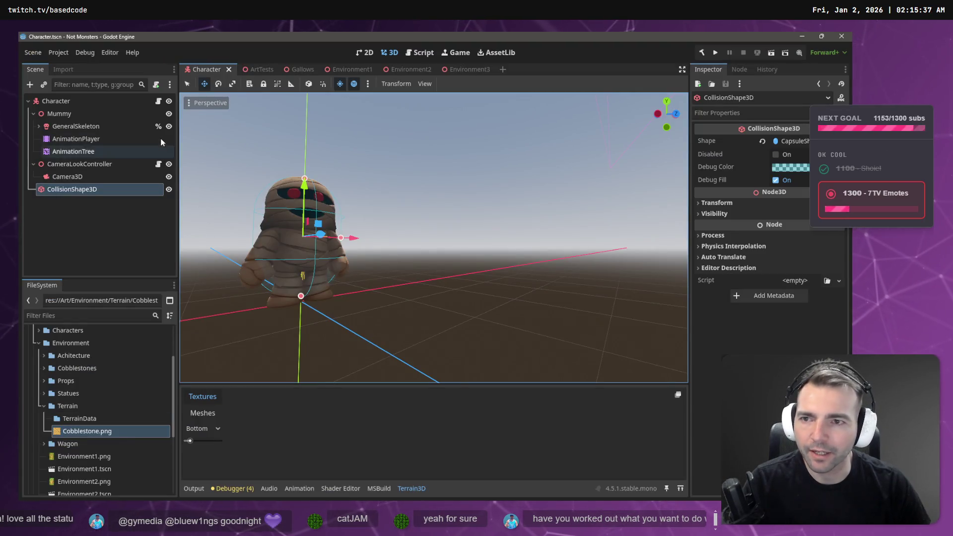
Select Terrain3D in the Environment3 scene and add a terrain region to the ground
click(459, 69)
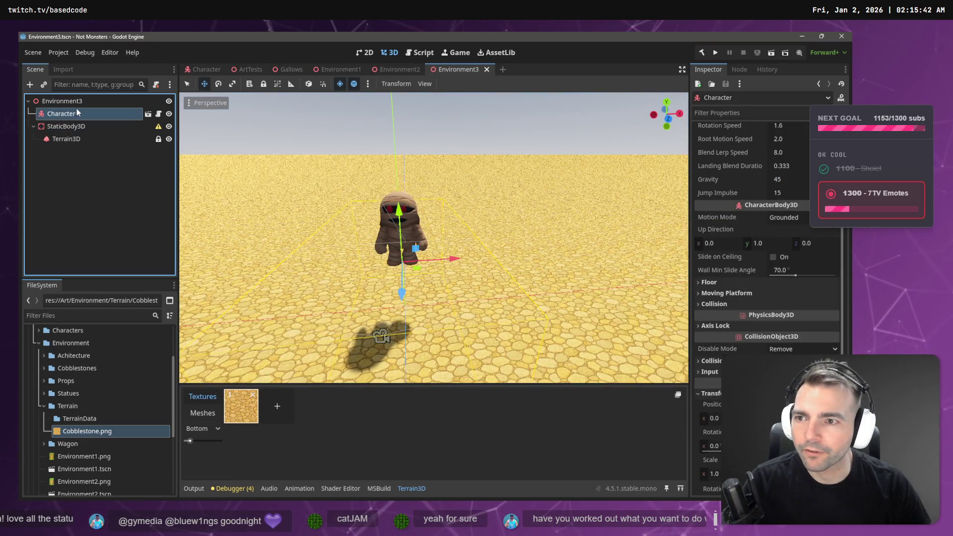
click(75, 136)
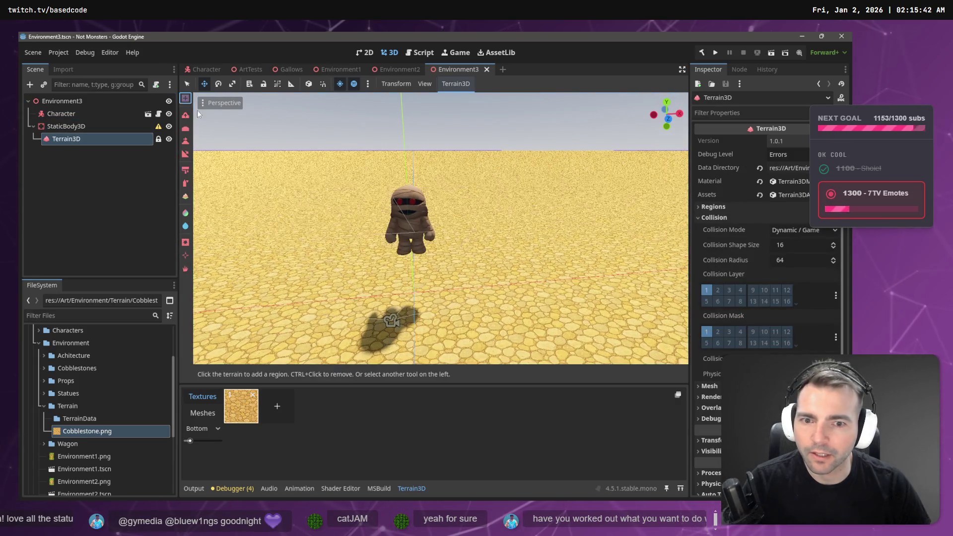
click(367, 258)
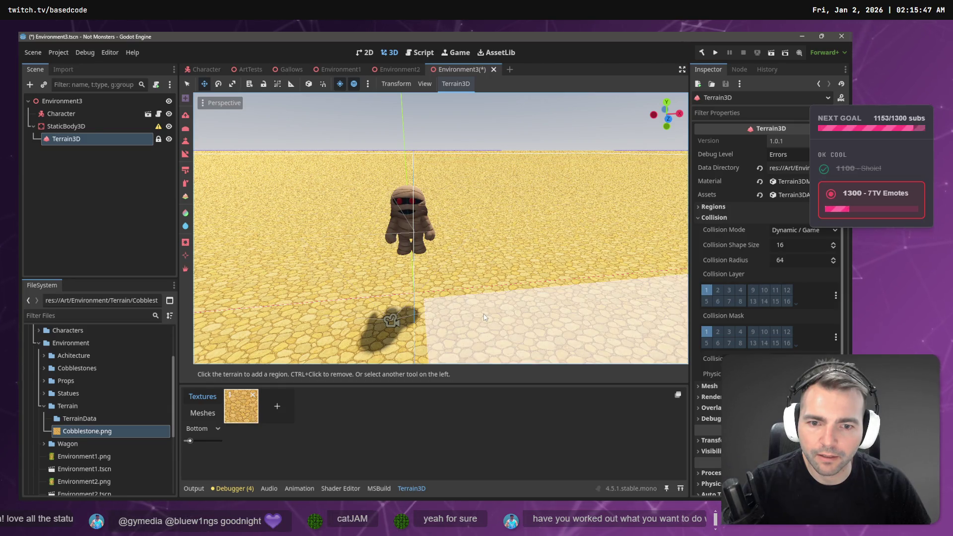
scroll(381, 326, down, 10)
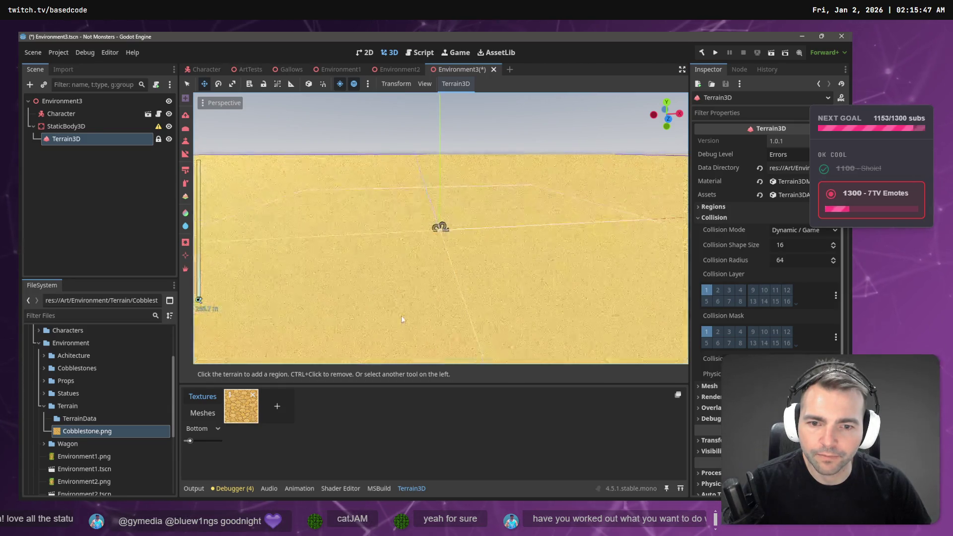
mouse_move(505, 240)
mouse_down()
mouse_move(535, 288)
mouse_move(630, 301)
mouse_move(576, 254)
mouse_up()
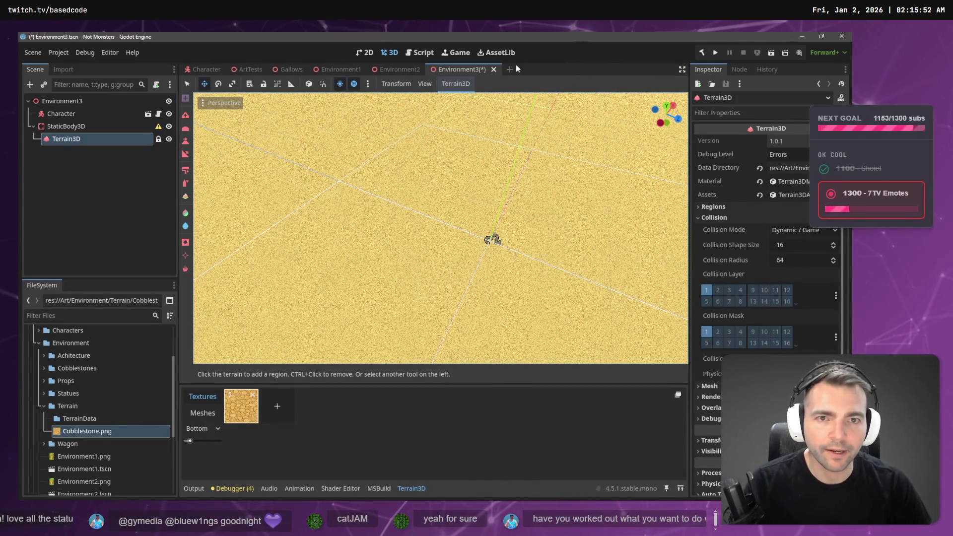
Save the Environment3 scene, test-run it with F6, then return to ChatGPT
key(ctrl+s)
key(F6)
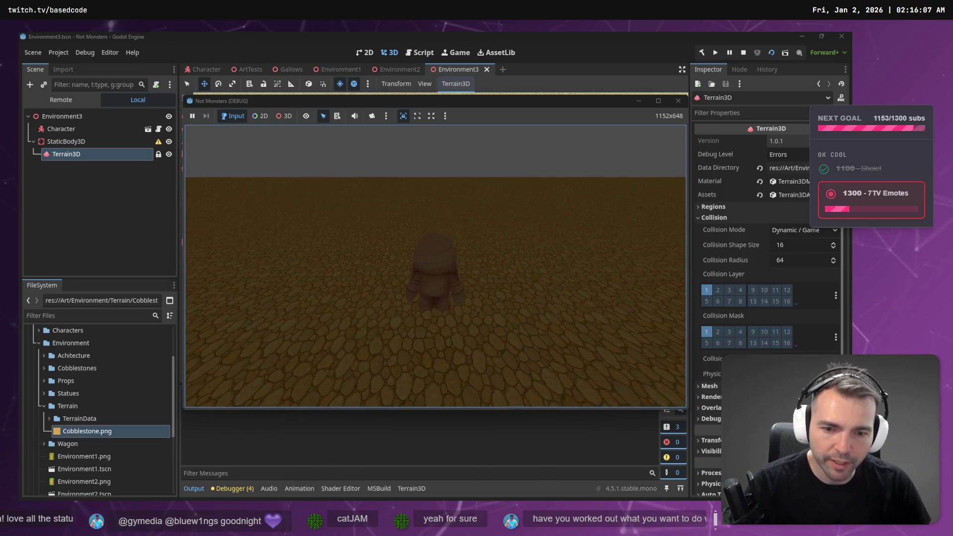
key(F8)
key(alt+Tab)
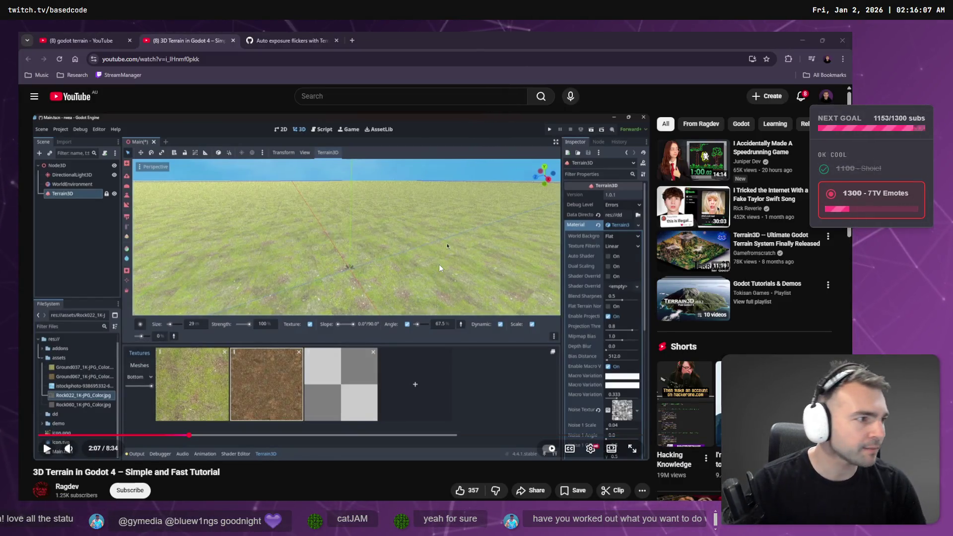
key(alt+Tab)
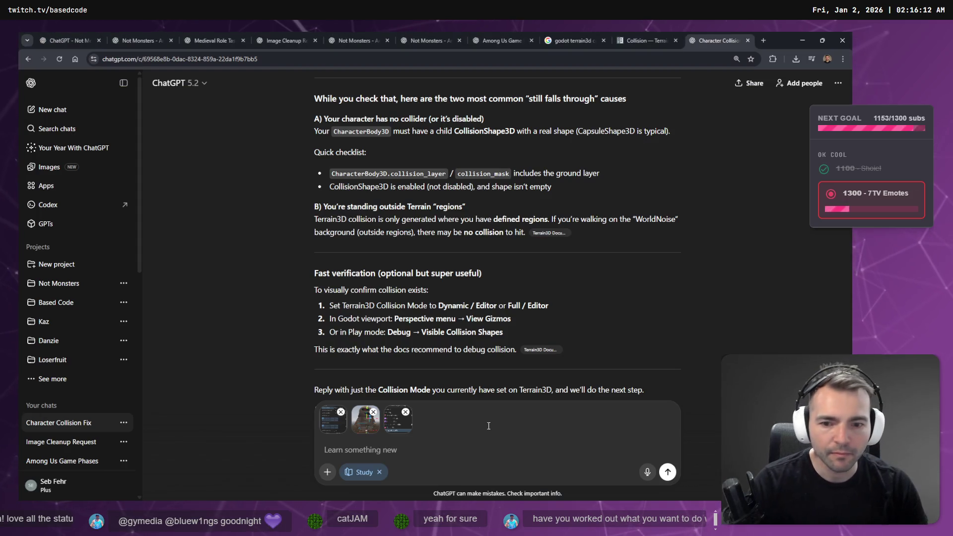
Close the collision chat and resend the cobblestone prompt requiring uniform stone width and height
middle_click(710, 40)
click(451, 32)
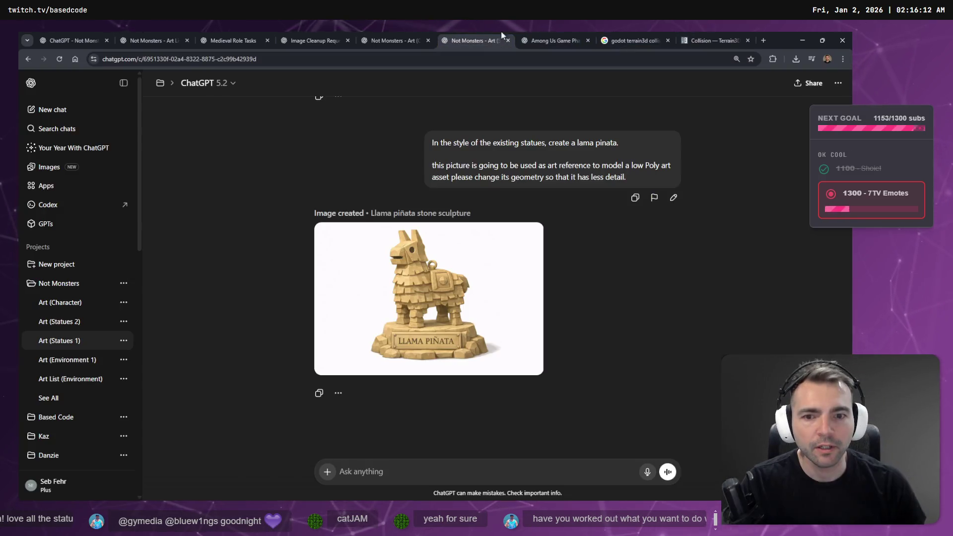
click(554, 33)
click(385, 33)
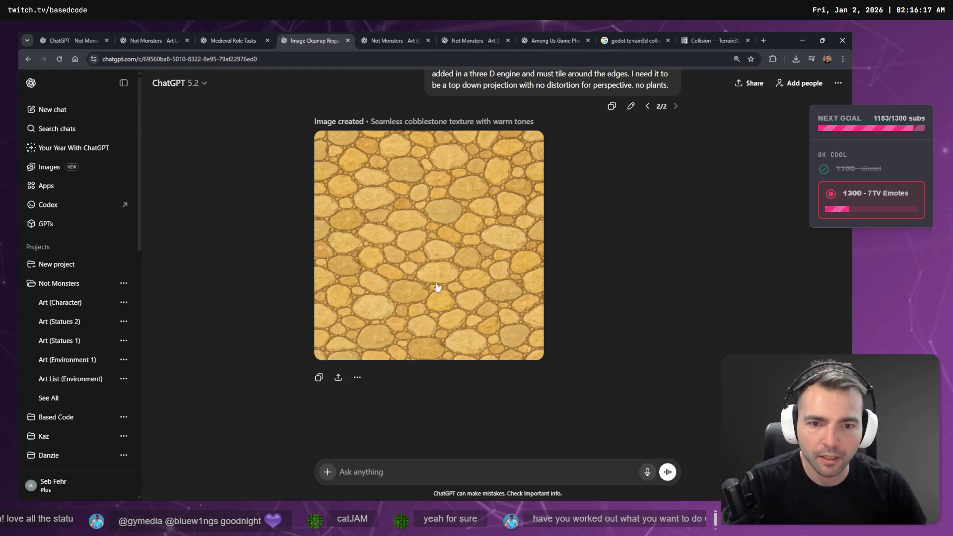
scroll(636, 119, up, 2)
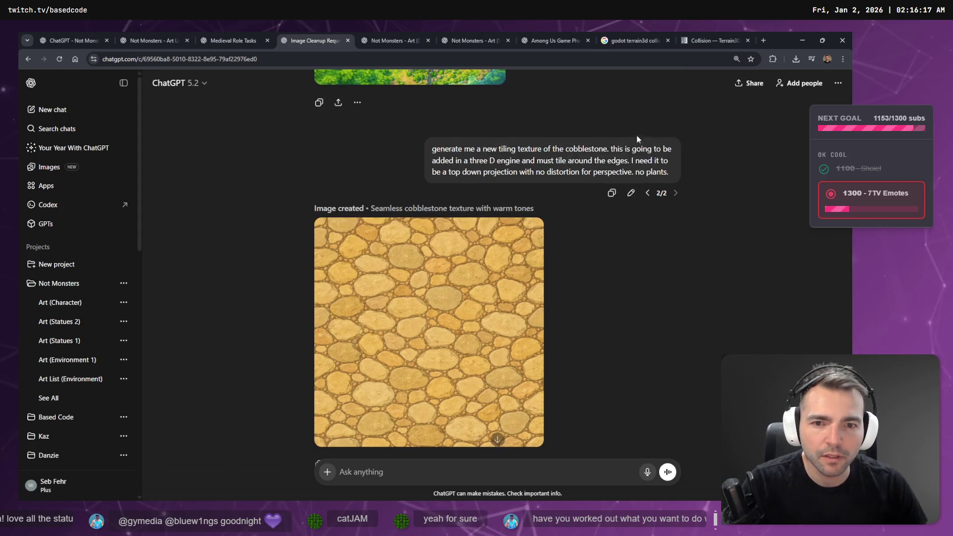
click(631, 193)
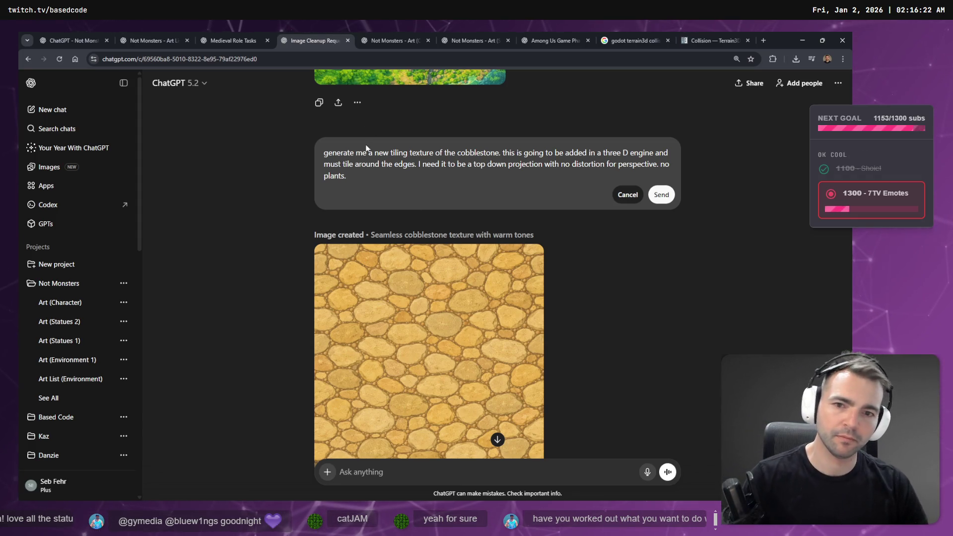
key(super+h)
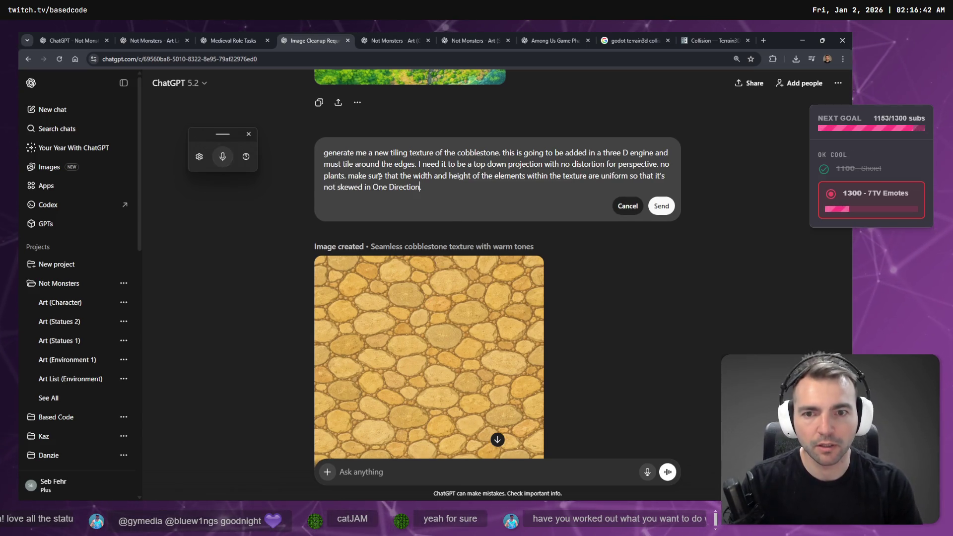
key(Return)
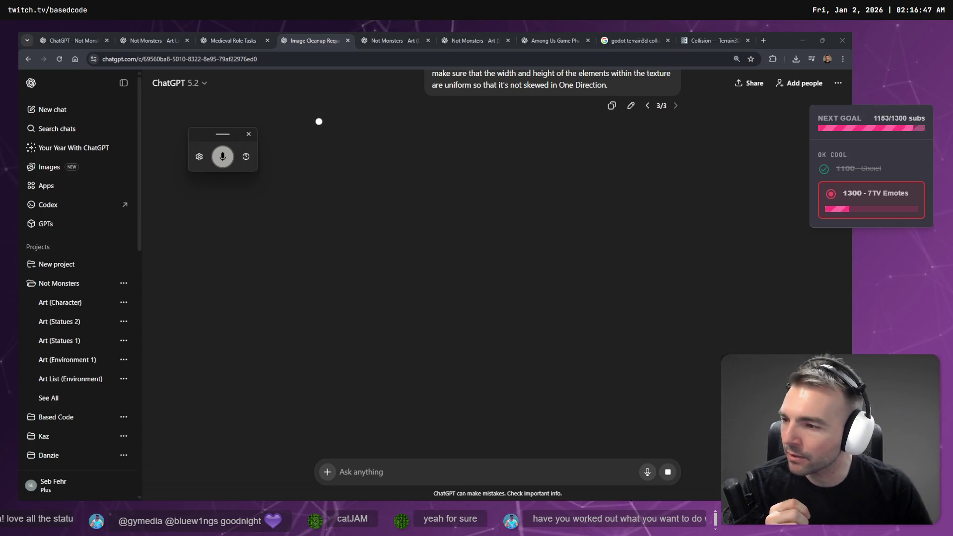
Resend the bride-and-groom request noting the large body stitches stay, then bring up YouTube
click(398, 36)
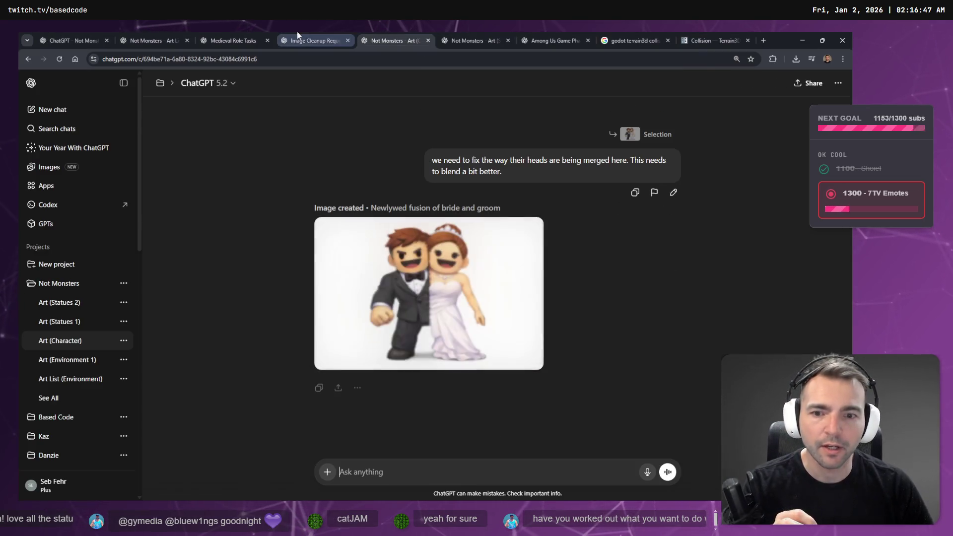
click(484, 331)
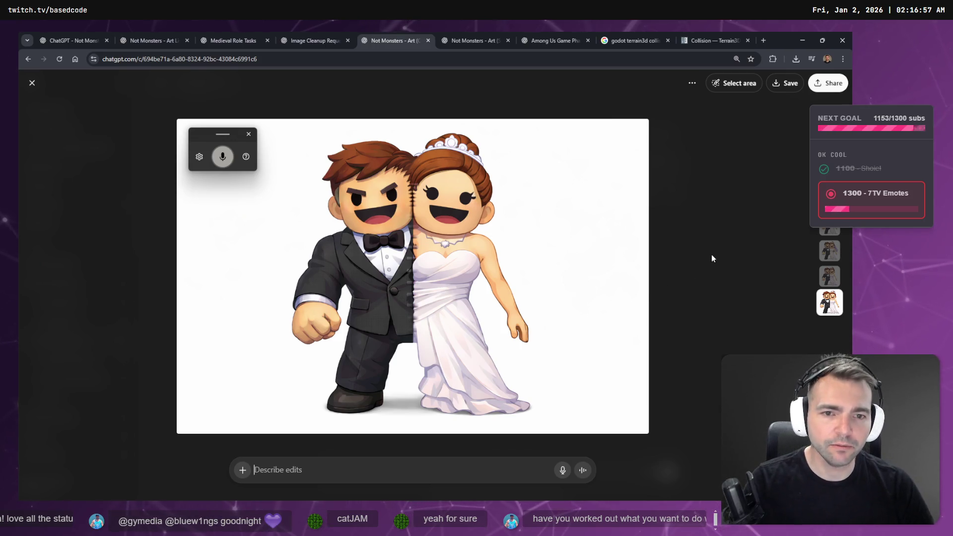
key(Escape)
click(674, 192)
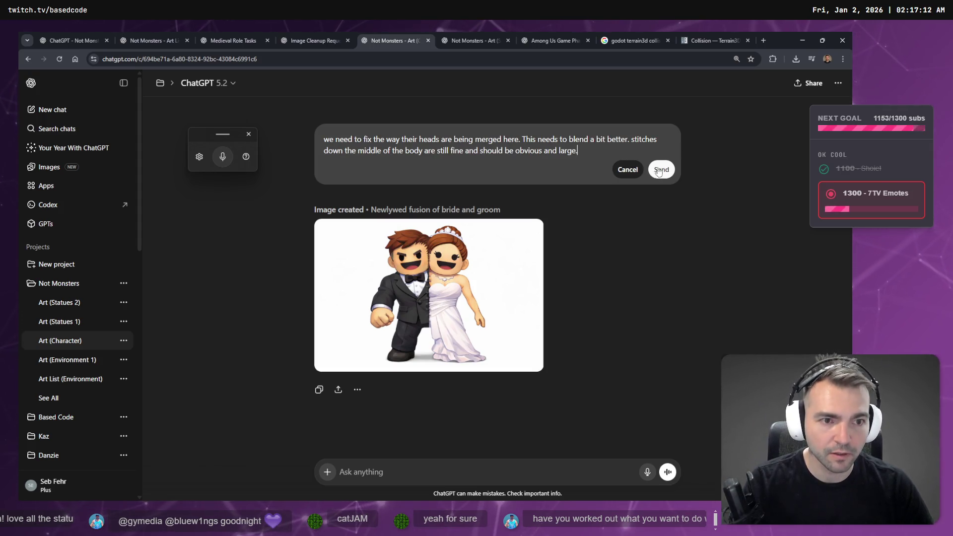
click(662, 170)
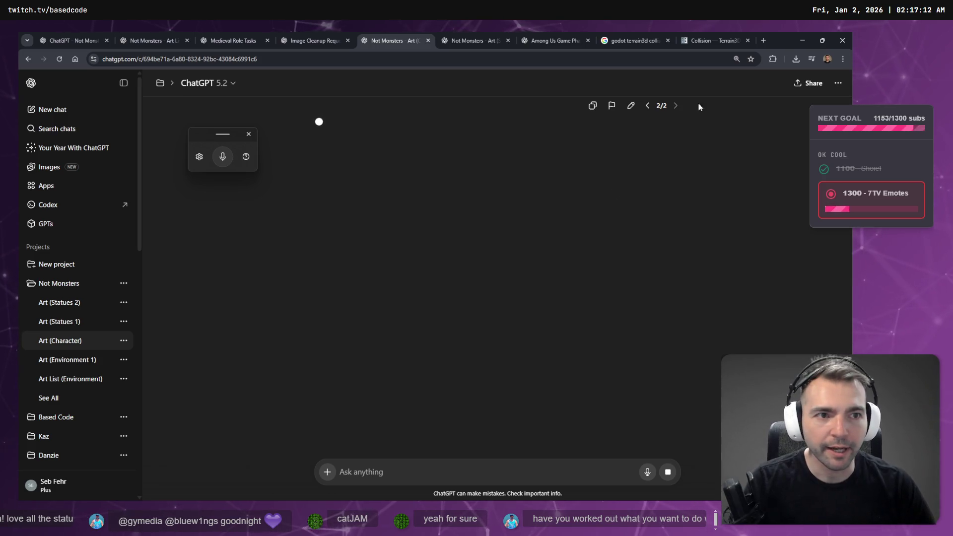
key(alt+Tab)
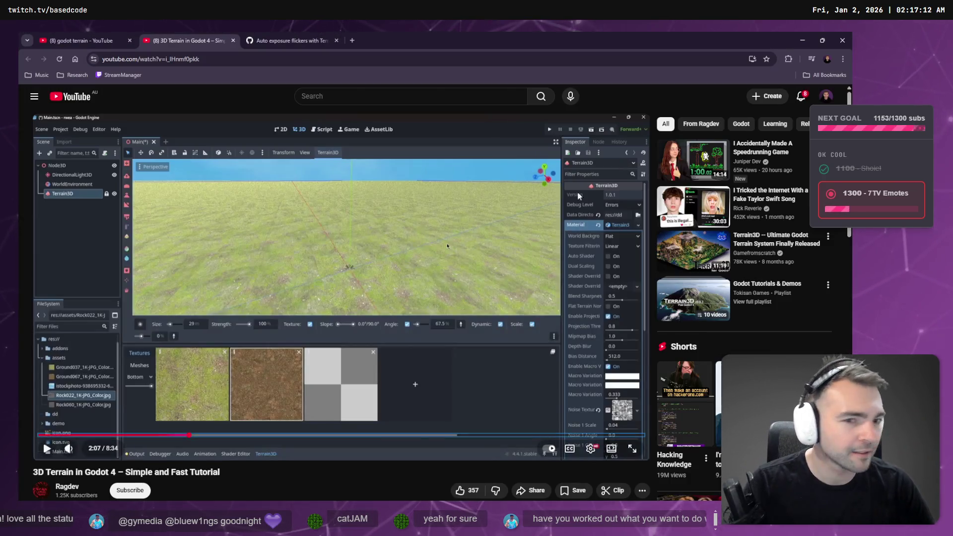
Close the art, Among Us and terrain3d collision tabs and return to the Image Cleanup Request chat
click(809, 40)
click(802, 40)
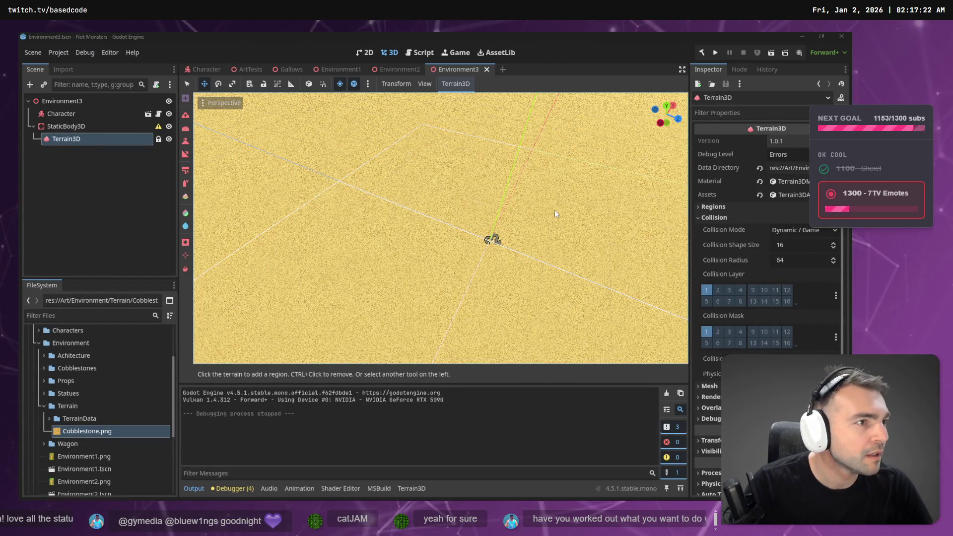
key(alt+Tab)
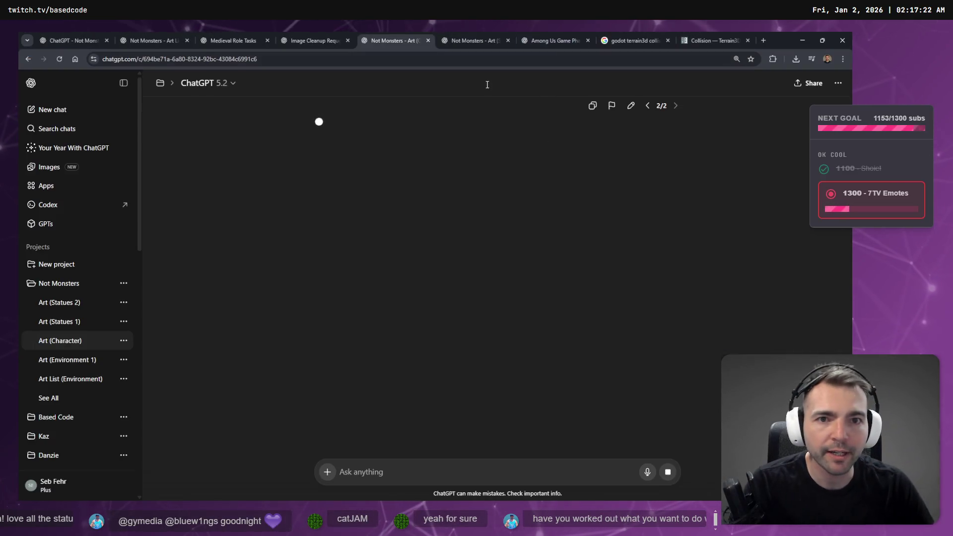
key(ctrl+Tab)
middle_click(466, 32)
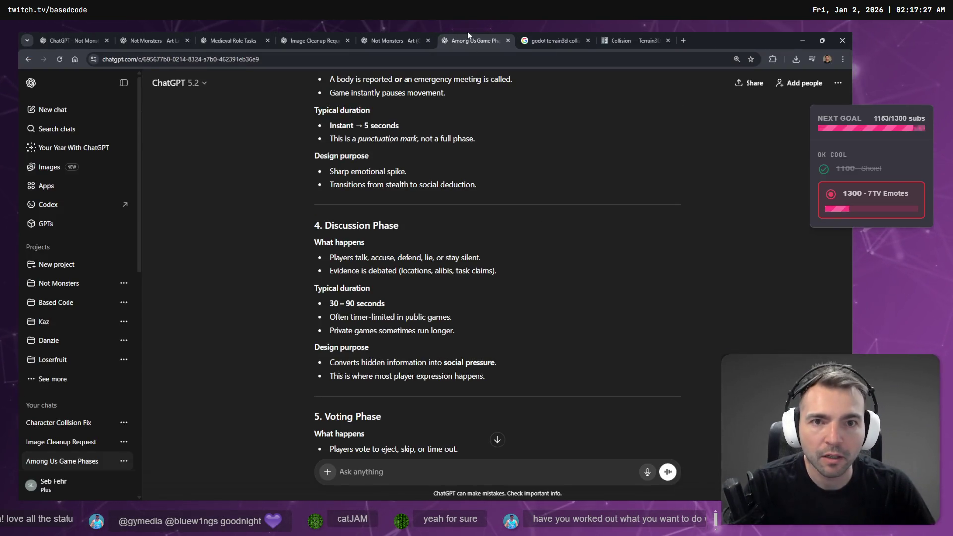
middle_click(468, 37)
middle_click(469, 37)
click(354, 31)
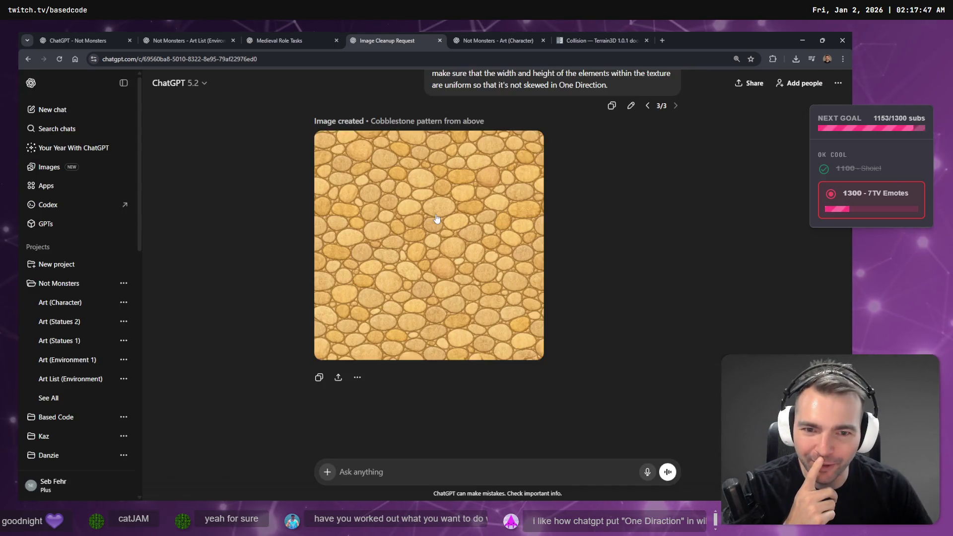
Open the generated cobblestone image full size and save it to disk
click(437, 219)
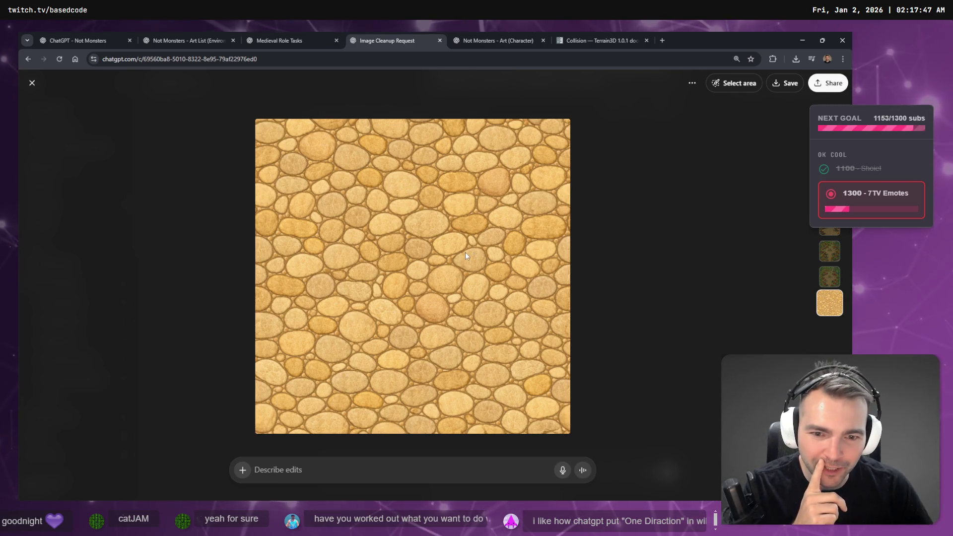
right_click(466, 255)
click(520, 292)
Look through the other chat tabs, then drag the downloaded cobblestone file over into Godot
click(286, 36)
click(382, 36)
click(487, 36)
click(357, 36)
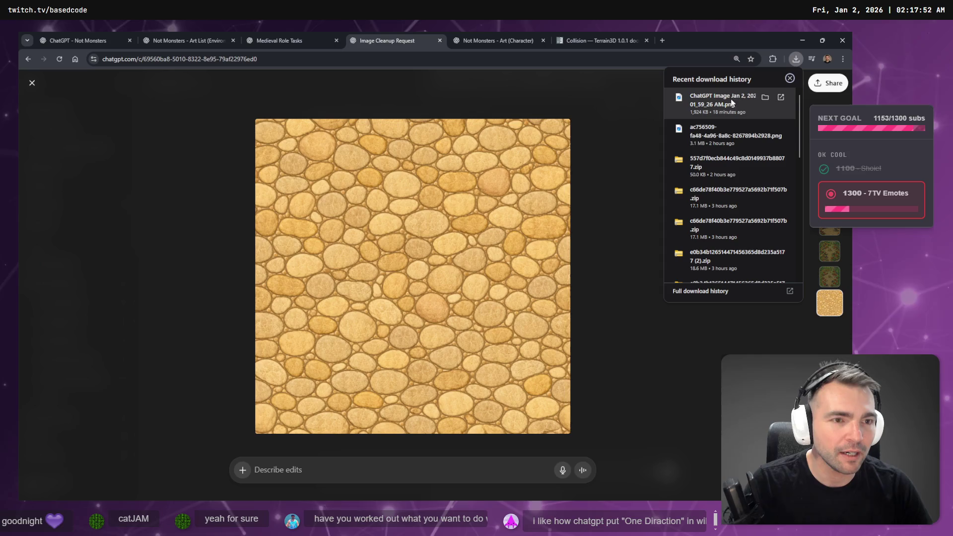
drag(731, 104, 684, 124)
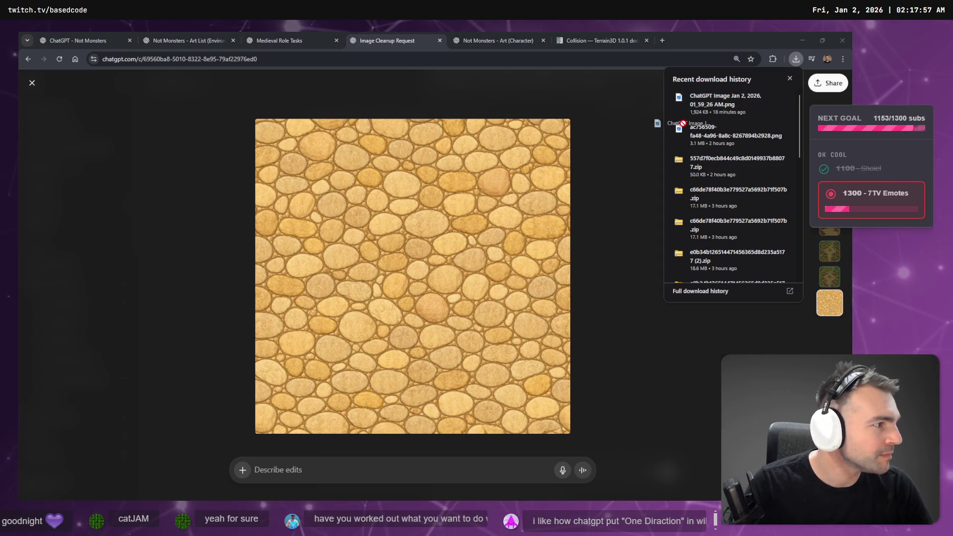
drag(684, 123, 642, 176)
key(alt+Tab)
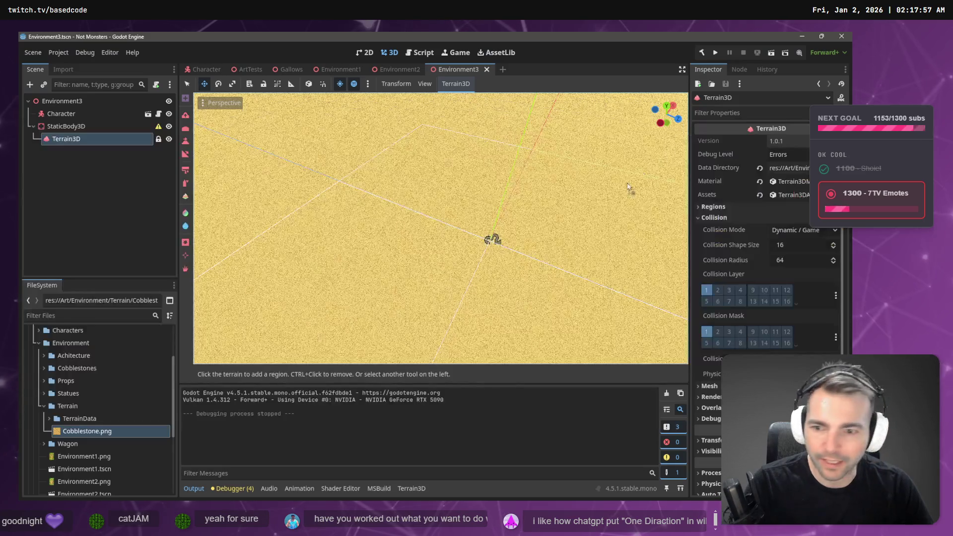
Drop the image into the Terrain folder and rename it Cobblestone2.png
drag(70, 407, 82, 407)
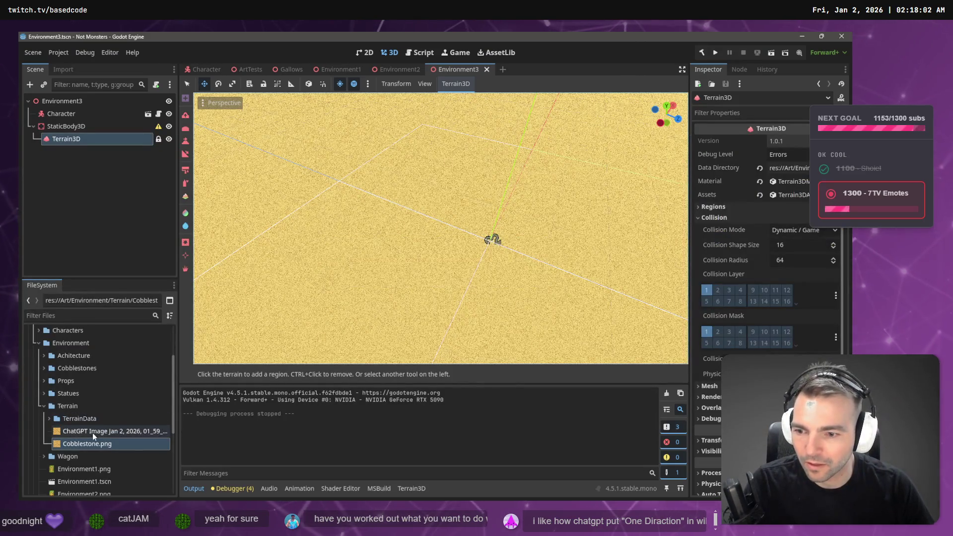
right_click(83, 442)
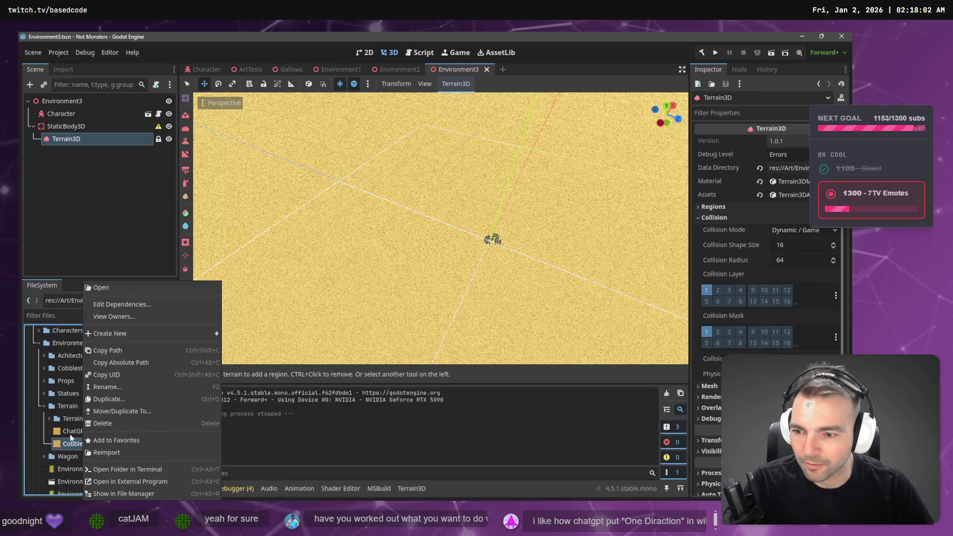
click(73, 432)
key(F2)
text(XC)
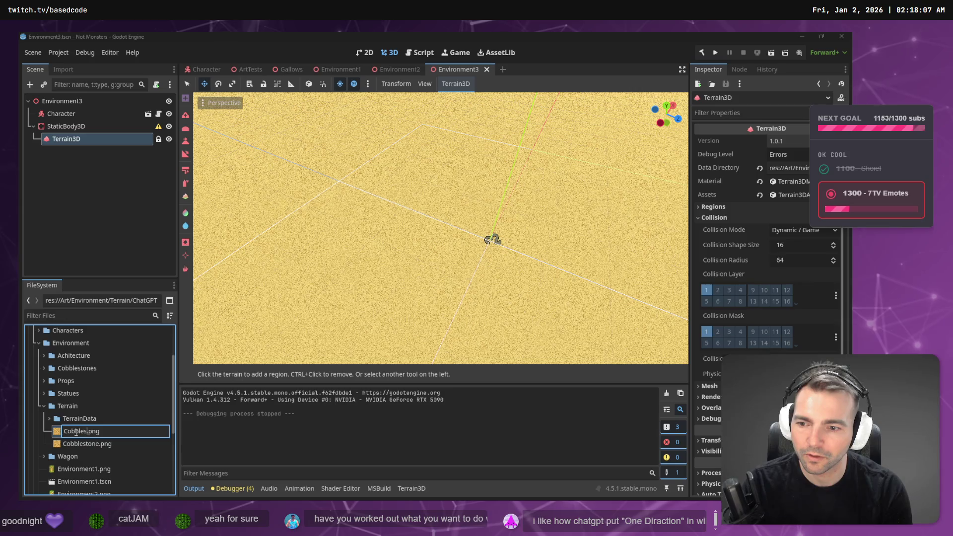
key(Return)
key(Return)
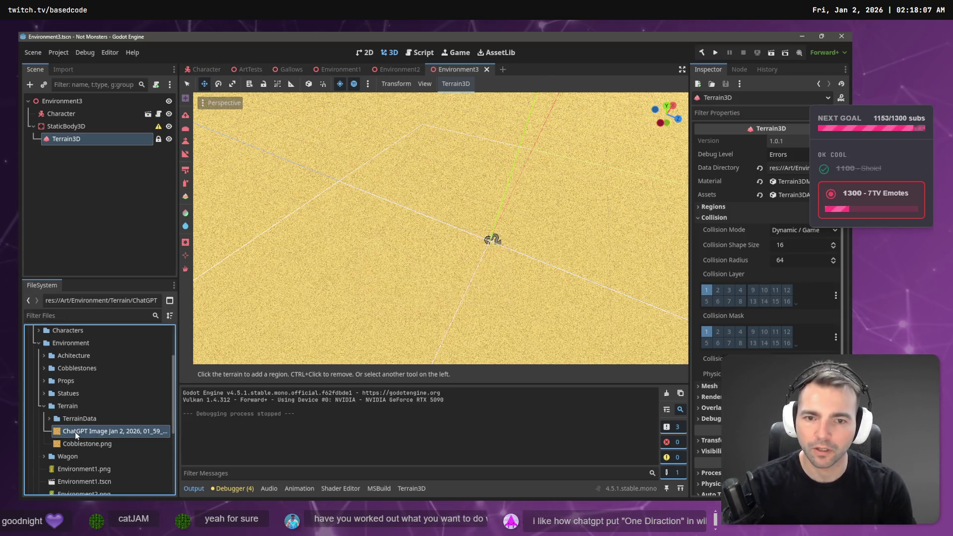
key(F2)
text(Cobb.png)
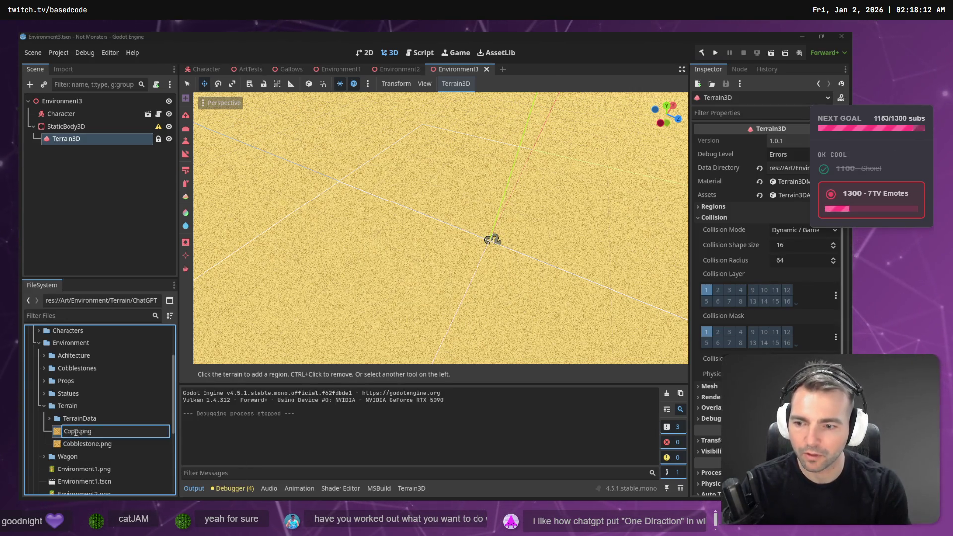
text(2)
key(Return)
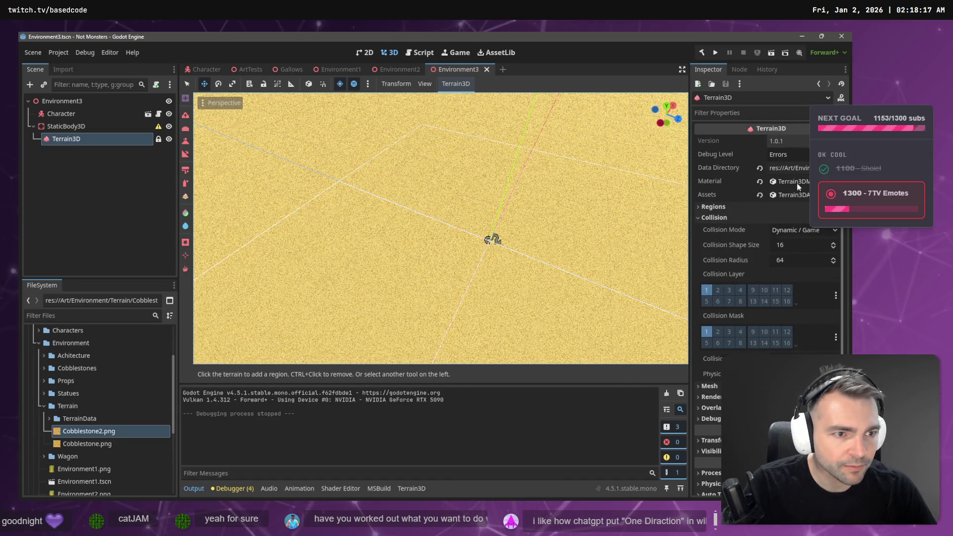
Collapse the terrain's Regions and Collision settings, show the Terrain3D texture list, and select Cobblestone.png
click(732, 182)
click(715, 207)
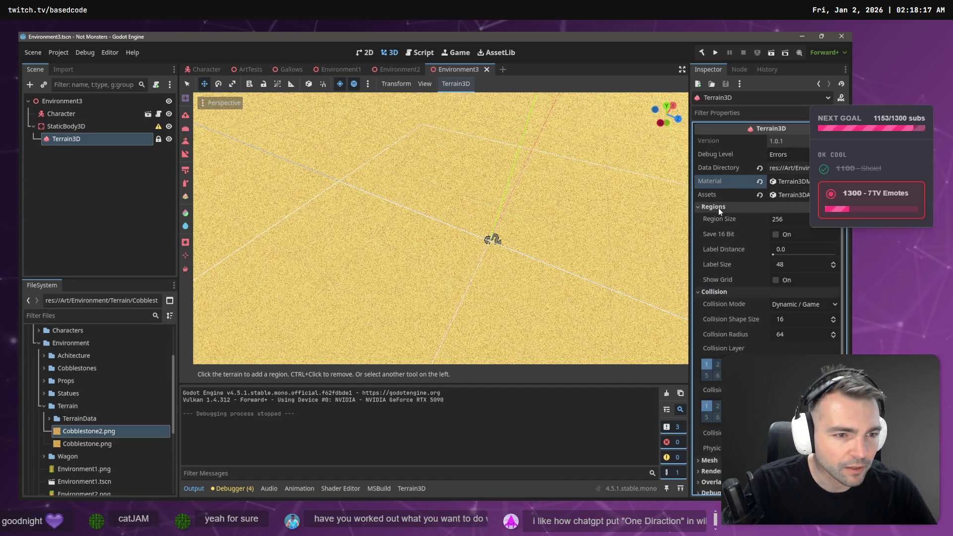
click(719, 208)
click(719, 218)
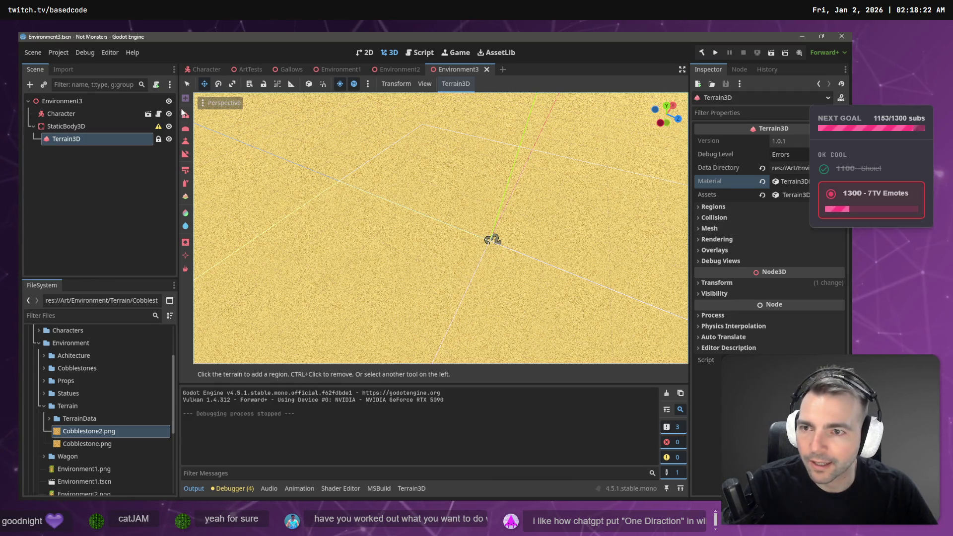
click(79, 127)
click(75, 140)
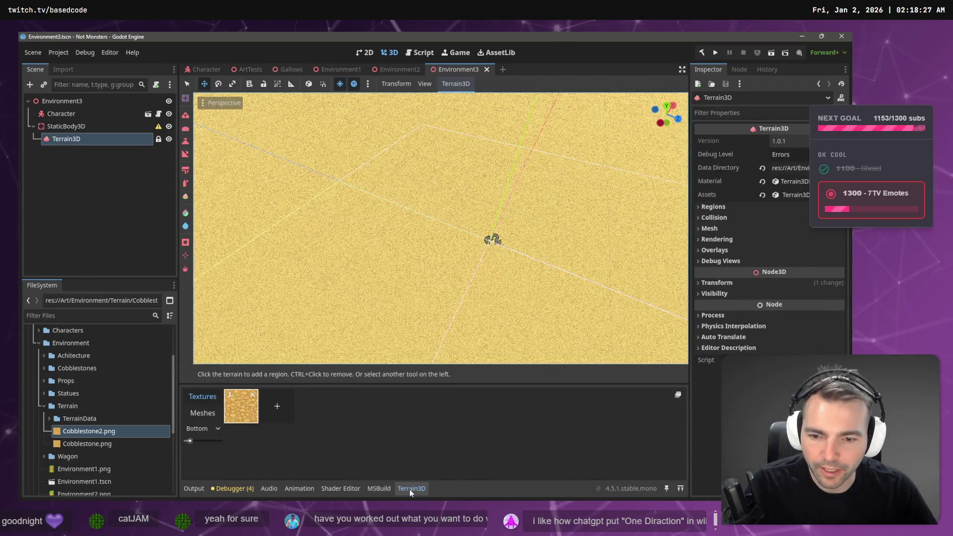
mouse_move(90, 435)
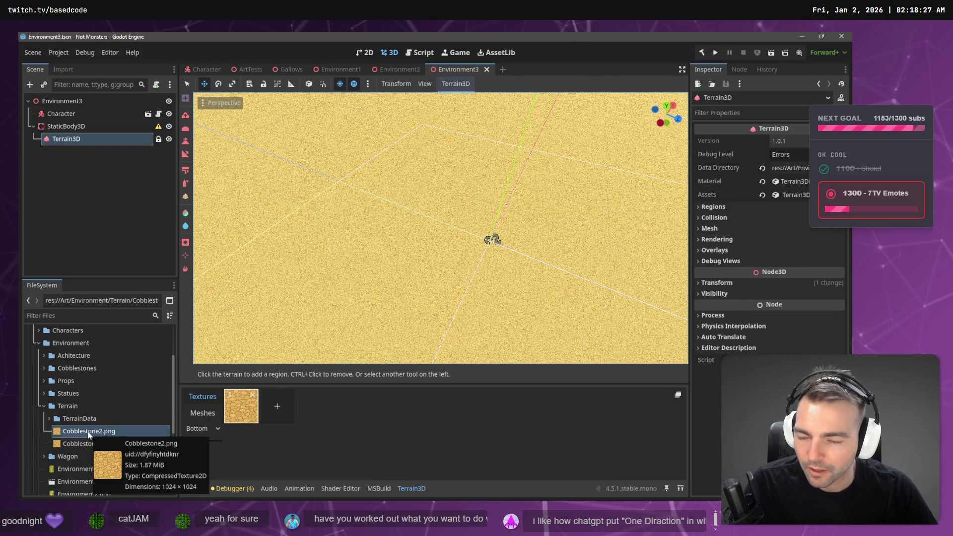
click(82, 445)
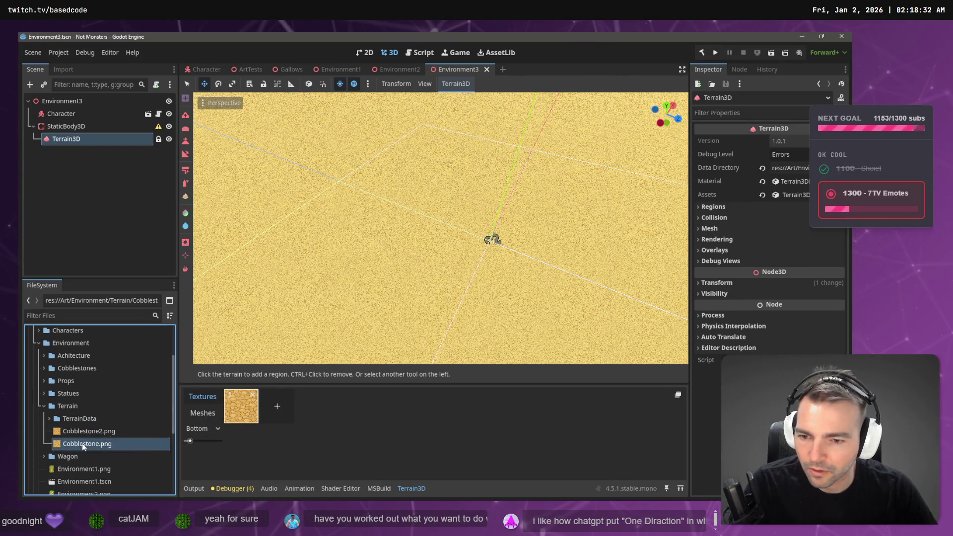
Add a terrain texture slot, drop the cobblestone images into it, and save the scene
drag(246, 407, 246, 407)
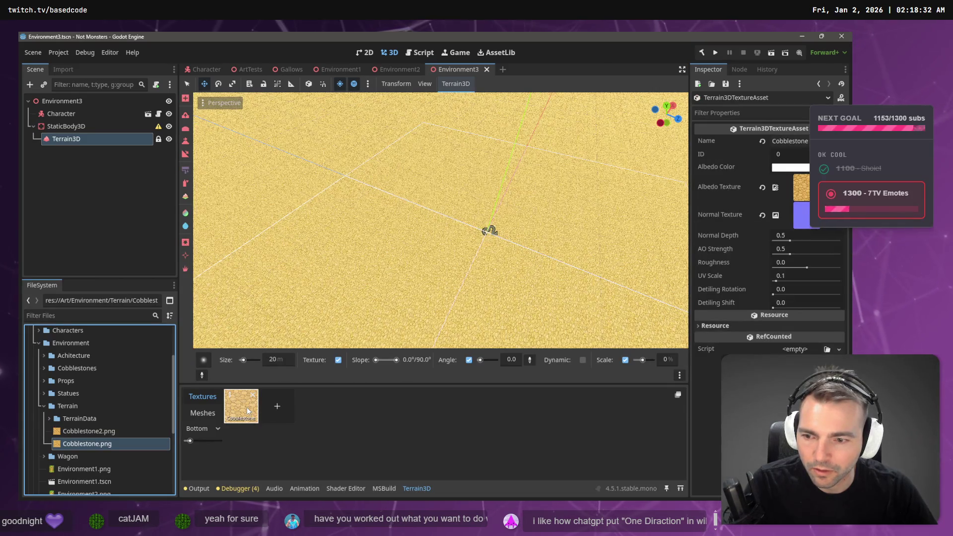
drag(103, 433, 254, 416)
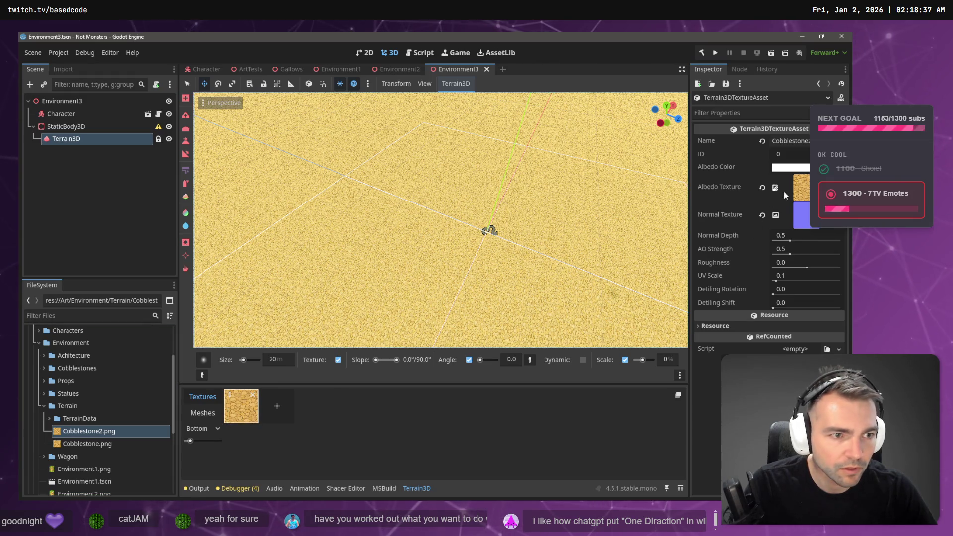
mouse_move(98, 444)
mouse_down()
mouse_move(743, 230)
mouse_move(869, 234)
mouse_move(626, 190)
mouse_up()
key(ctrl+s)
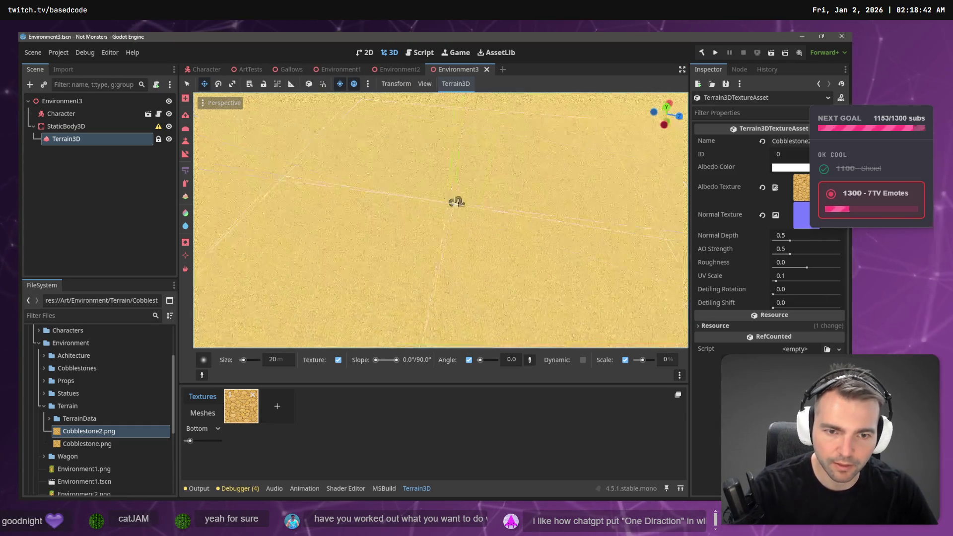
Set Cobblestone.png as albedo and Cobblestone2.png as normal map, then test-run the game
scroll(446, 221, up, 2)
scroll(446, 221, up, 6)
key(w)
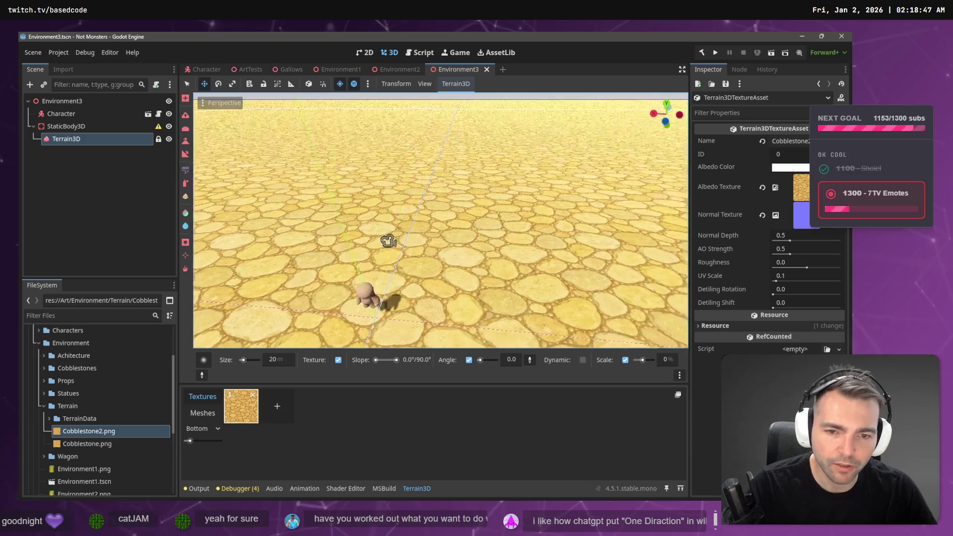
mouse_move(79, 442)
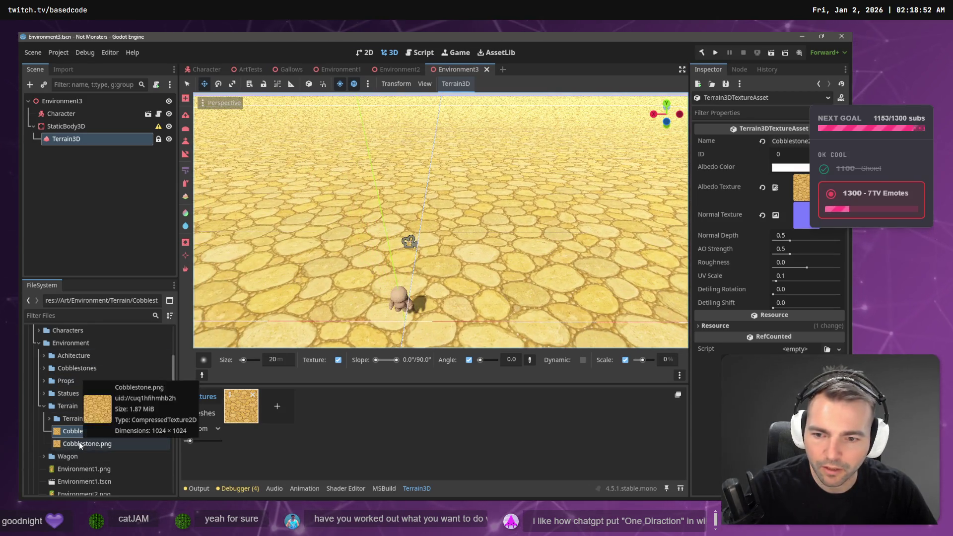
drag(79, 442, 584, 253)
drag(776, 187, 776, 188)
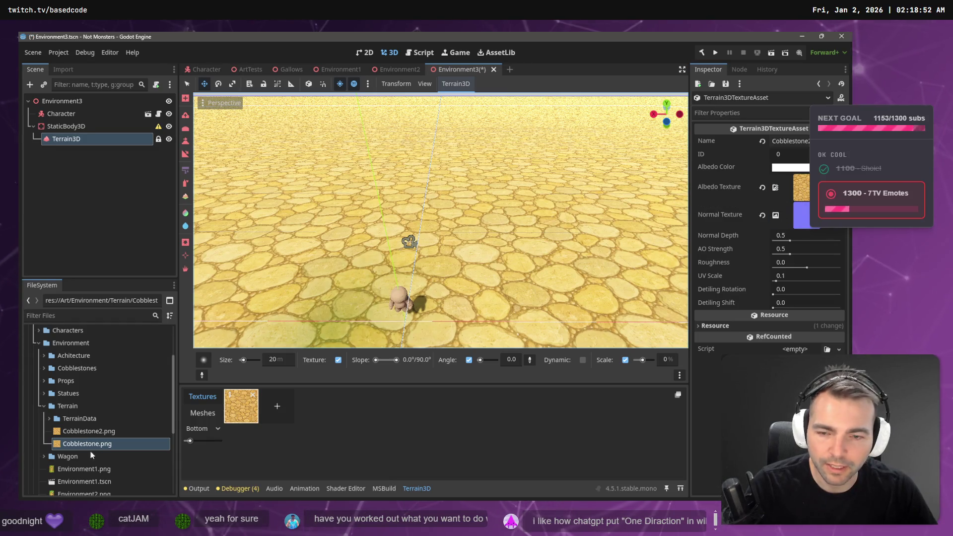
mouse_move(88, 431)
mouse_down()
mouse_move(800, 225)
mouse_move(803, 195)
mouse_up()
key(F5)
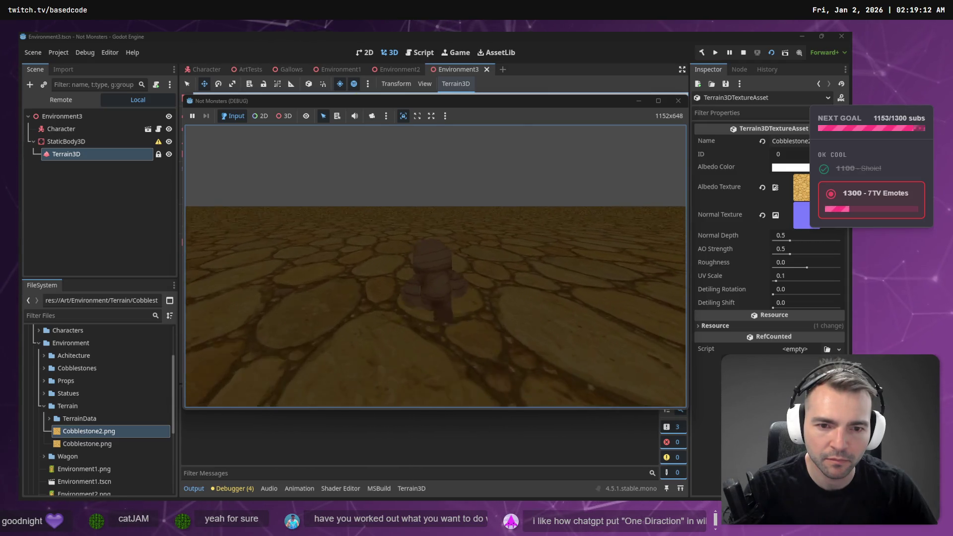
key(F8)
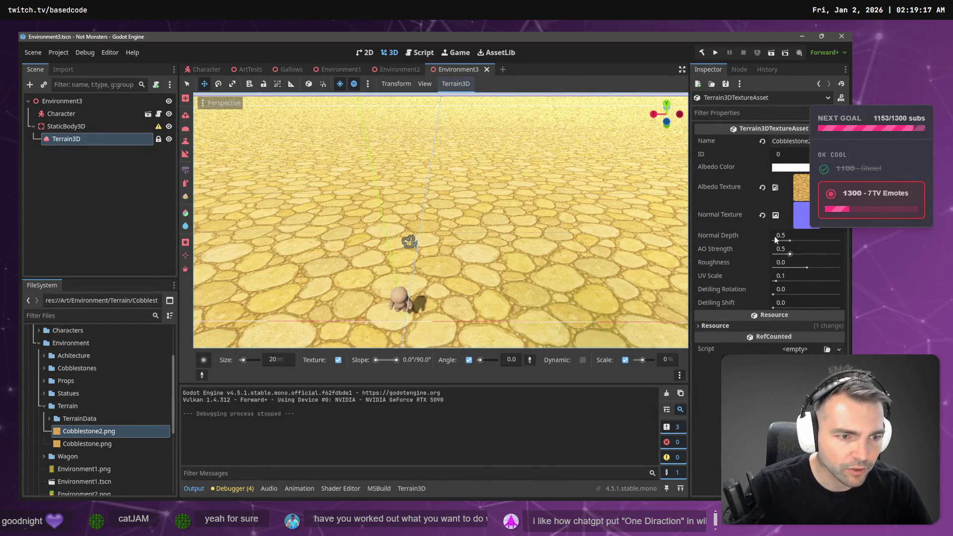
Try the texture's UV Scale at 0.9, then at 1.0
click(794, 276)
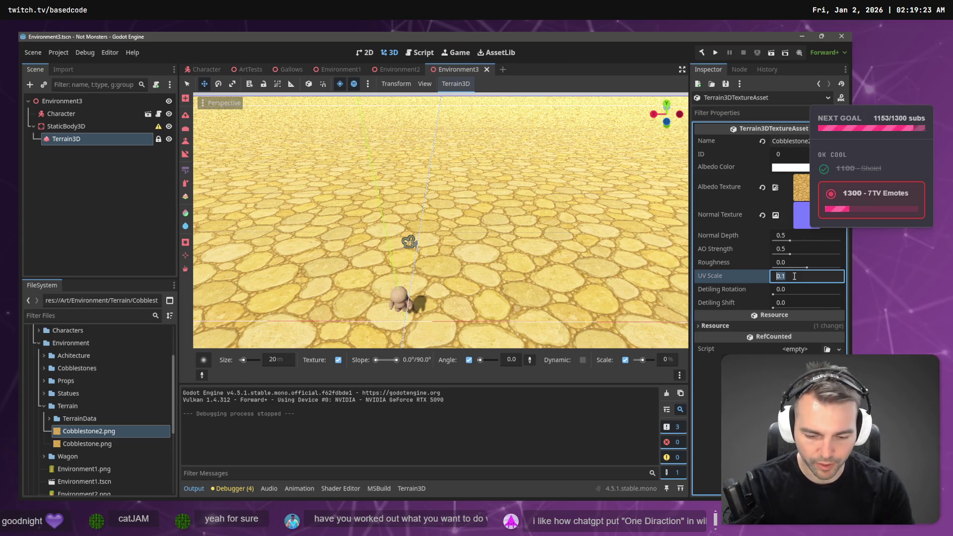
text(0.9)
key(Return)
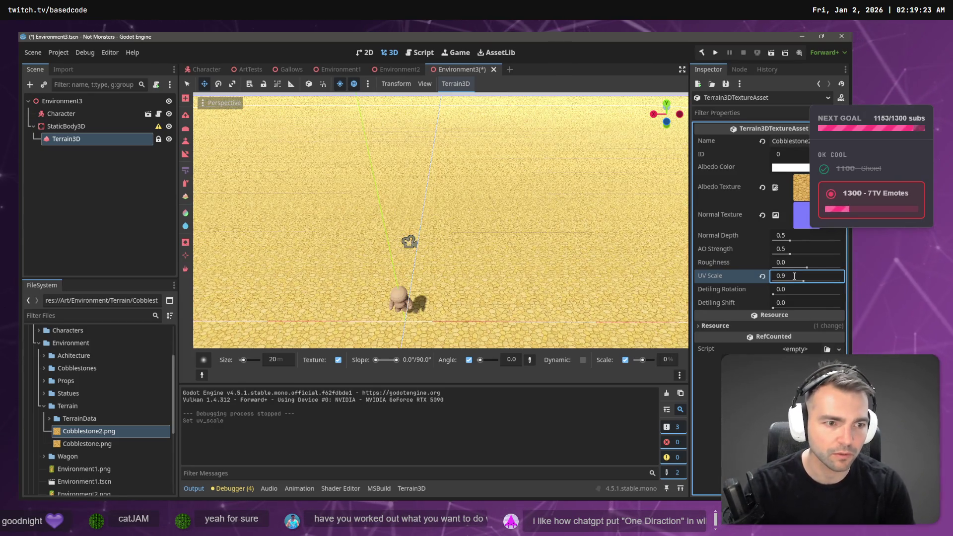
click(795, 276)
text(1.0)
key(Return)
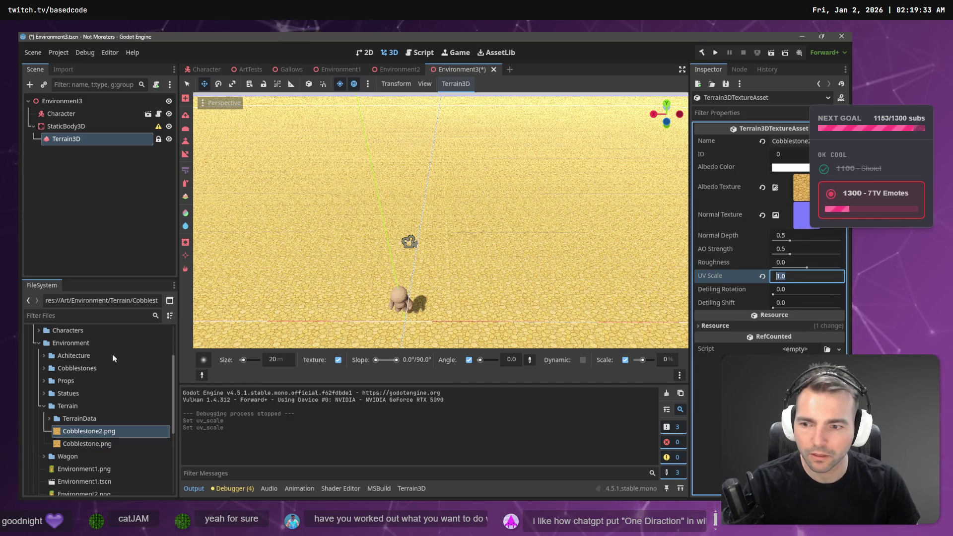
Set UV Scale to 0.1 and save, then change it to 0.4
click(411, 490)
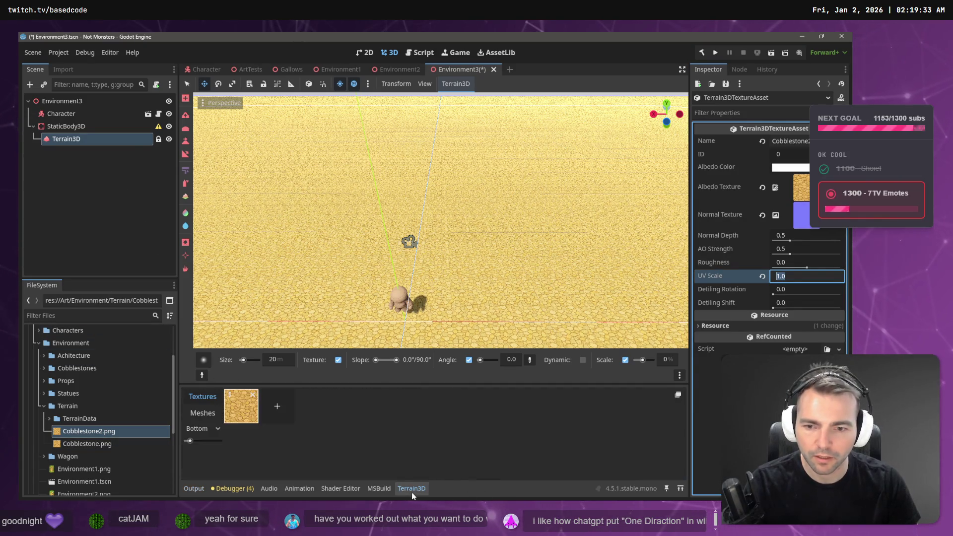
click(795, 277)
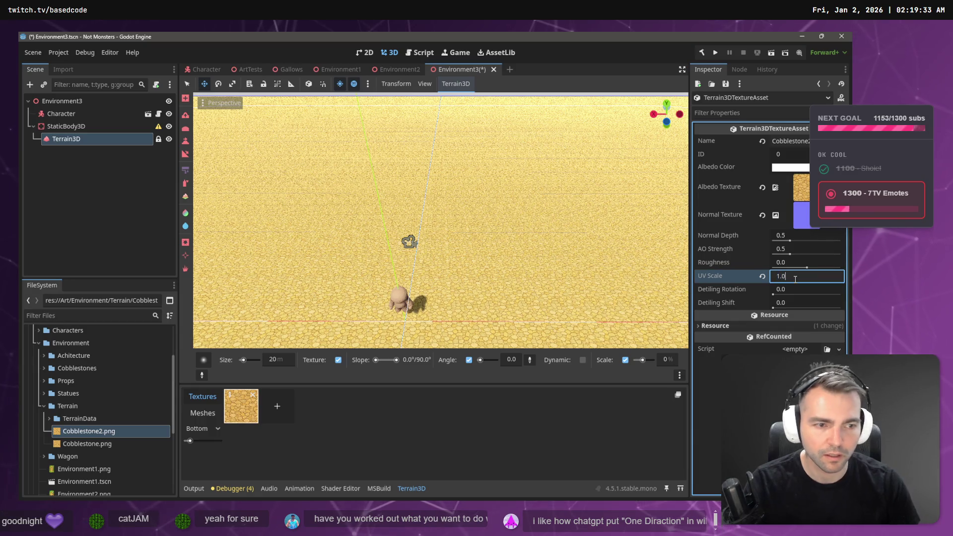
key(BackSpace)
text(0.1)
key(Return)
key(ctrl+s)
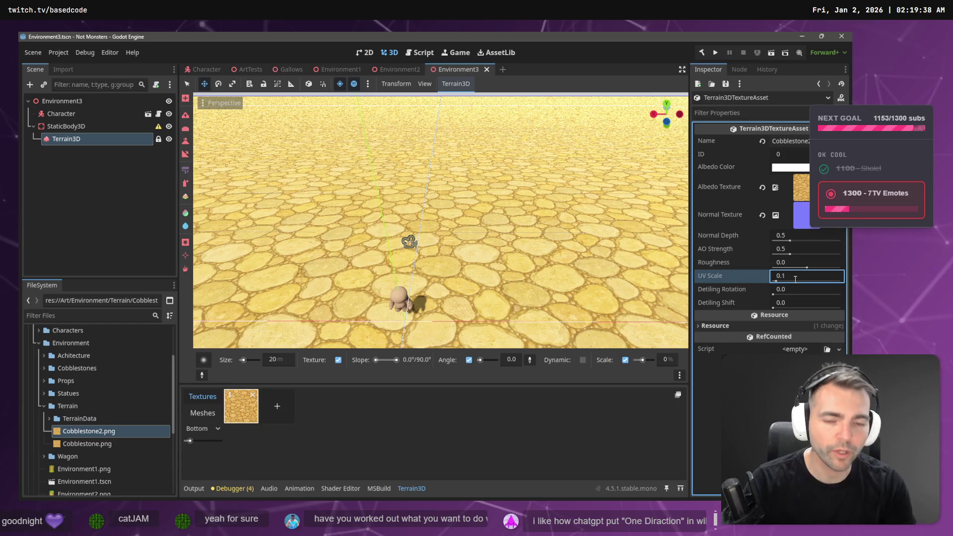
double_click(795, 279)
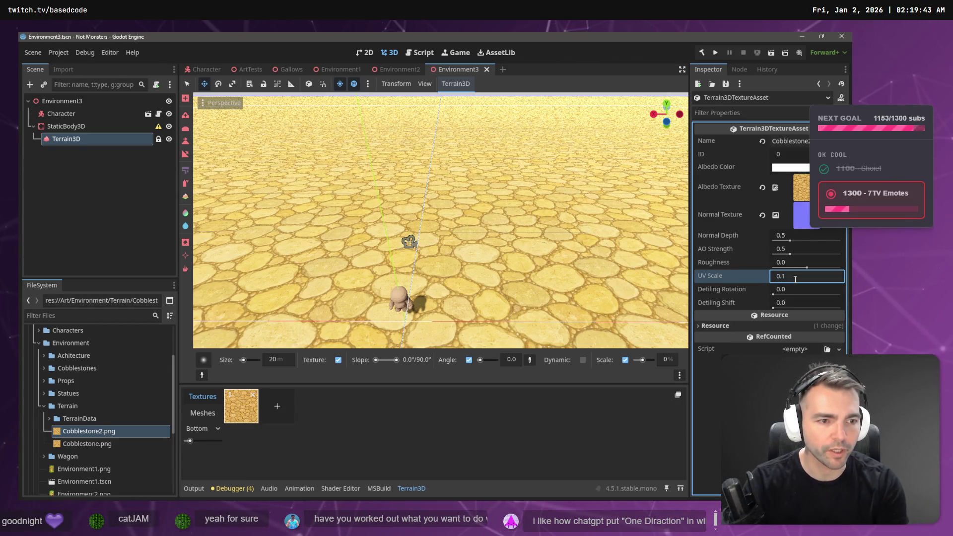
text(4)
key(Return)
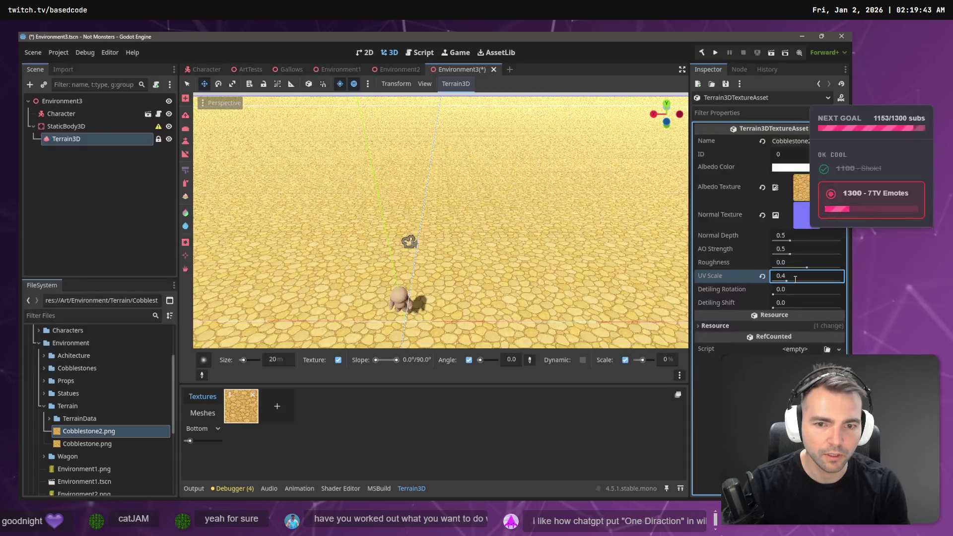
Run the game, walk the mummy across the cobblestones at UV Scale 0.4, then stop it
key(F5)
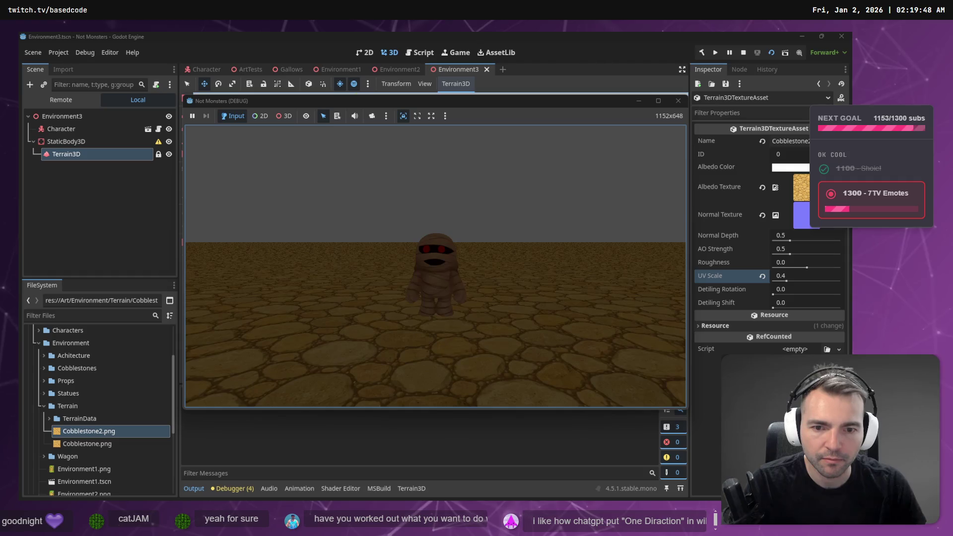
key(w)
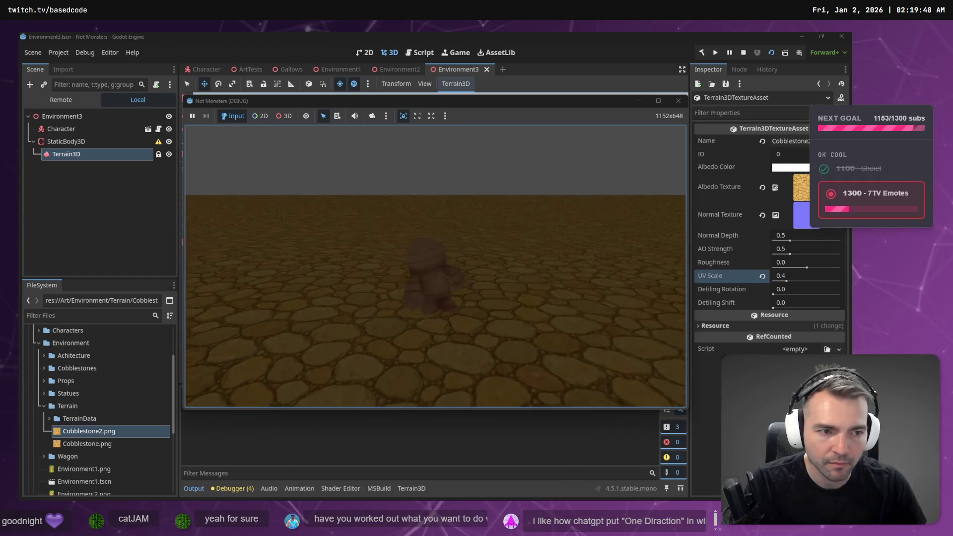
key(w)
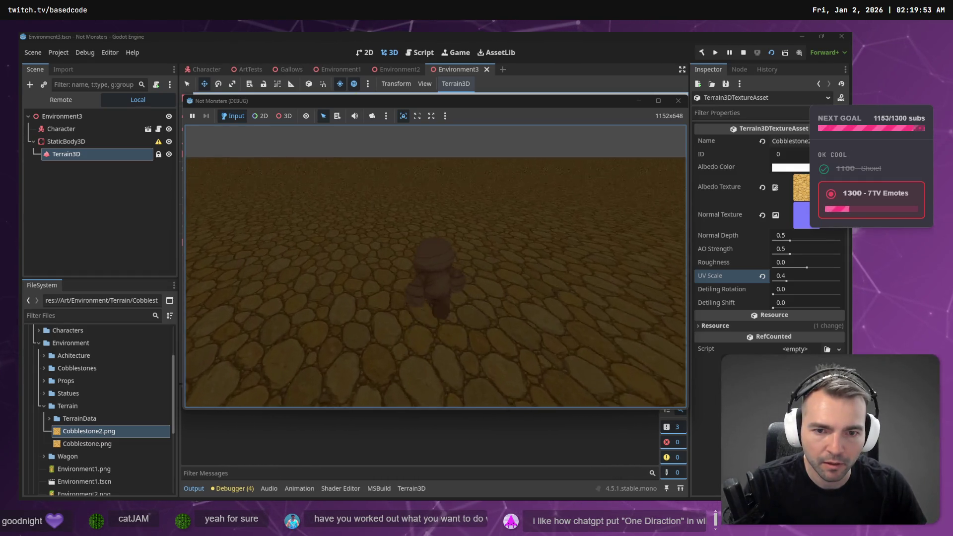
key(w)
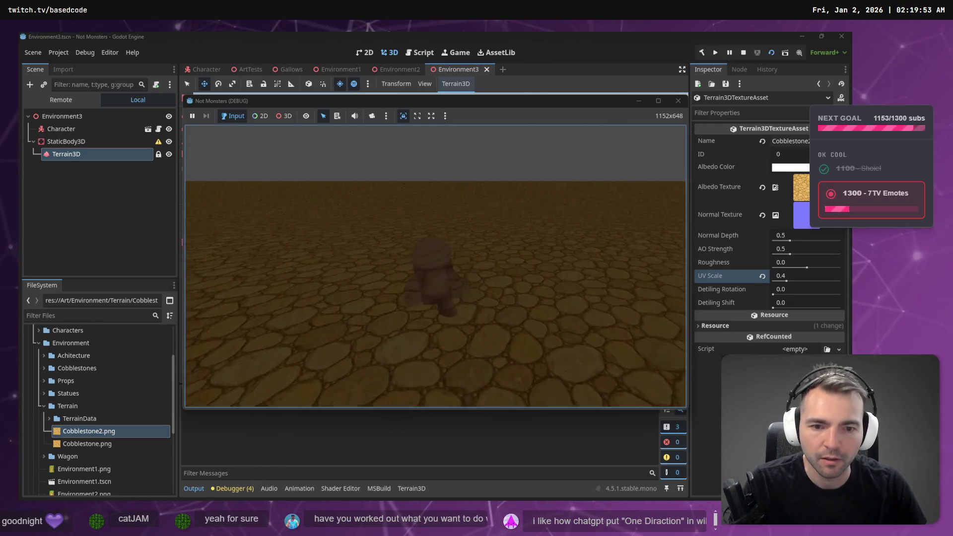
key(w)
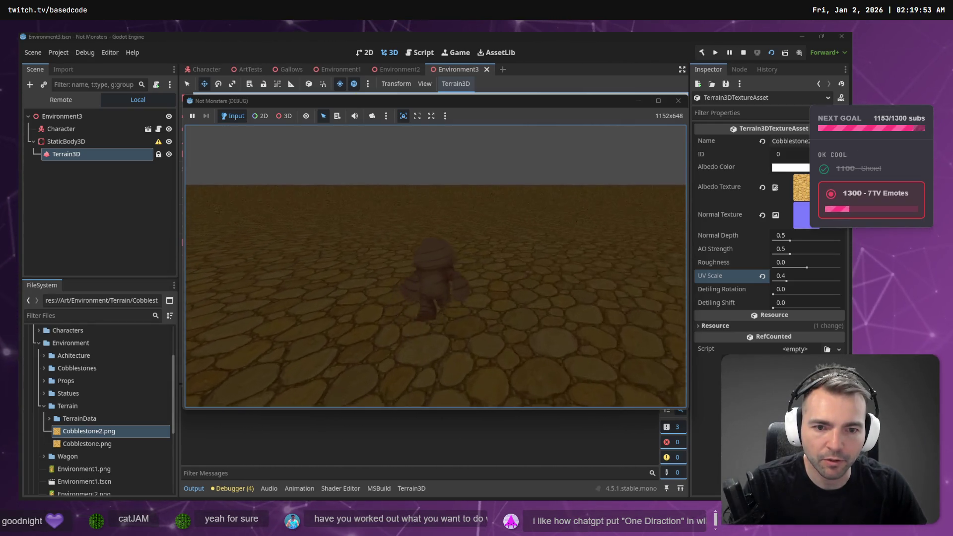
key(w)
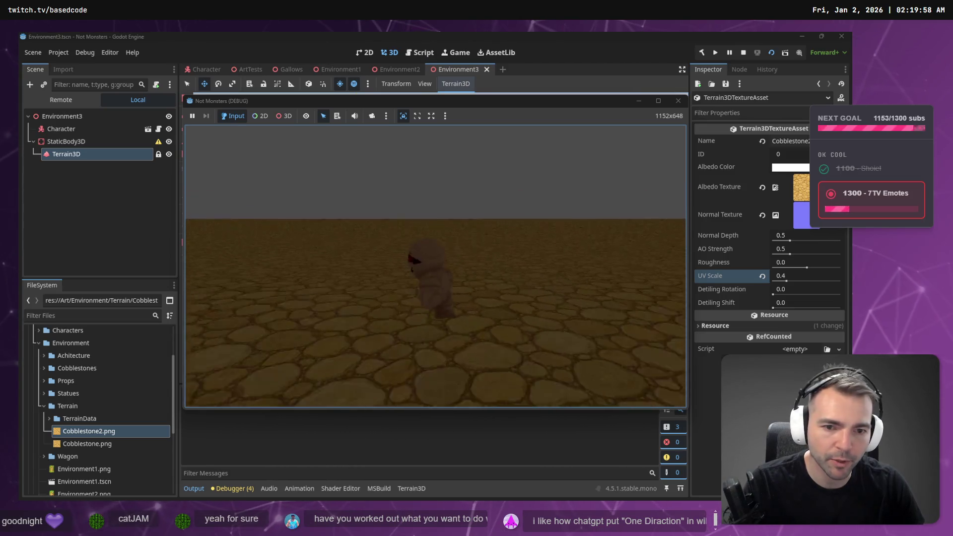
key(Escape)
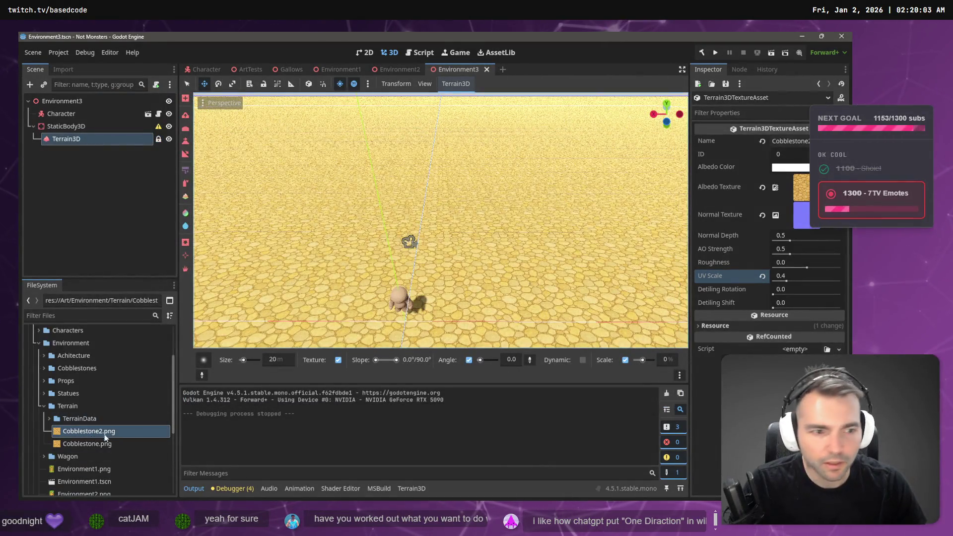
Inspect the albedo texture preview and its load path in the Inspector
click(804, 188)
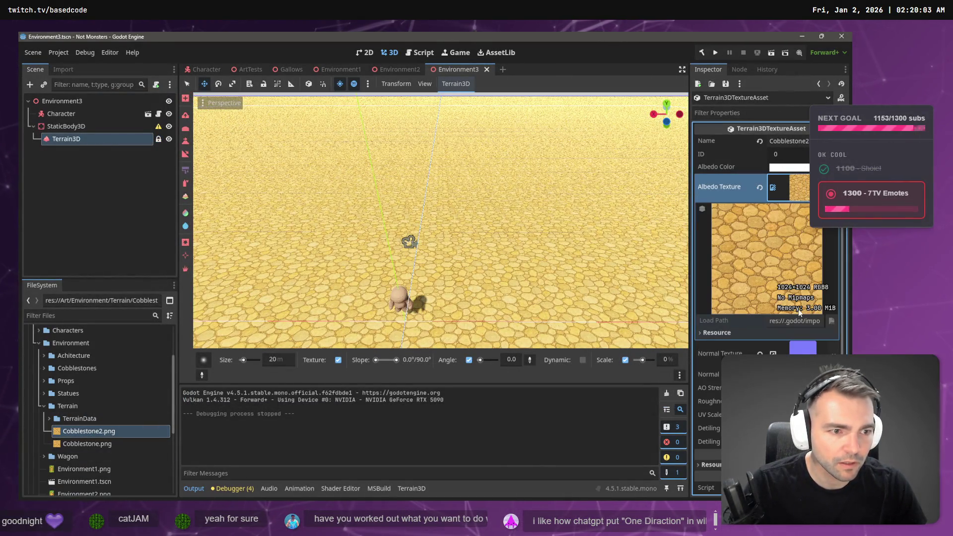
click(815, 321)
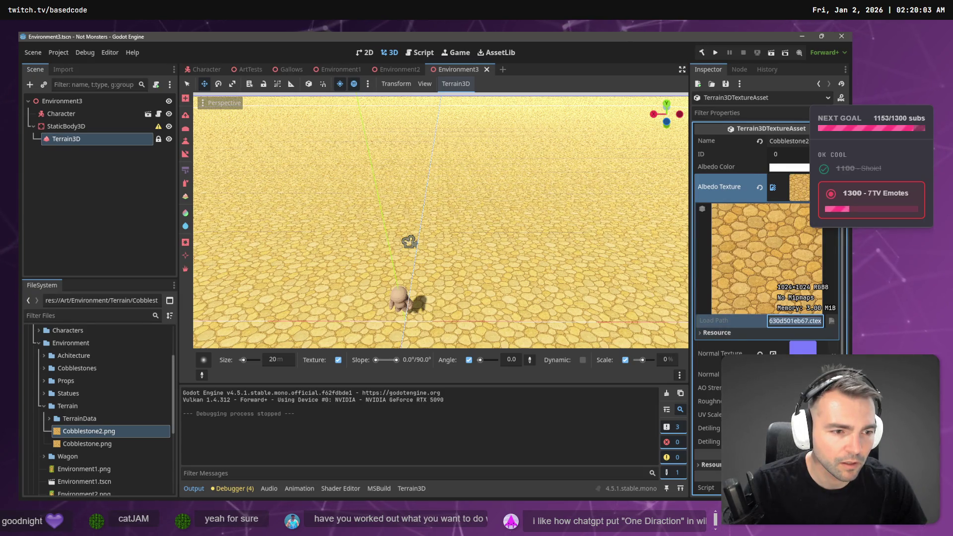
key(Return)
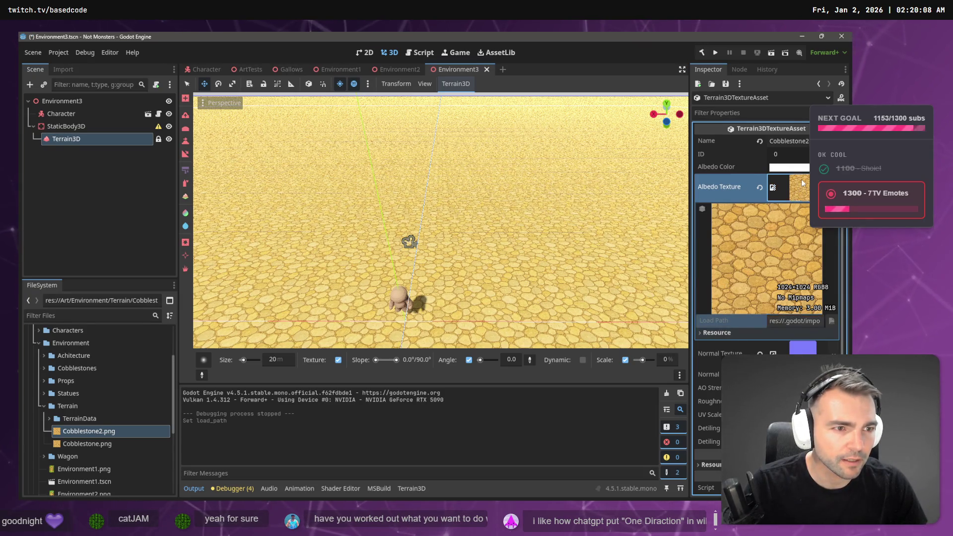
click(804, 187)
click(805, 188)
Drag Cobblestone.png onto the Albedo Texture slot, then switch to the browser
click(203, 360)
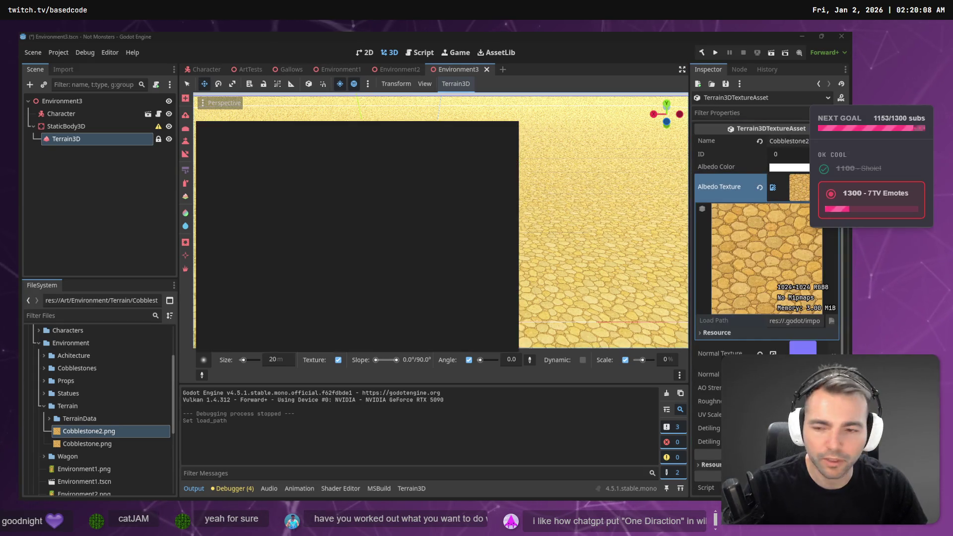
click(98, 442)
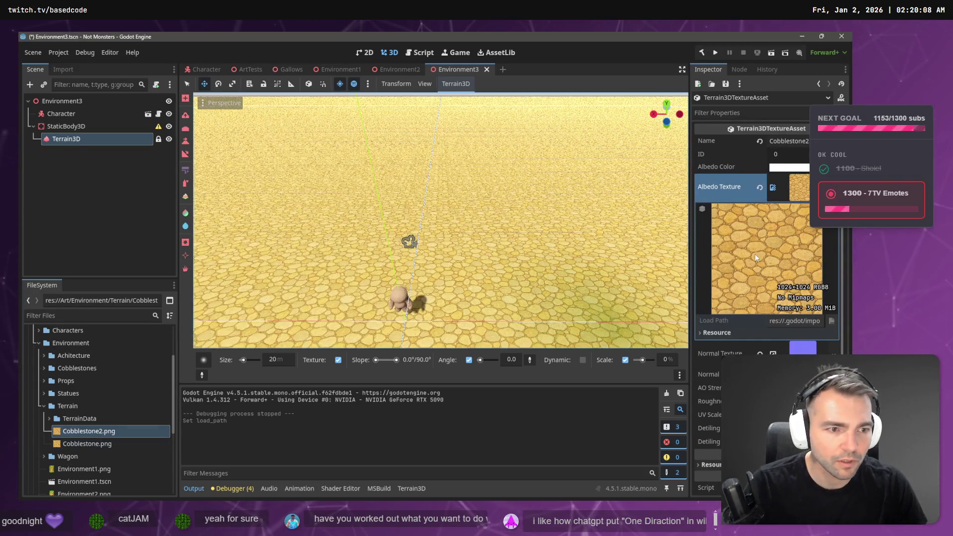
mouse_move(87, 444)
mouse_down()
mouse_move(129, 449)
mouse_move(796, 186)
mouse_up()
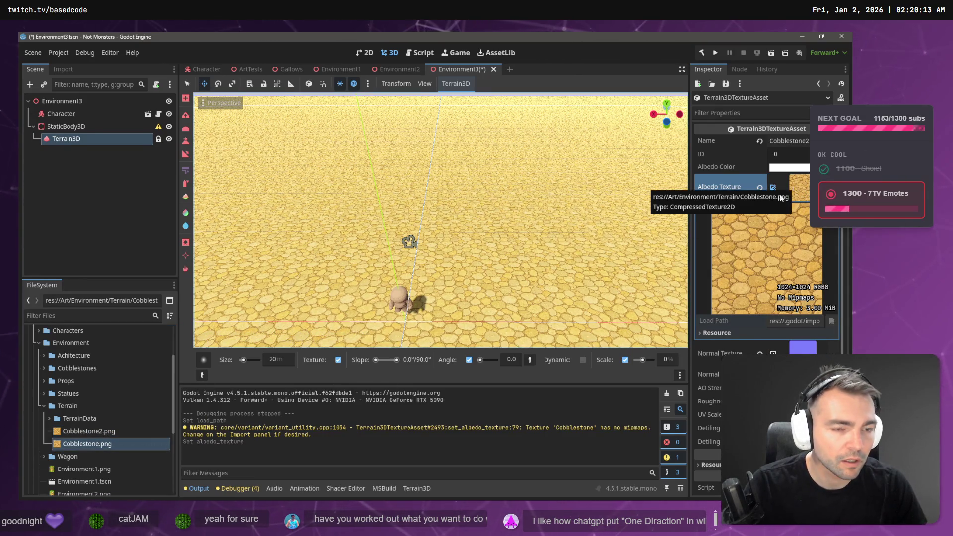
key(alt+Tab)
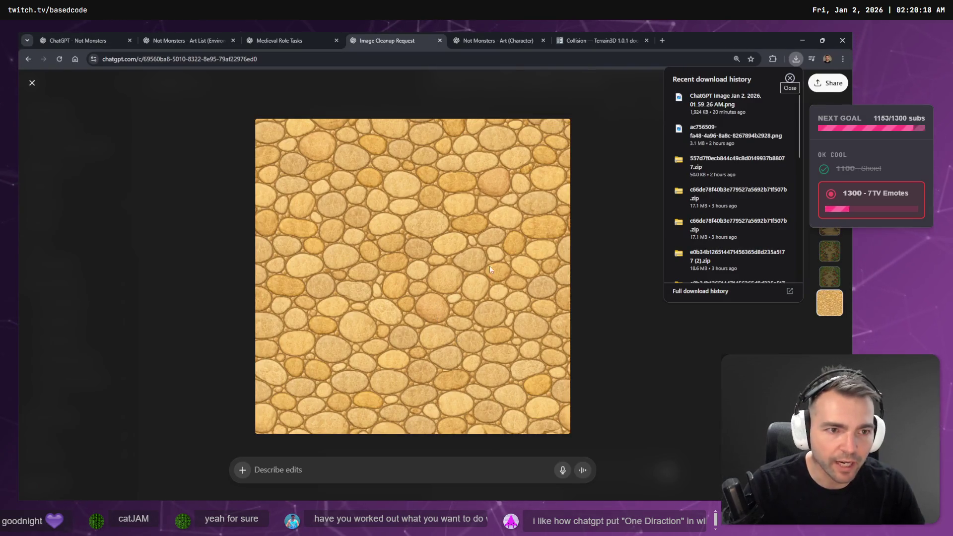
Check the Downloads folder, then save the cobblestone image as a PNG into Downloads
click(769, 99)
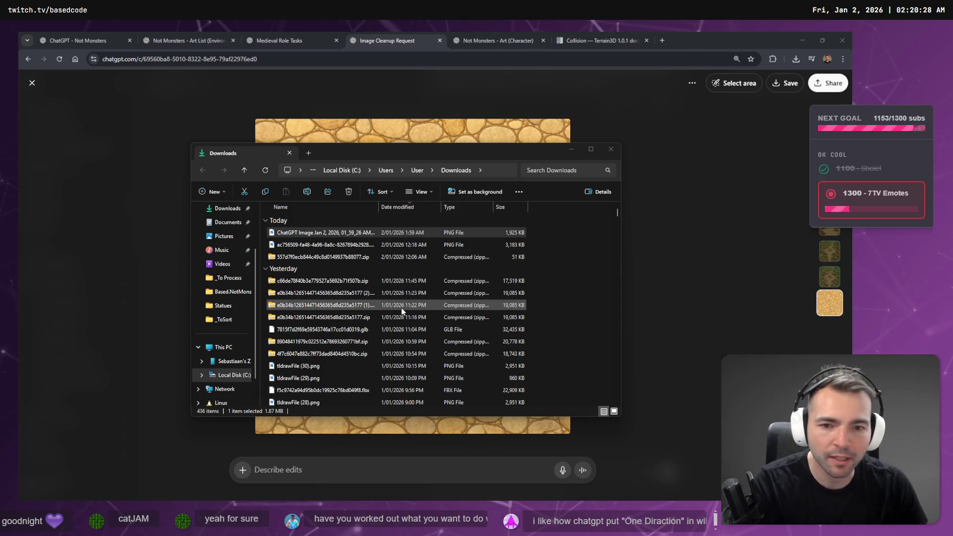
click(612, 150)
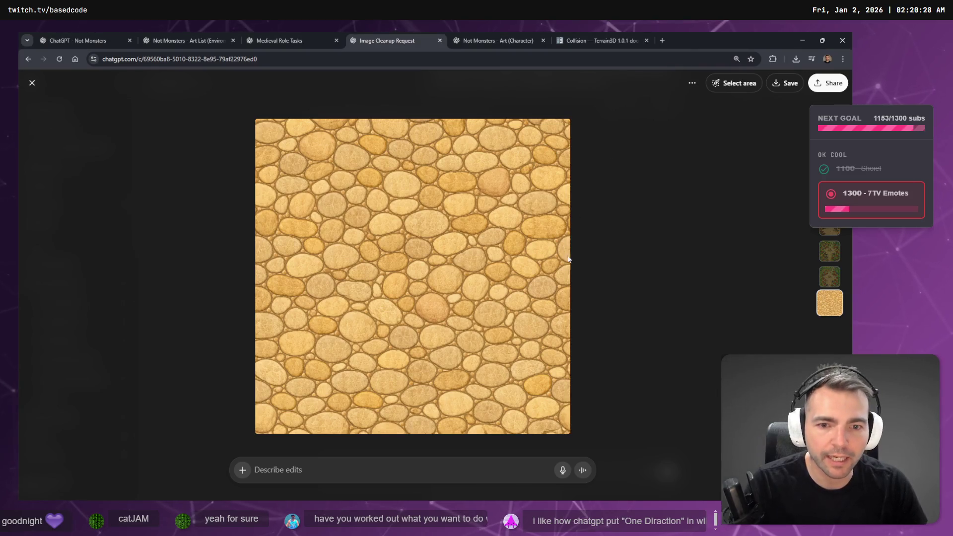
right_click(502, 254)
click(538, 279)
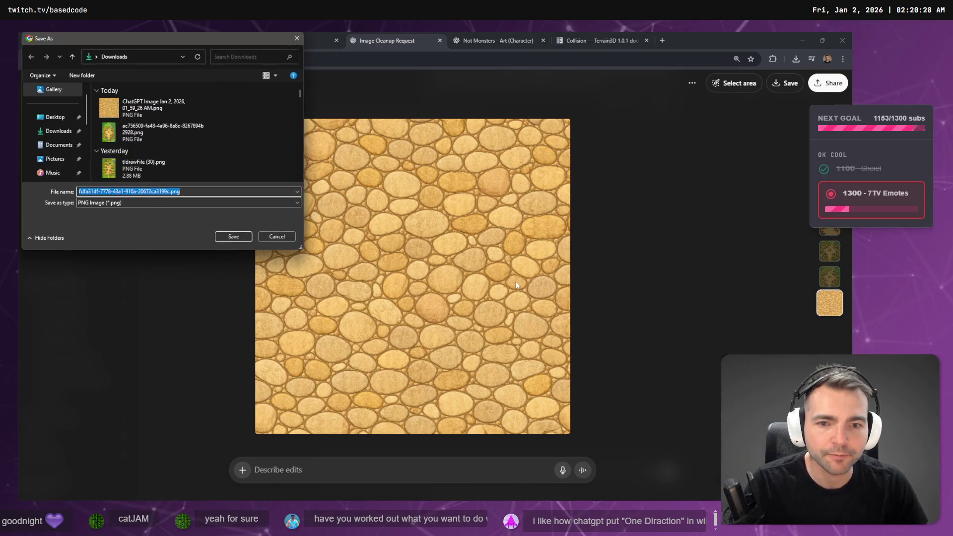
click(233, 237)
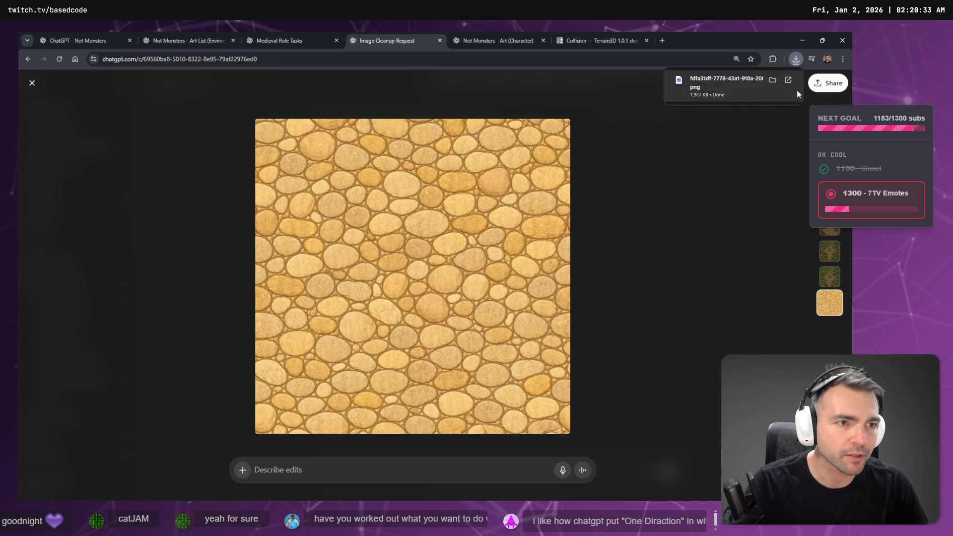
Reopen the cobblestone image full screen, then go back to Godot and open File Explorer
click(785, 128)
click(414, 207)
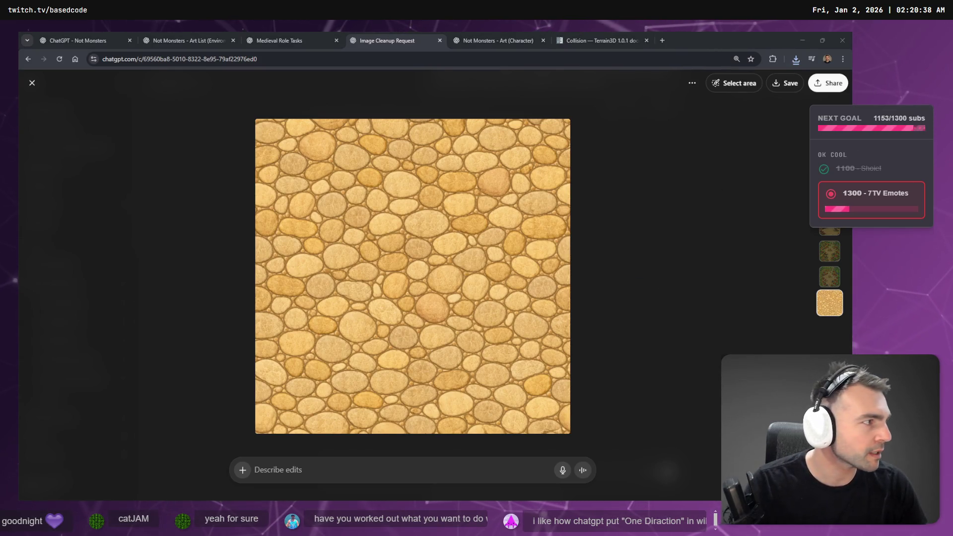
click(601, 264)
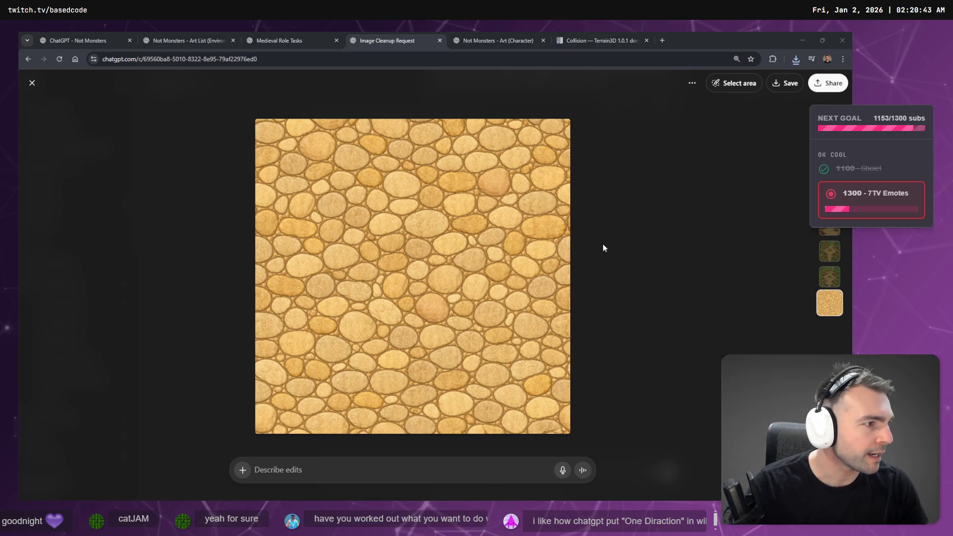
key(alt+Tab)
key(super+e)
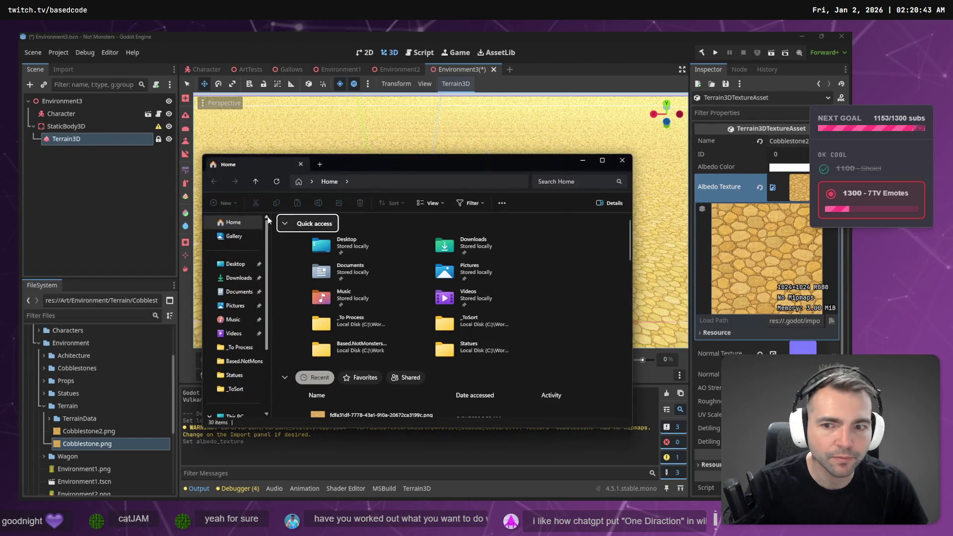
Rename the newest downloaded image and open the project's Terrain folder in File Explorer
click(239, 278)
click(342, 246)
key(F2)
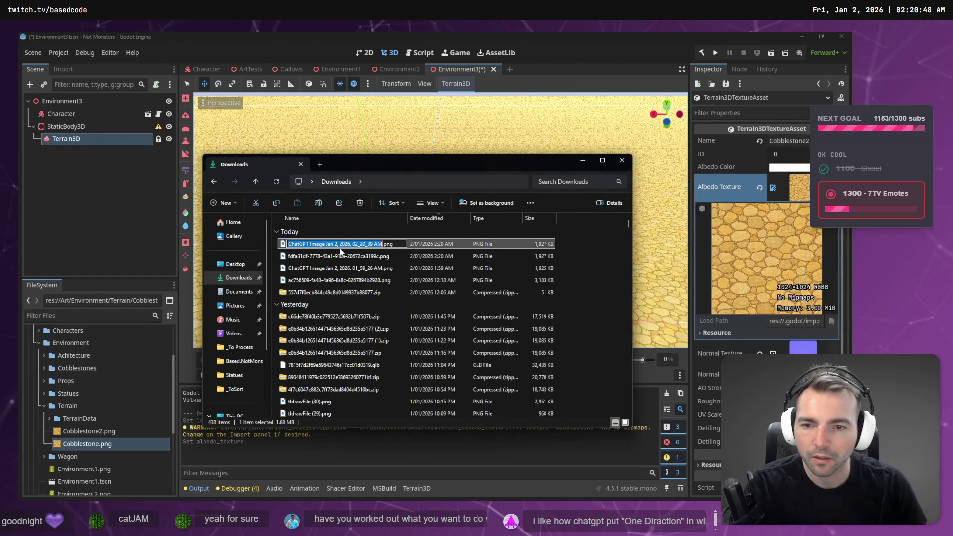
text(Cobblestone2)
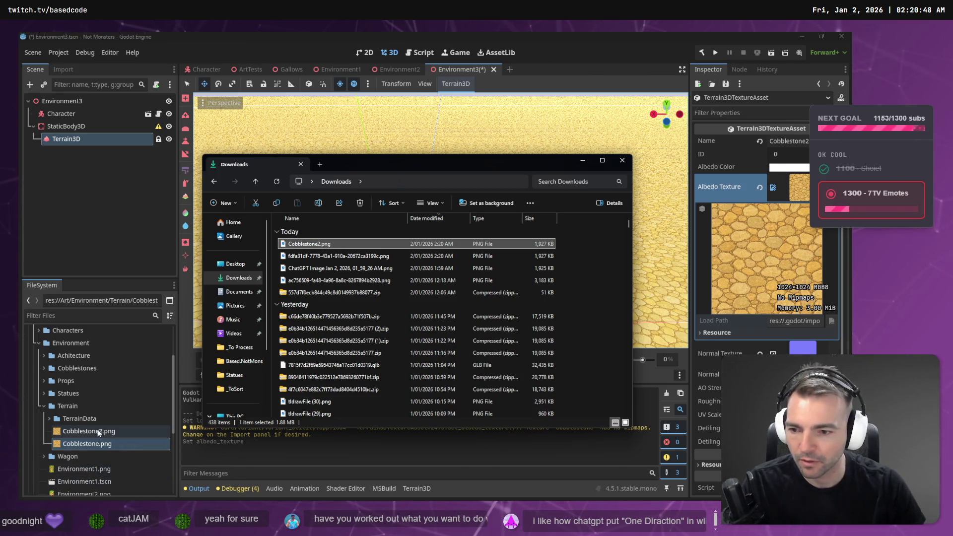
right_click(97, 430)
click(168, 494)
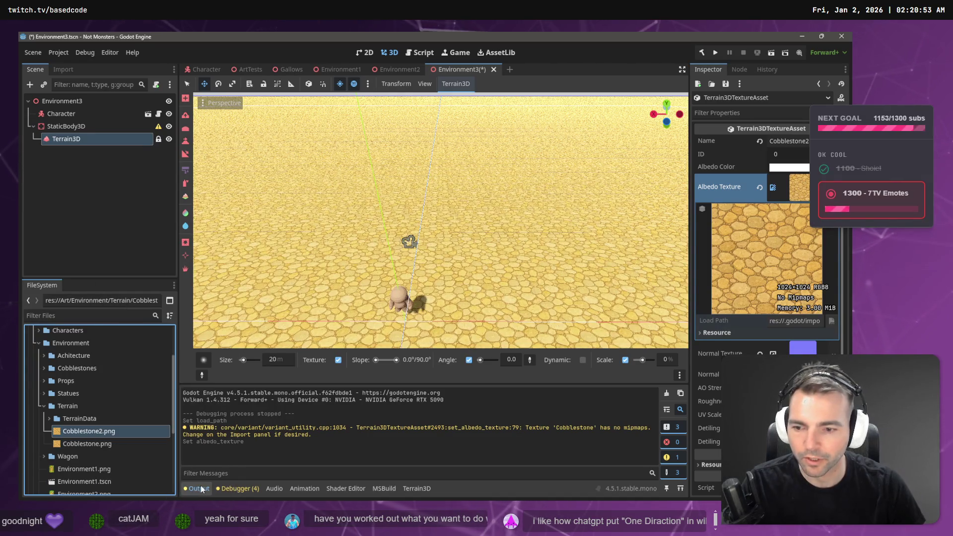
key(alt+F4)
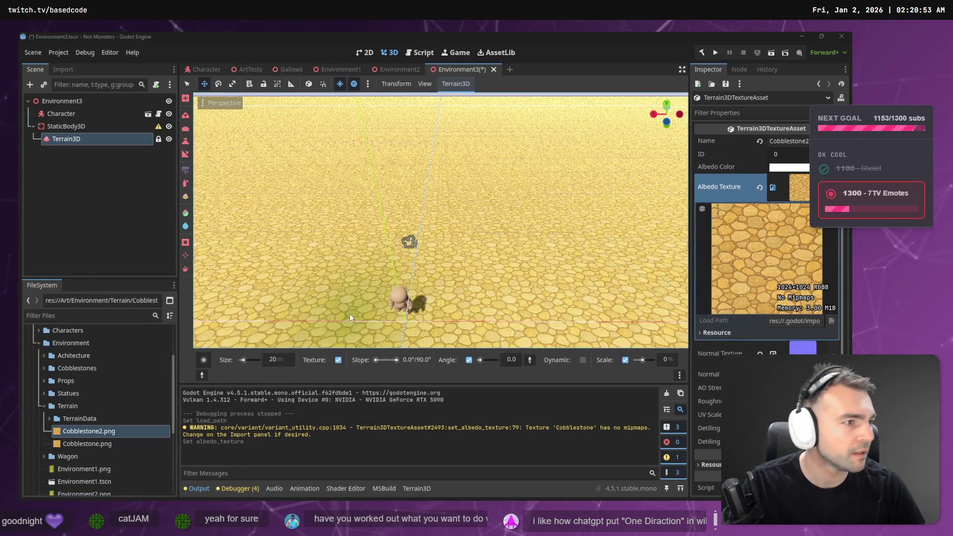
key(alt+Tab)
key(alt+Tab)
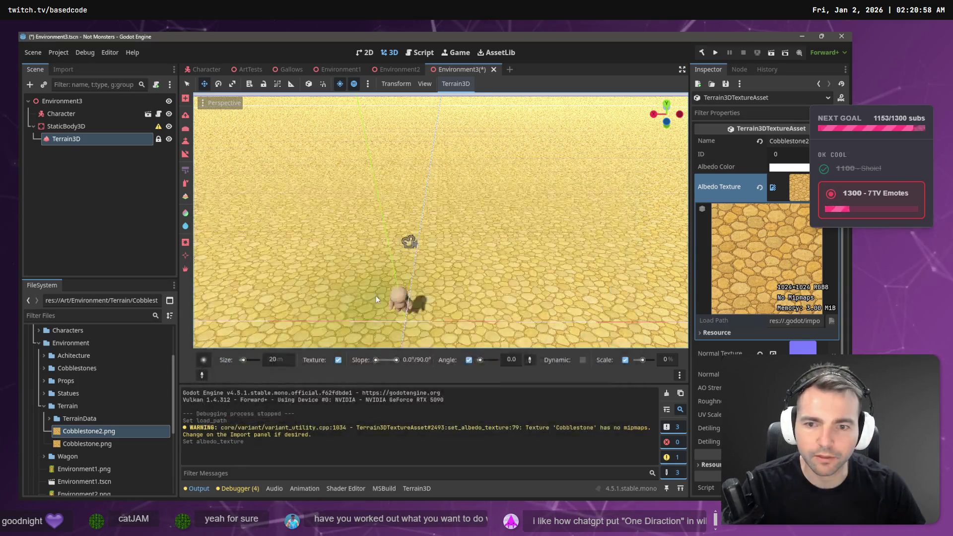
Copy the new Cobblestone2.png into Terrain, replacing the old file, and return to Godot
drag(376, 296, 396, 331)
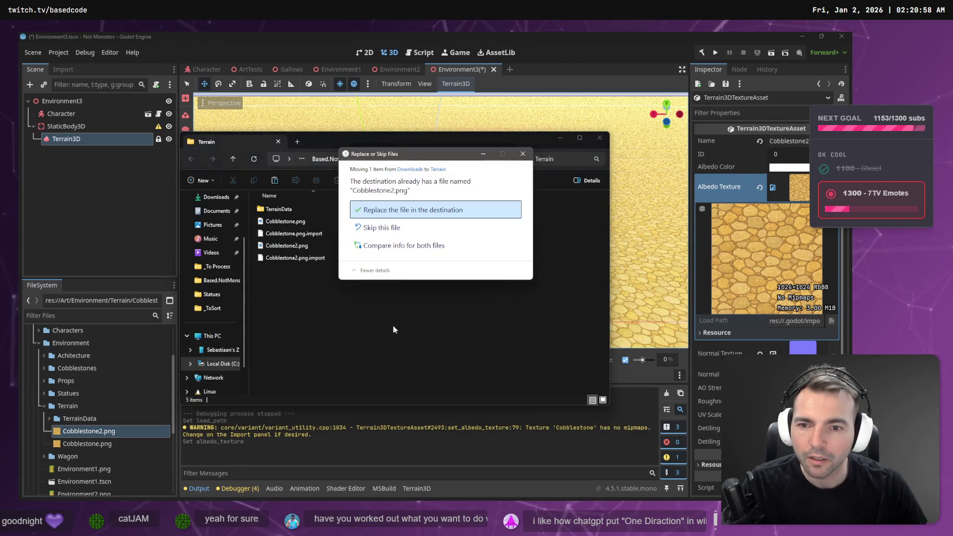
click(412, 210)
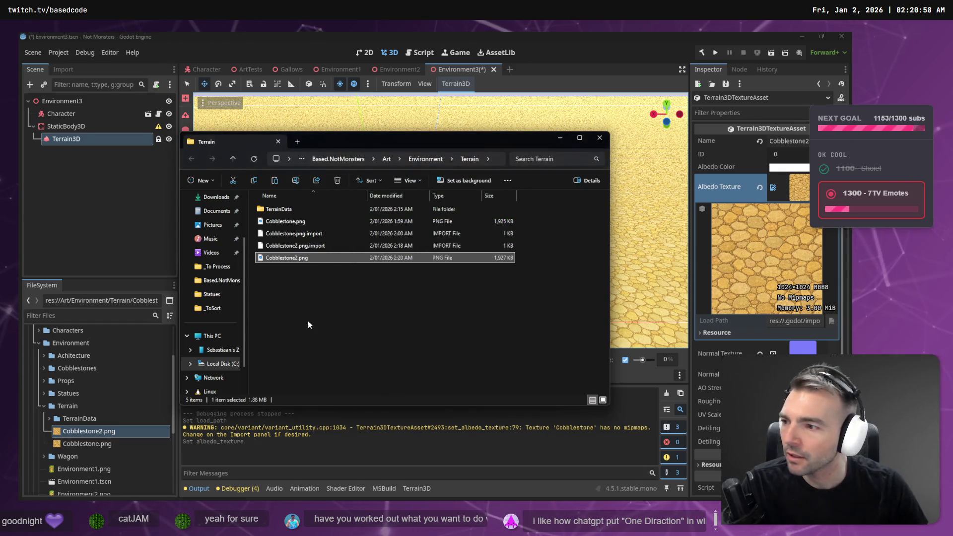
click(320, 330)
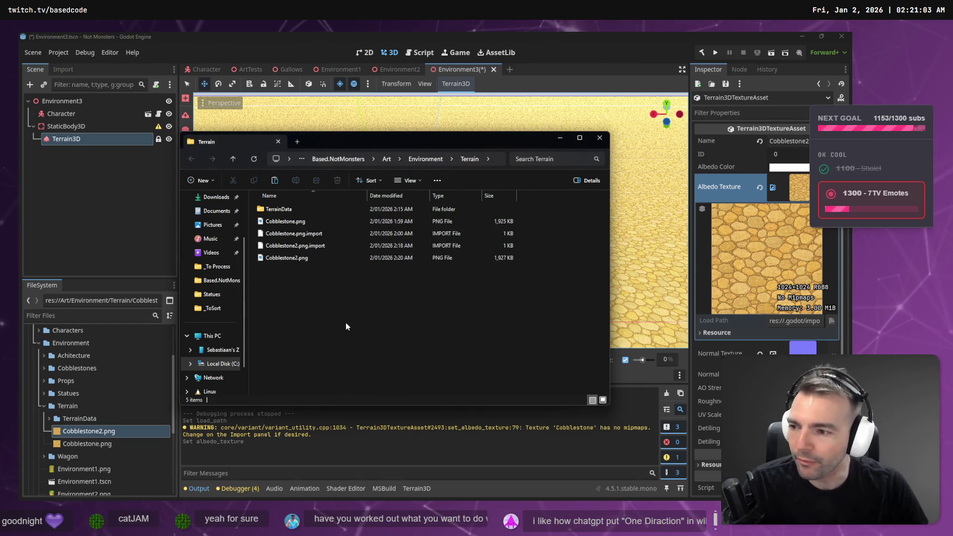
key(alt+Tab)
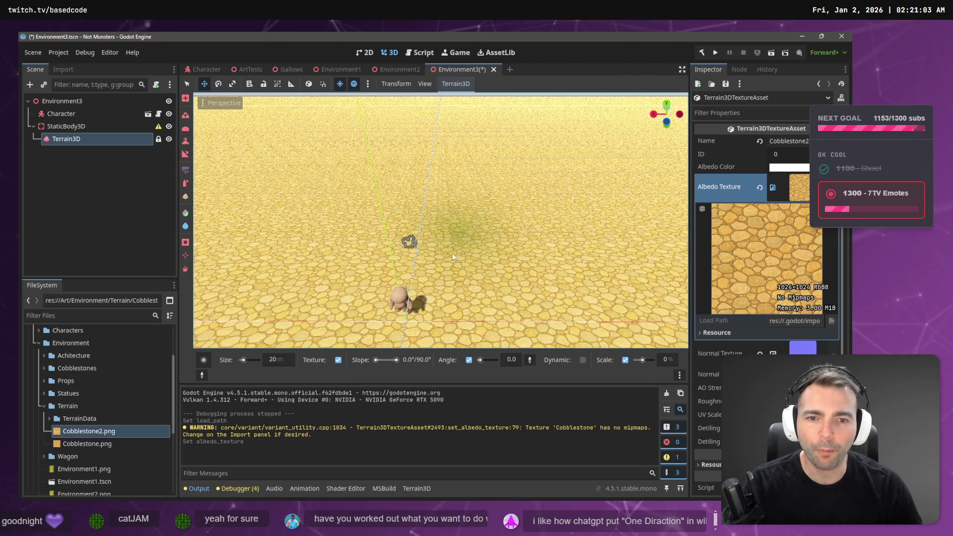
Drop the refreshed Cobblestone2.png onto the terrain's Albedo Texture slot and save the scene
click(204, 359)
click(106, 431)
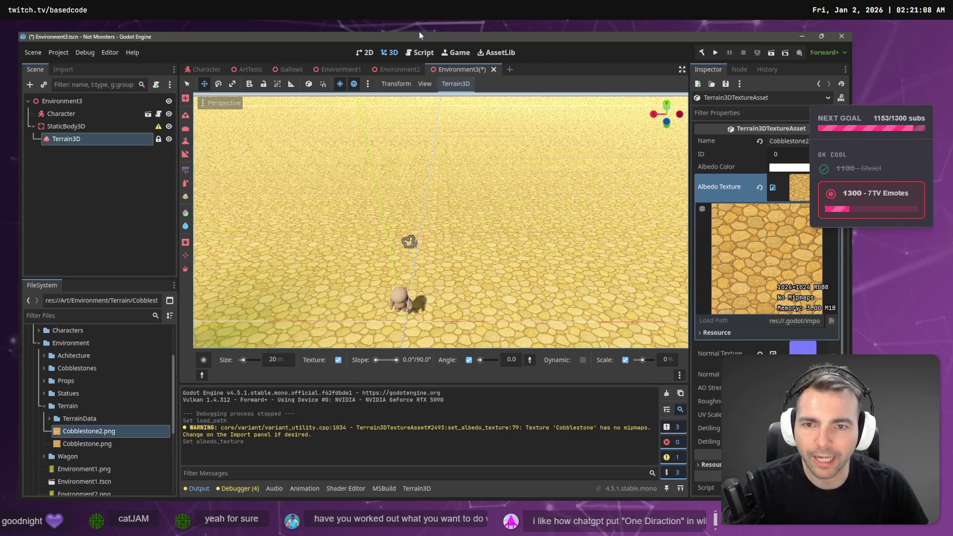
mouse_move(106, 430)
mouse_down()
mouse_move(679, 333)
mouse_move(796, 192)
mouse_up()
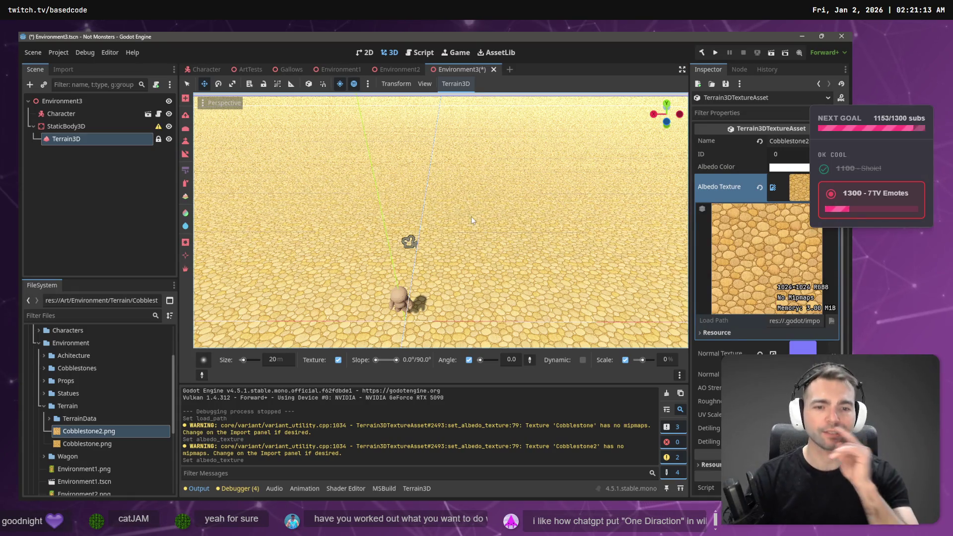
mouse_move(104, 449)
mouse_down()
mouse_move(397, 348)
mouse_move(695, 224)
mouse_move(806, 196)
mouse_up()
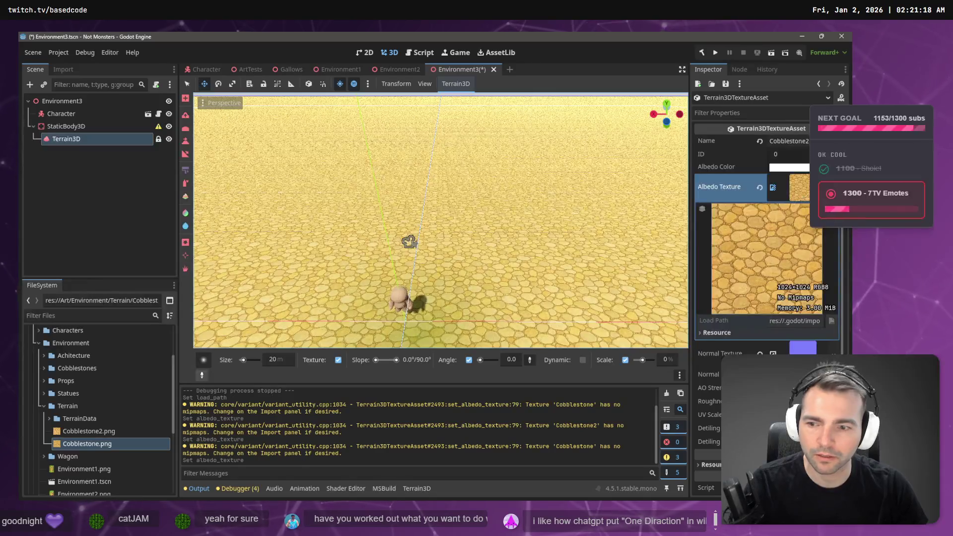
drag(89, 431, 791, 158)
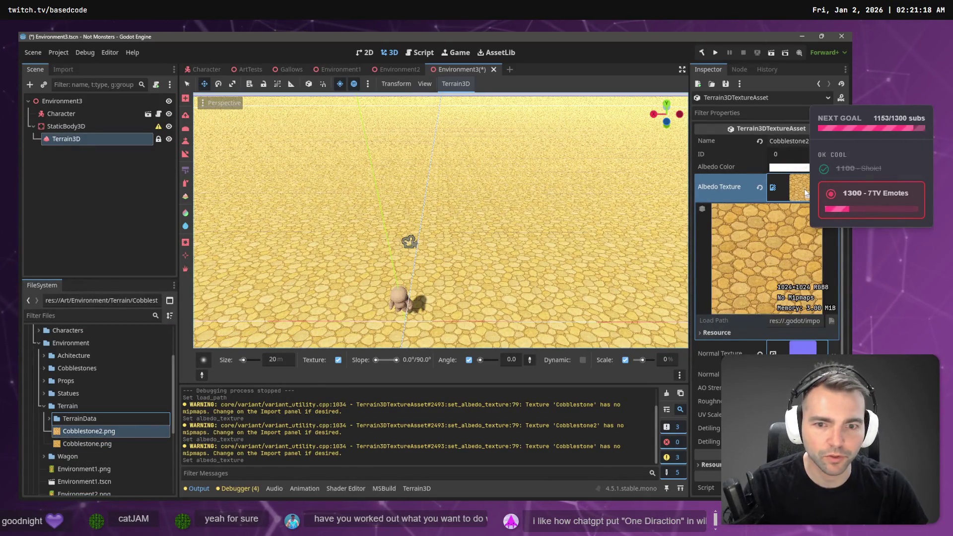
drag(806, 194, 805, 194)
key(ctrl+s)
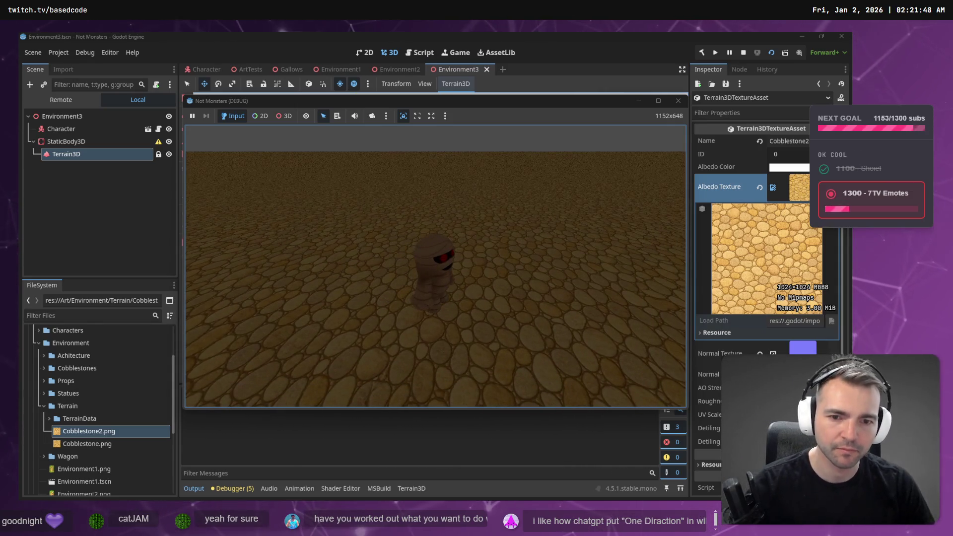
Stop the running game and assign Cobblestone.png as the terrain's albedo texture
key(F8)
drag(86, 443, 803, 188)
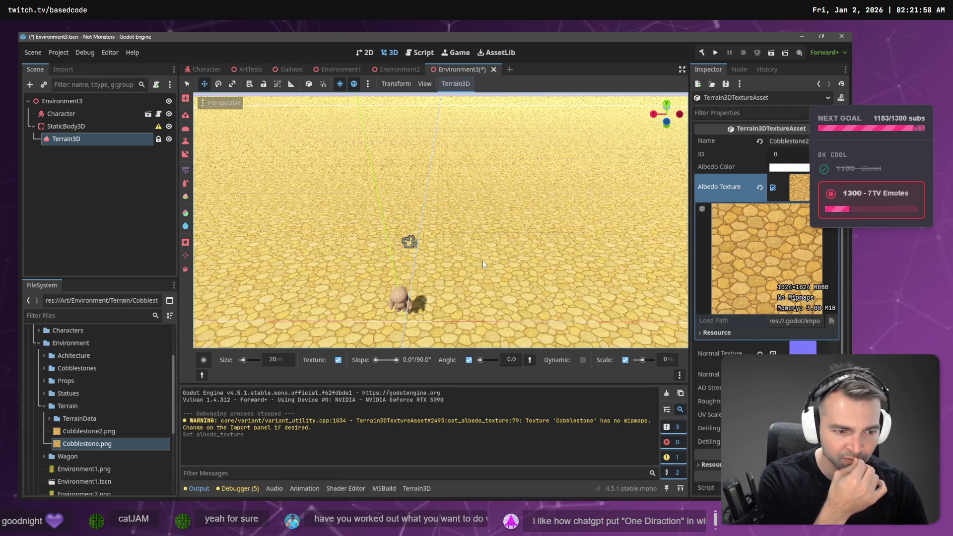
Try Cobblestone2.png as the terrain albedo, then put Cobblestone.png back for comparison
mouse_move(84, 431)
mouse_down()
mouse_move(600, 322)
mouse_move(804, 189)
mouse_up()
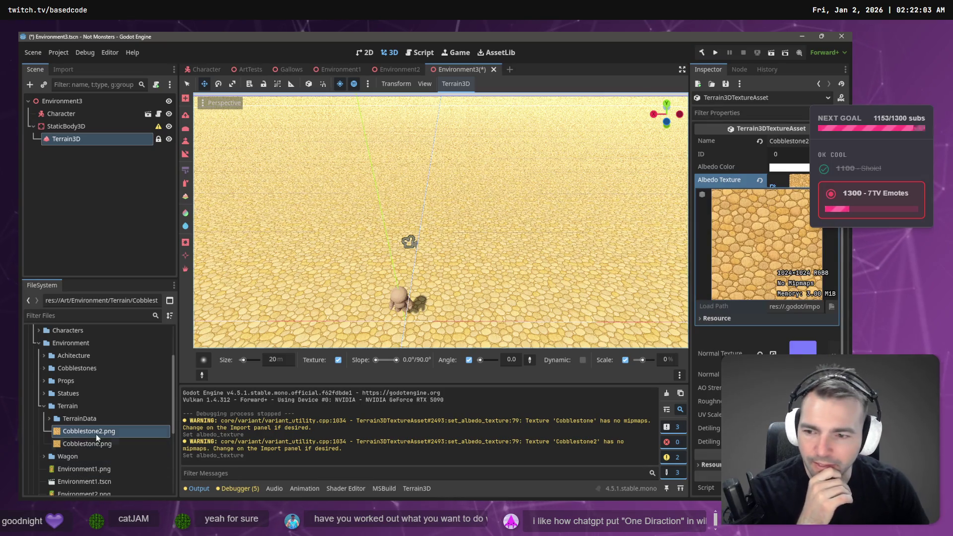
mouse_move(86, 443)
mouse_down()
mouse_move(348, 323)
mouse_move(804, 188)
mouse_up()
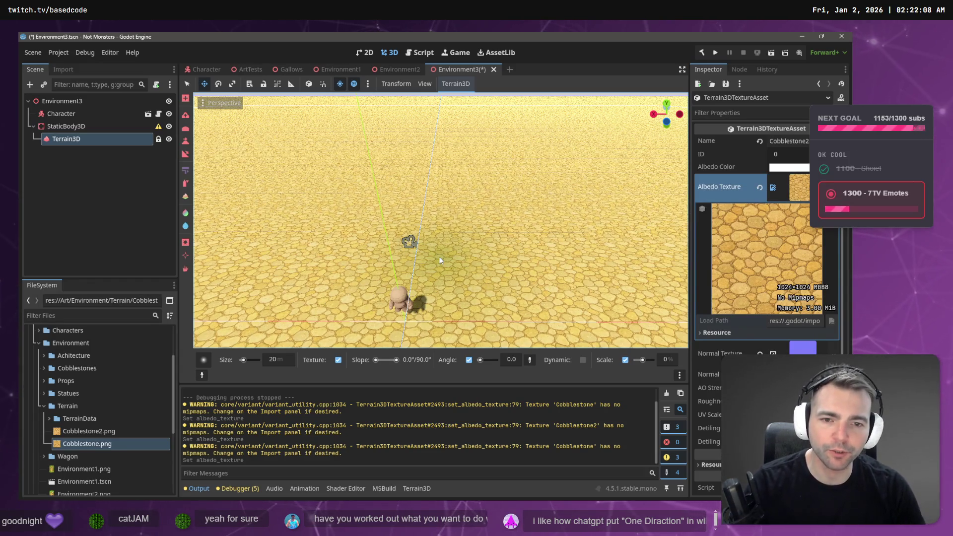
key(alt+Tab)
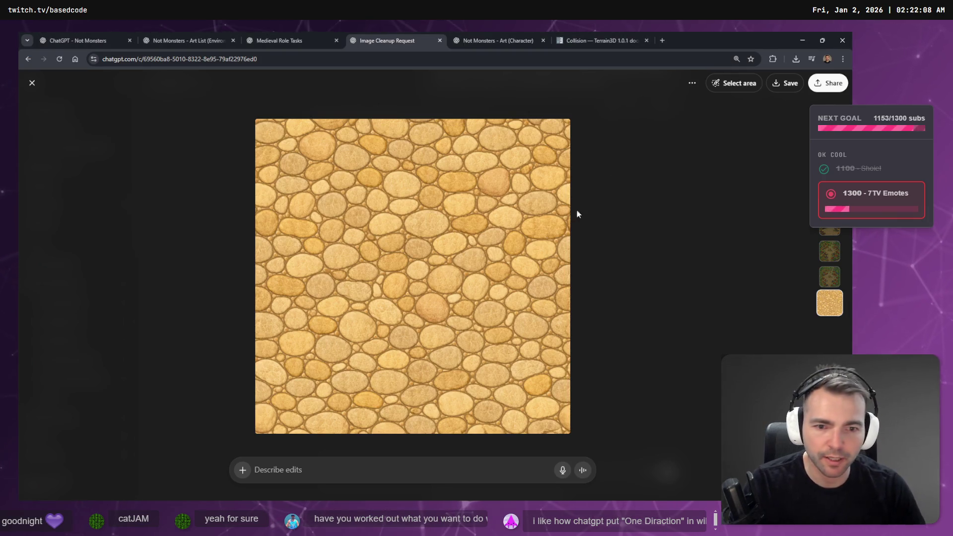
Close the full-size image and show cobblestone version 2/3, comparing it with the Godot terrain
key(Escape)
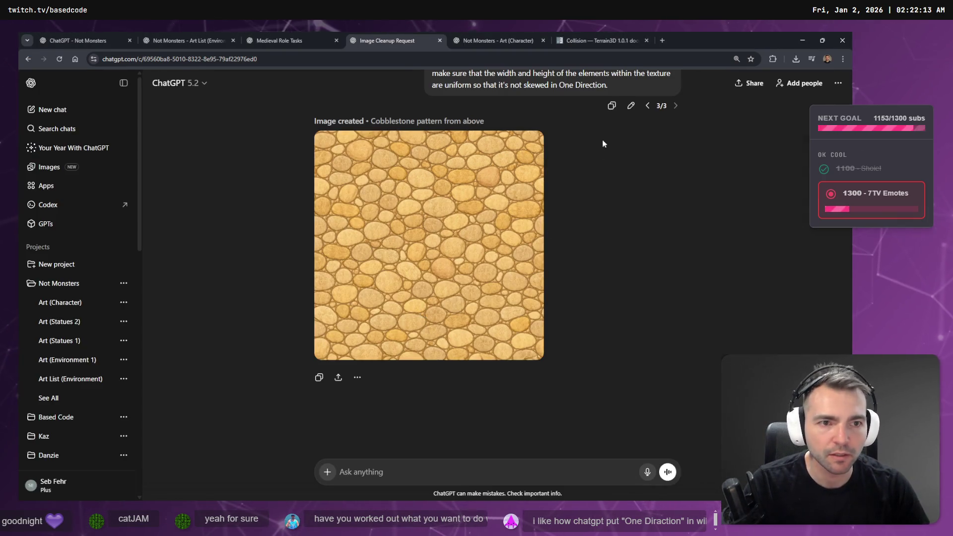
click(647, 106)
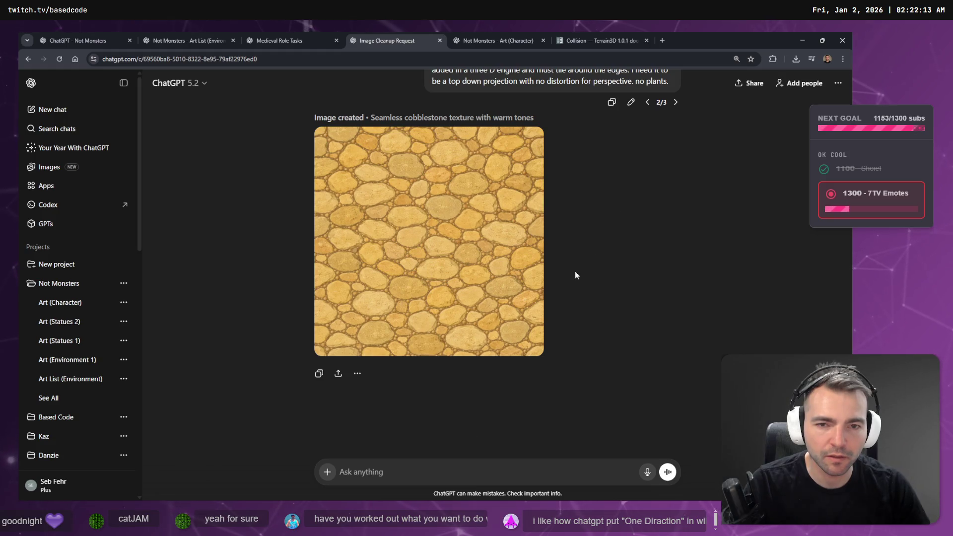
key(alt+Tab)
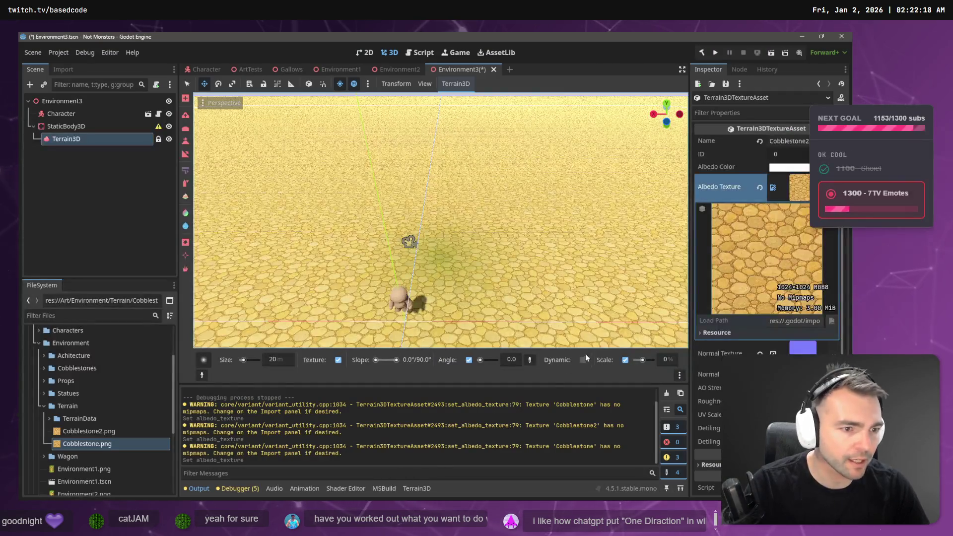
key(alt+Tab)
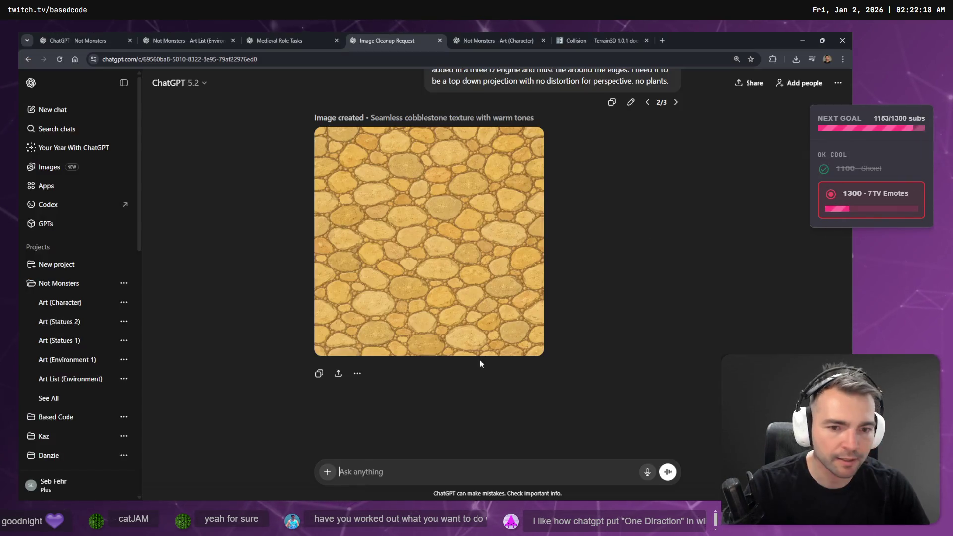
Dictate, tidy and send the prompt 'Generate a Normal texture to accompany this Albedo'
key(super+h)
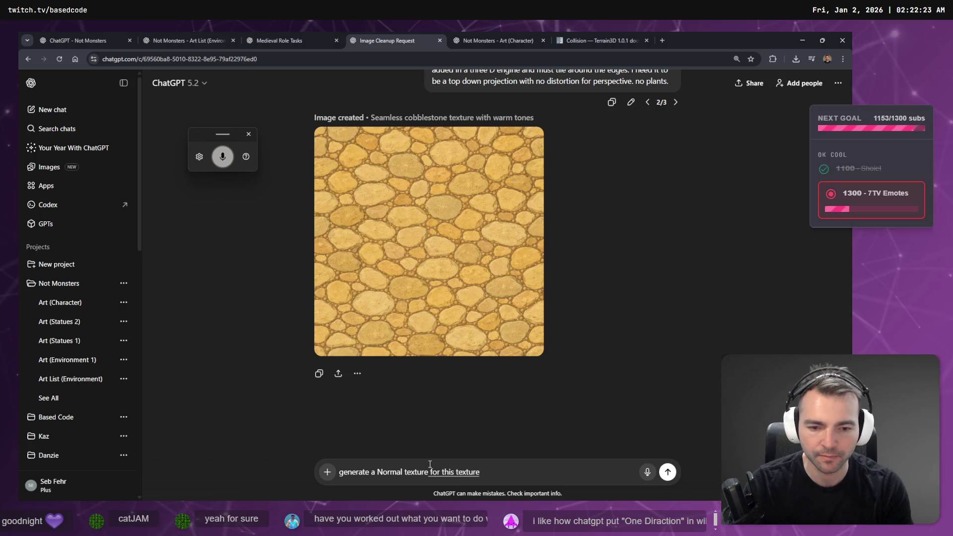
key(BackSpace)
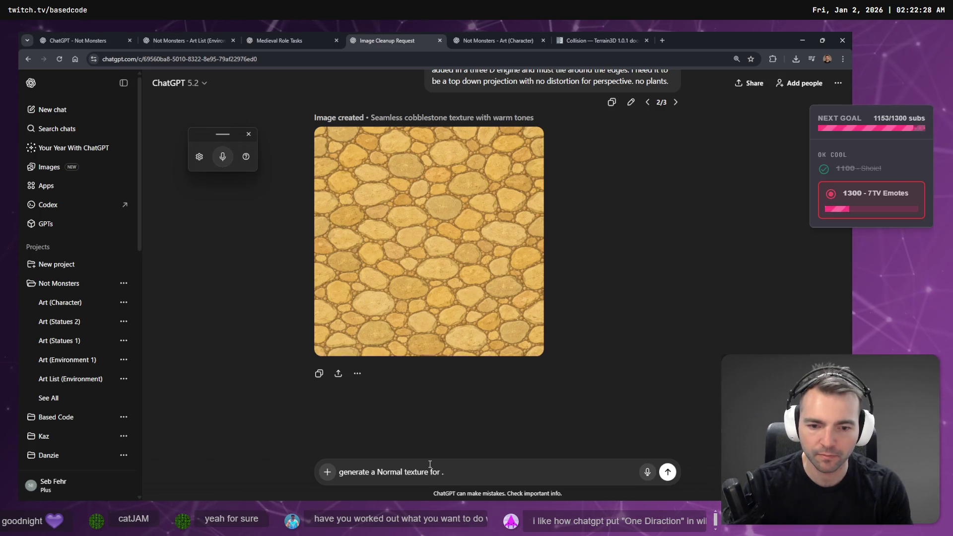
key(Home)
key(Delete)
text(G)
key(End)
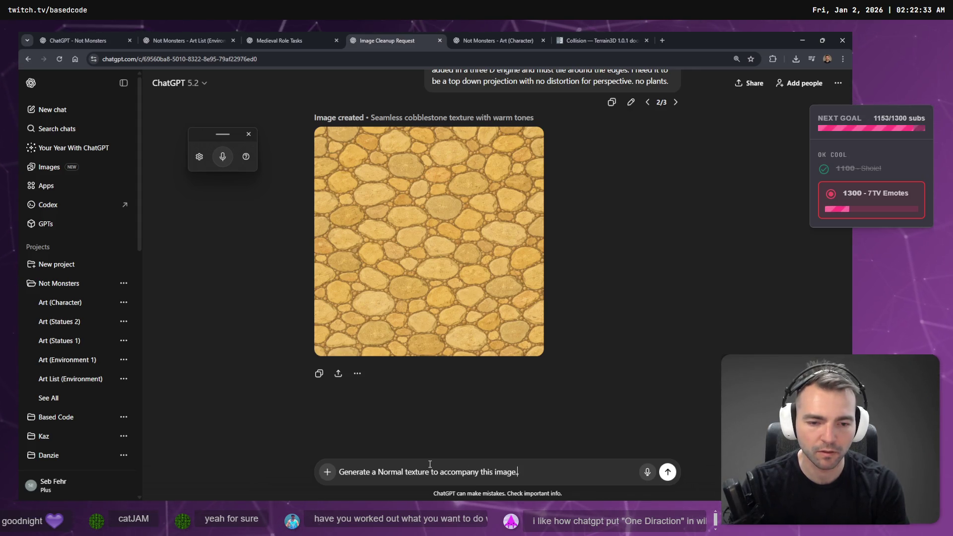
key(ctrl+BackSpace)
key(alt+Tab)
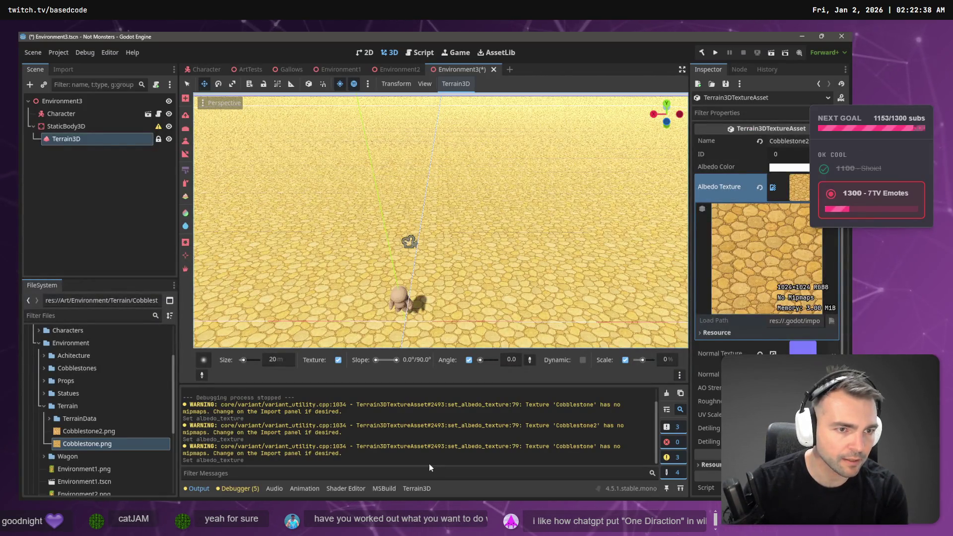
key(alt+Tab)
text(Alb)
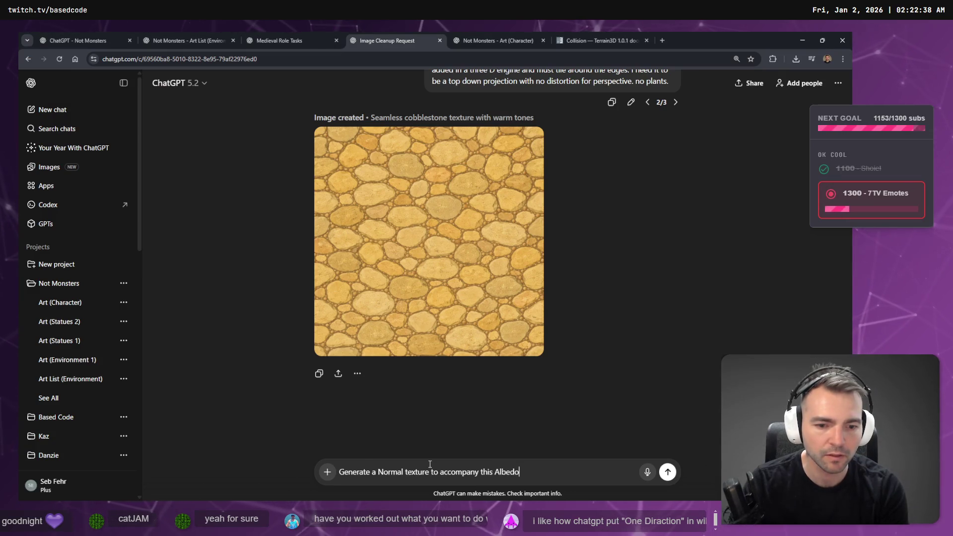
key(Return)
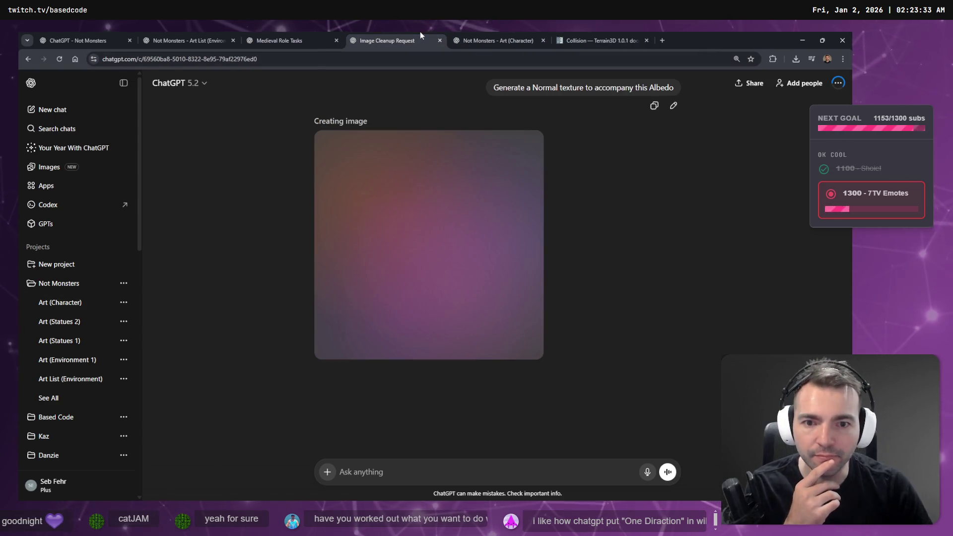
While waiting, view the wedding image in the character art conversation, then return to the cobblestone chat
click(496, 40)
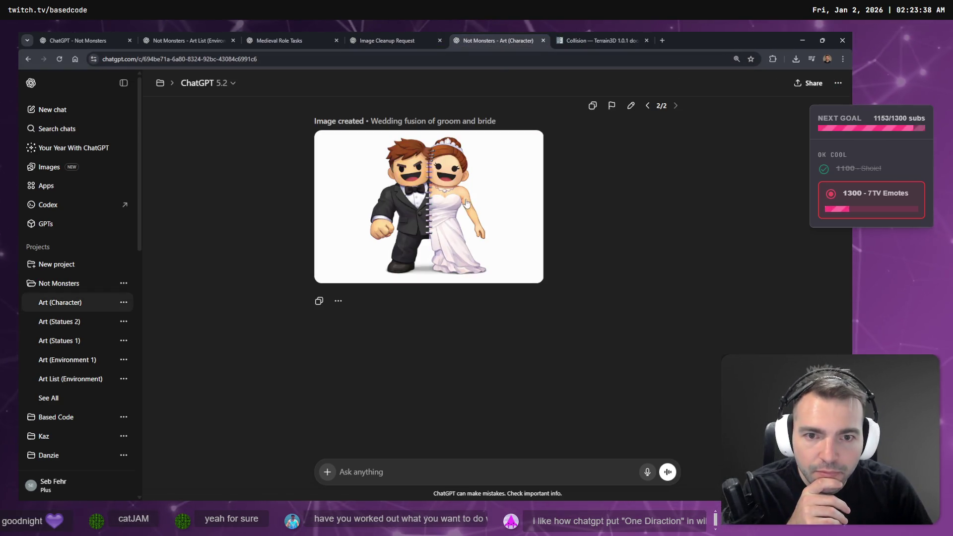
scroll(467, 202, up, 2)
click(450, 262)
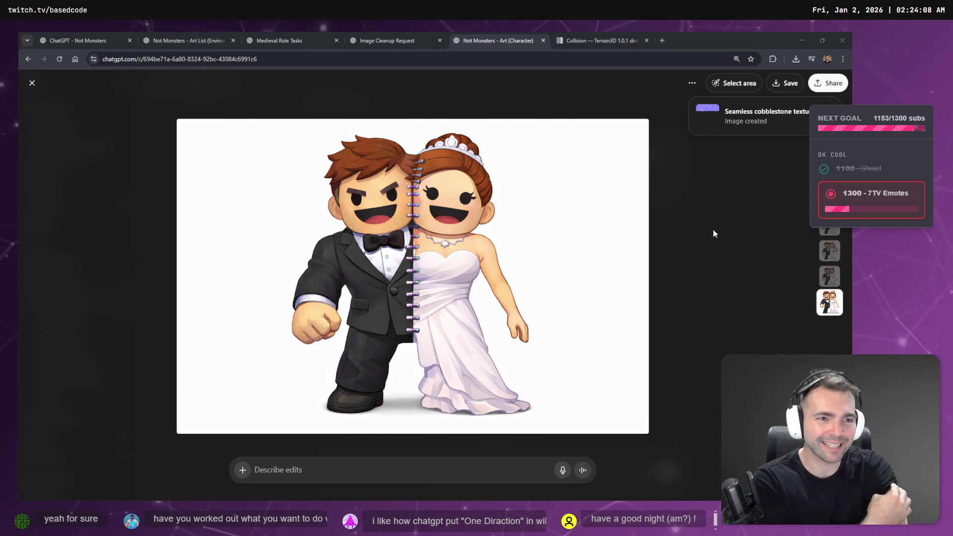
click(387, 40)
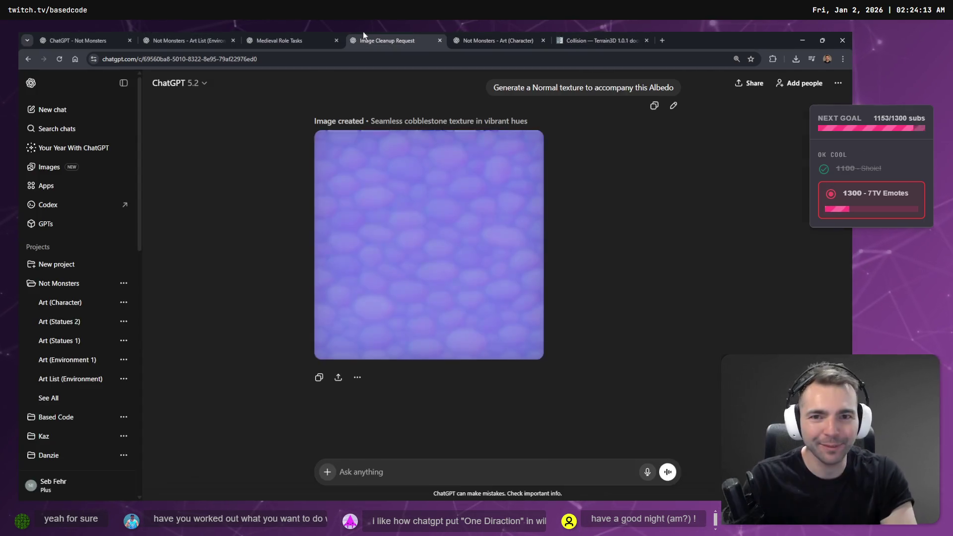
Start saving the normal map image and reveal Cobblestone.png's Terrain folder from Godot
click(456, 231)
right_click(476, 248)
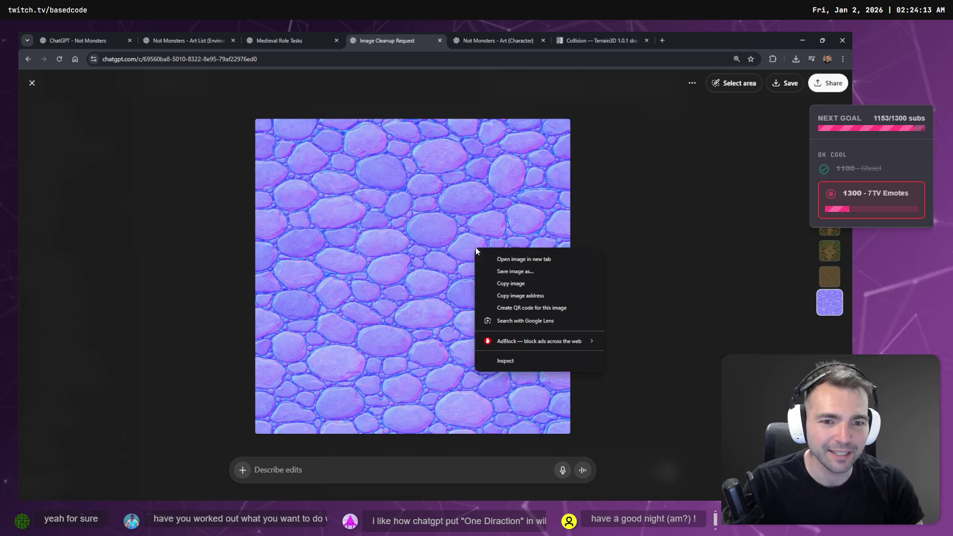
click(533, 275)
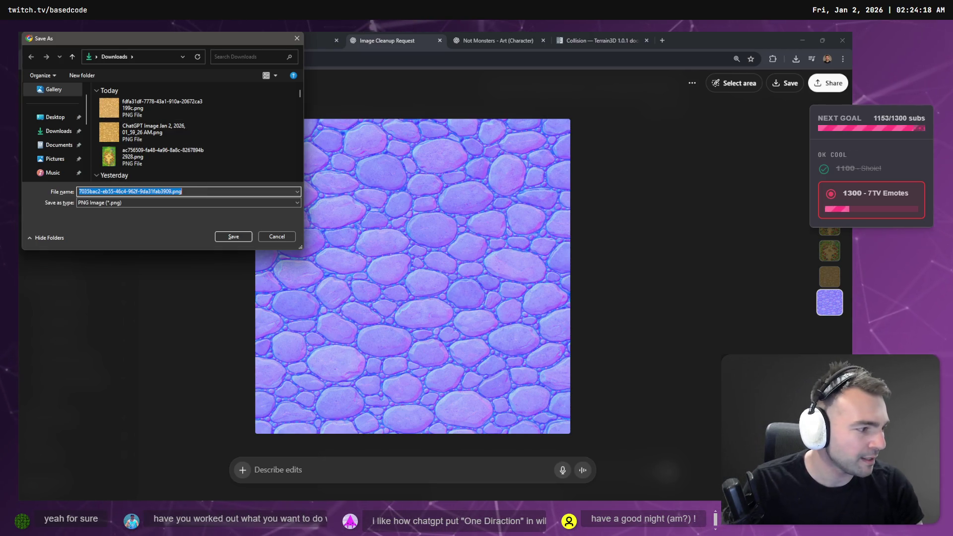
key(alt+Tab)
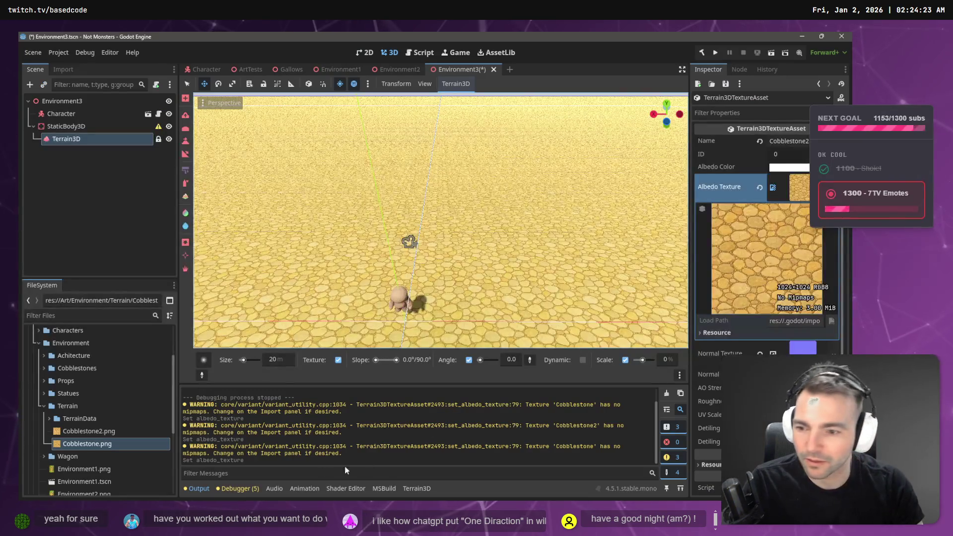
right_click(104, 439)
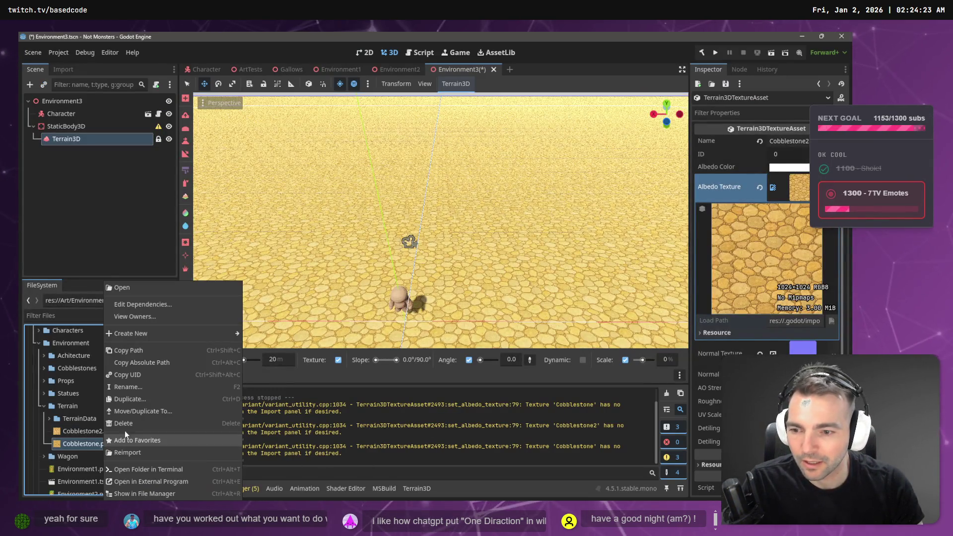
click(156, 482)
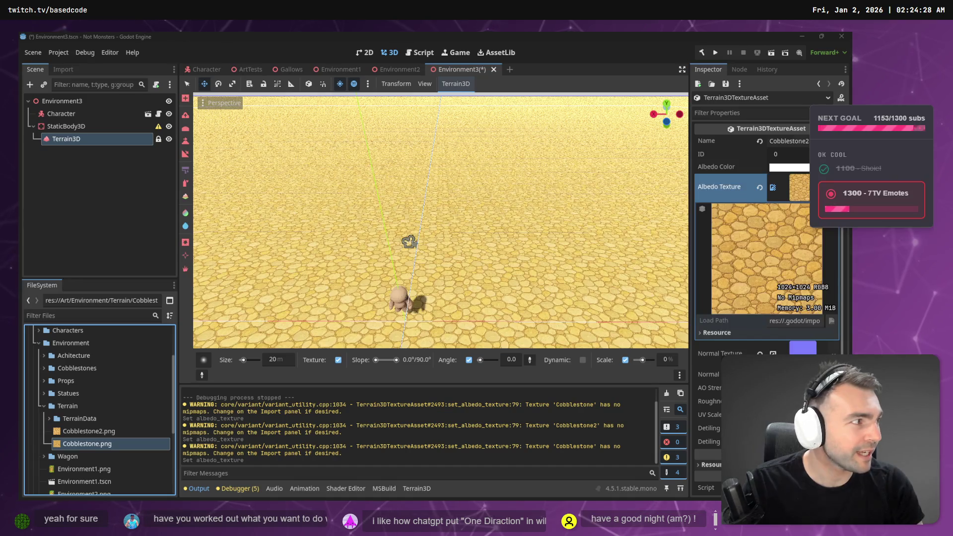
right_click(94, 443)
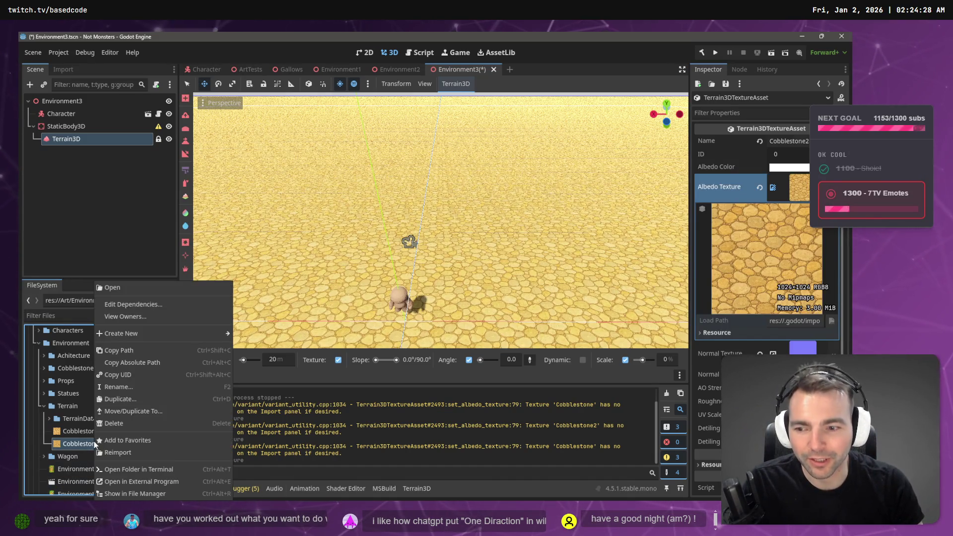
click(159, 483)
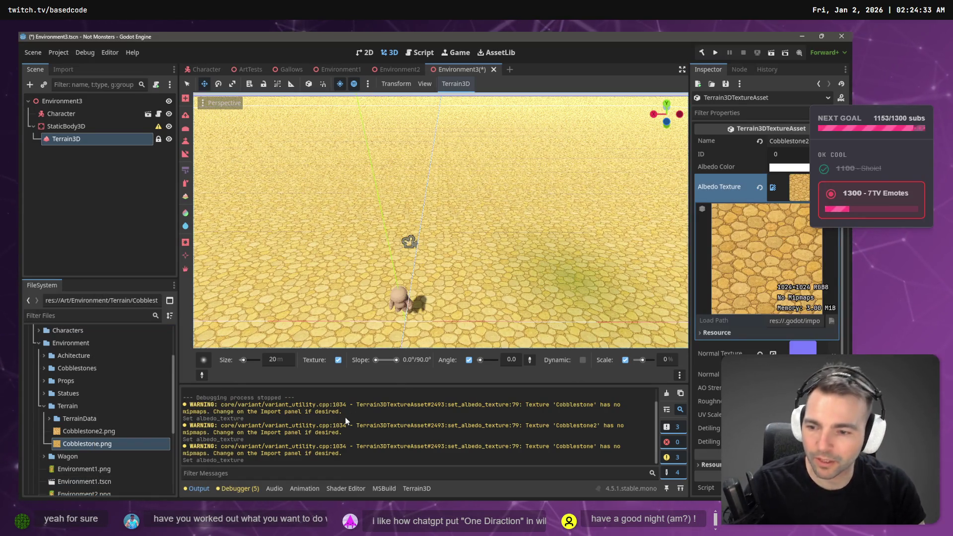
right_click(70, 446)
click(119, 494)
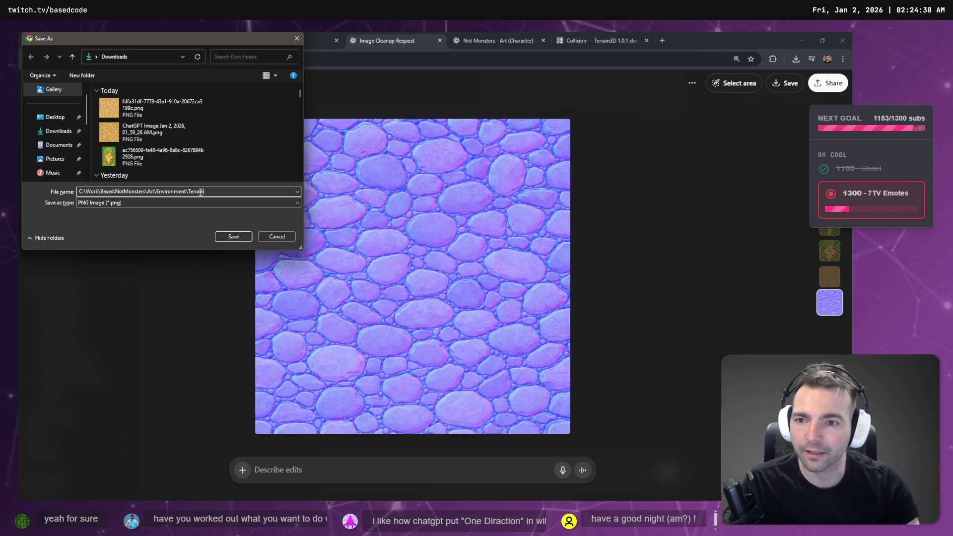
Save the normal map as Cobblestone_Normal.png in the Terrain folder
key(Return)
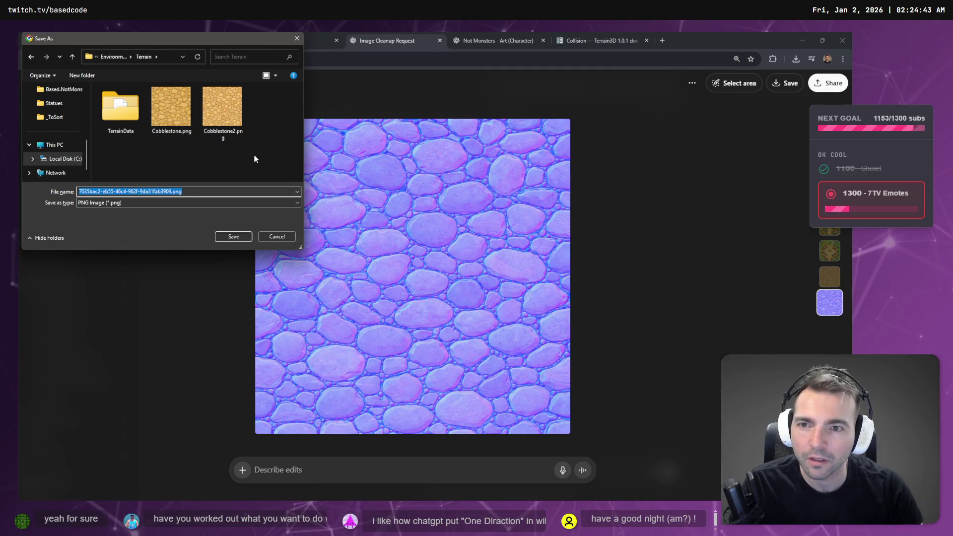
click(185, 117)
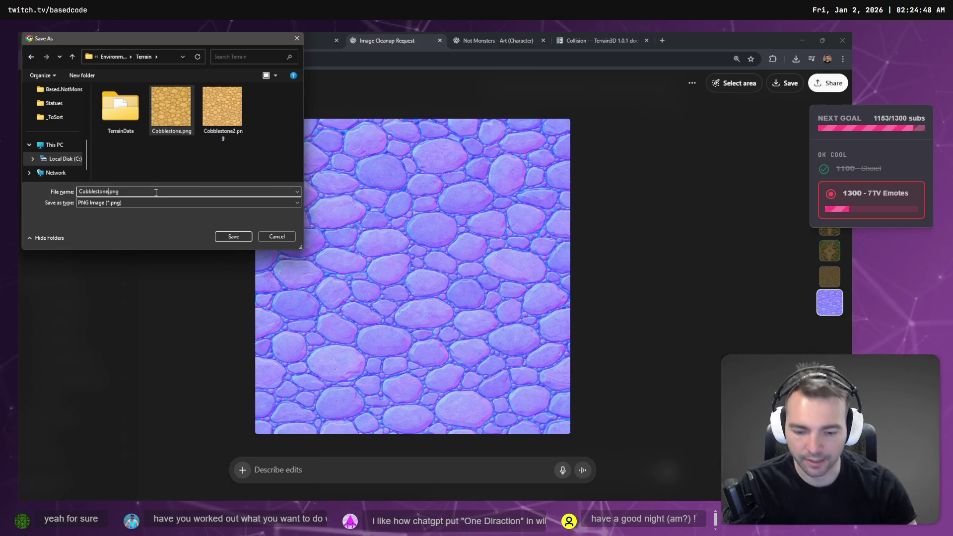
text(_)
mouse_move(188, 43)
mouse_down()
mouse_move(355, 138)
mouse_move(490, 153)
mouse_move(381, 128)
mouse_up()
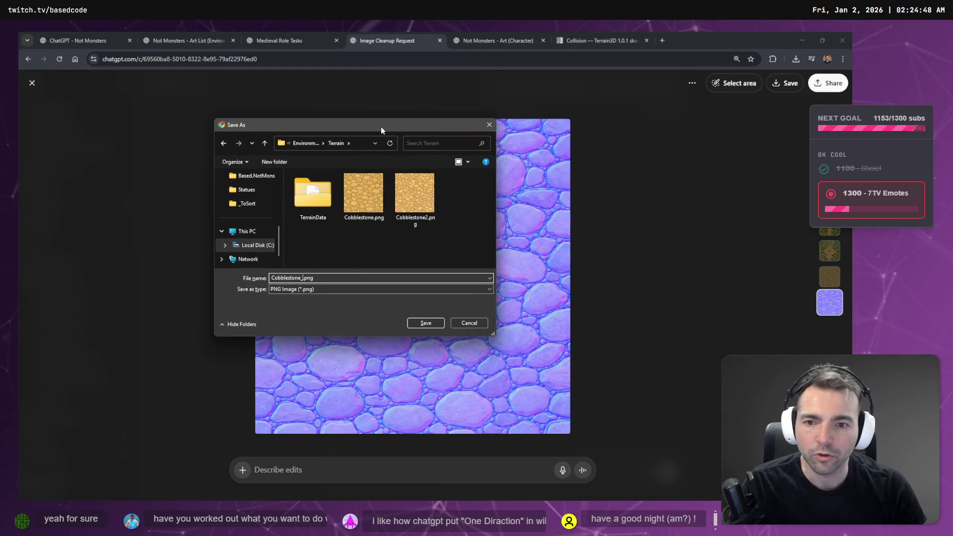
text(Normal)
key(Return)
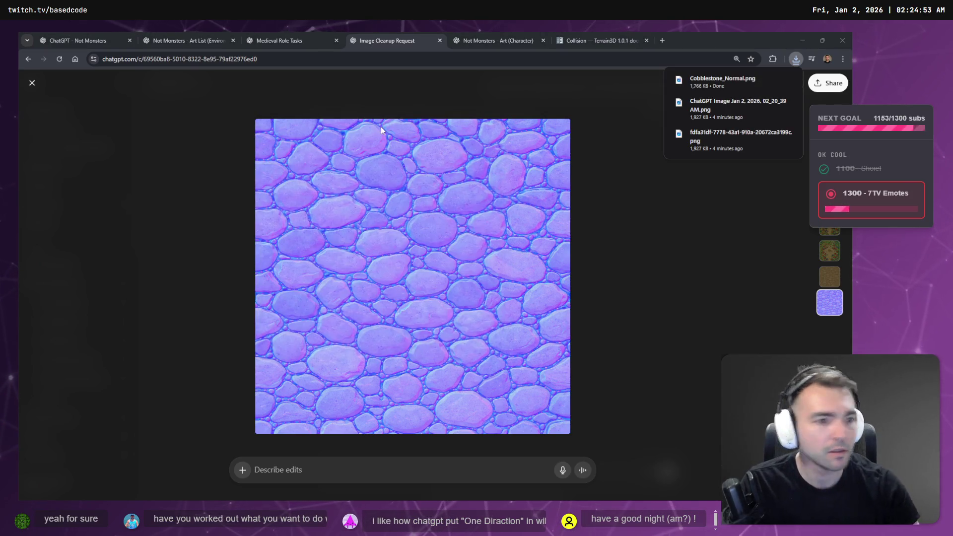
key(alt+Tab)
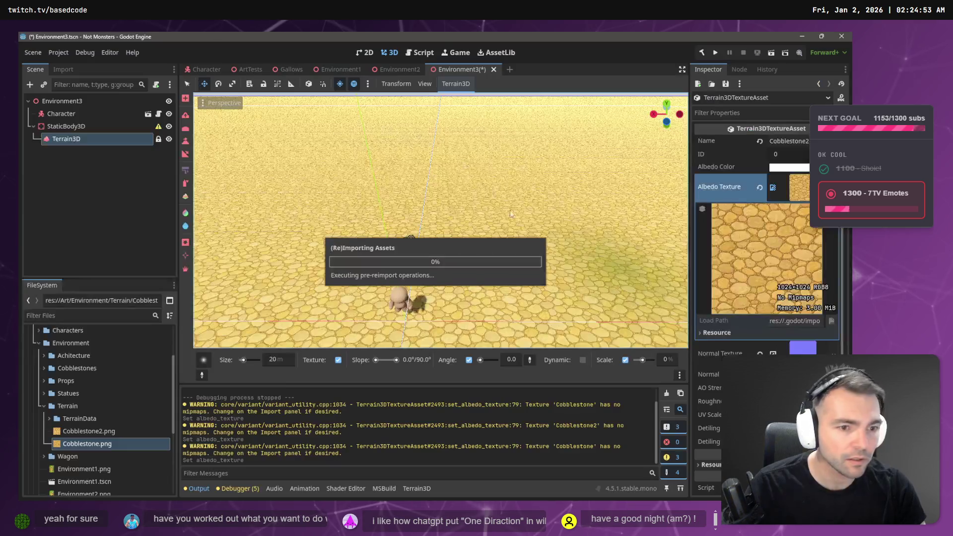
Assign Cobblestone_Normal.png as the normal texture, save the scene, and test-run it with F6
drag(105, 457, 800, 350)
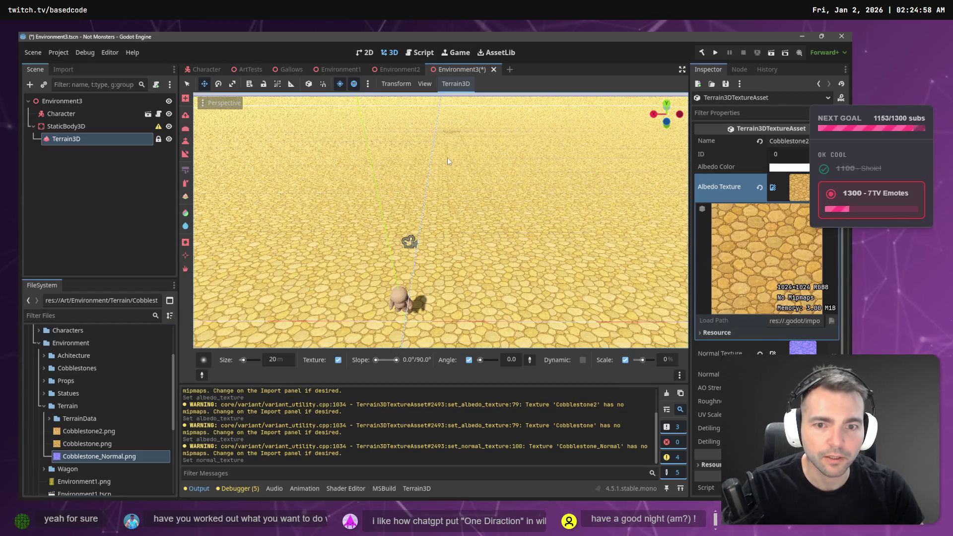
key(ctrl+s)
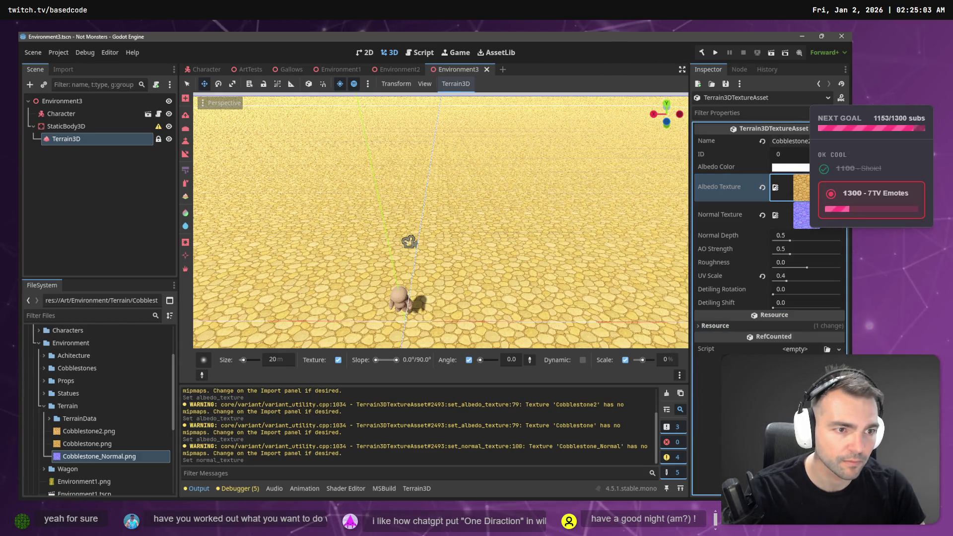
key(F6)
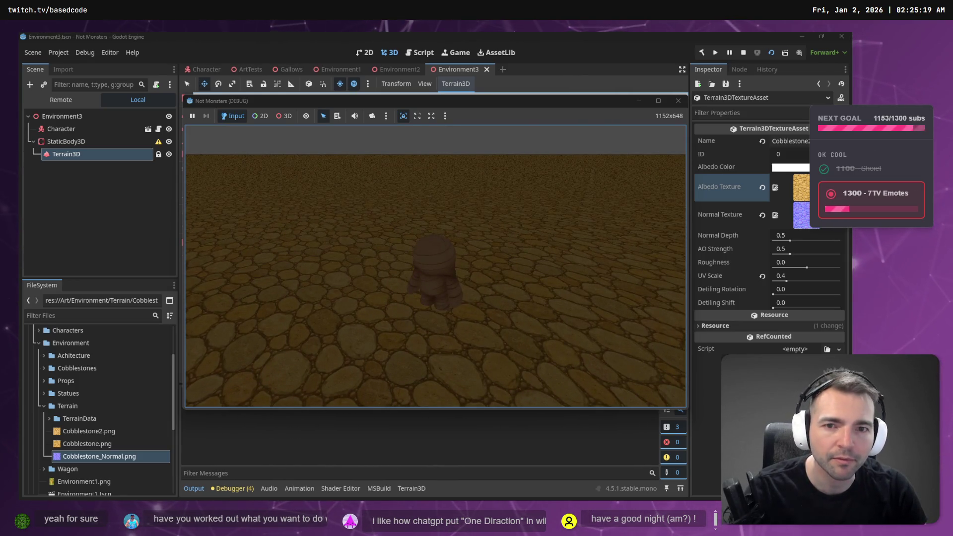
key(Escape)
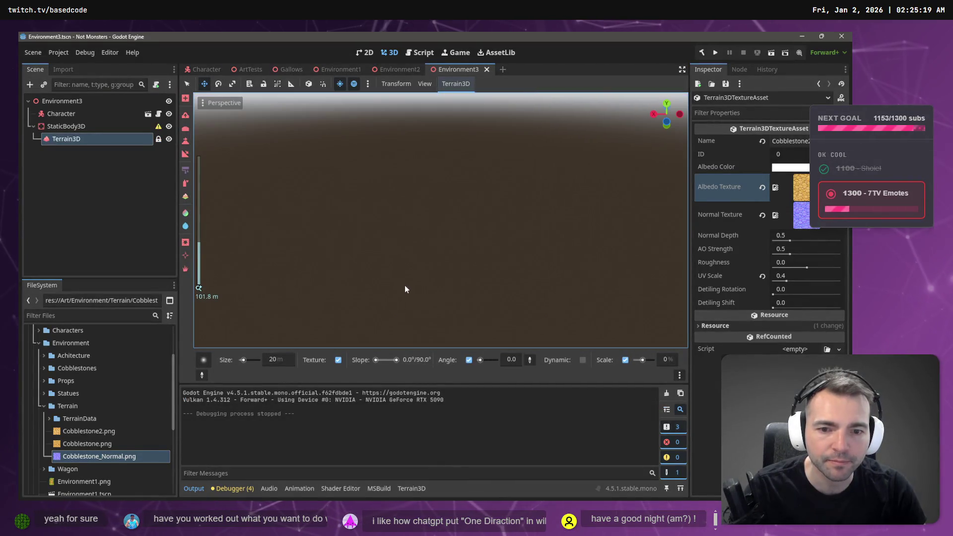
Centre the viewport on the Character and zoom in on it over the cobblestones
scroll(409, 276, down, 8)
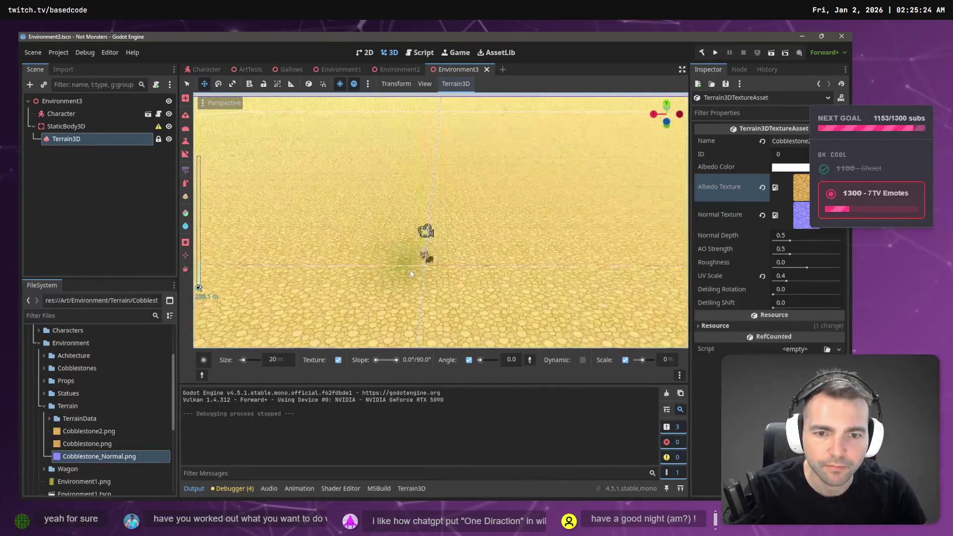
double_click(62, 113)
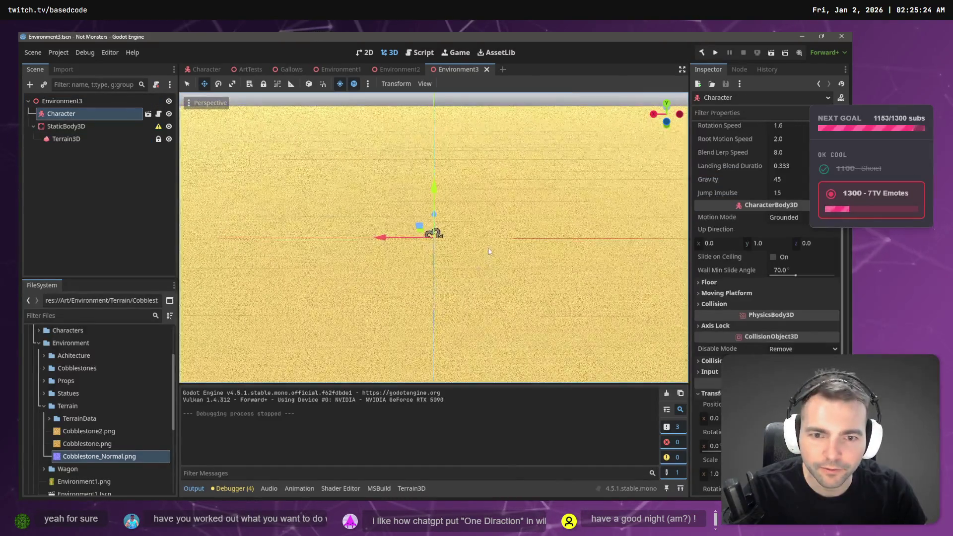
scroll(457, 239, up, 20)
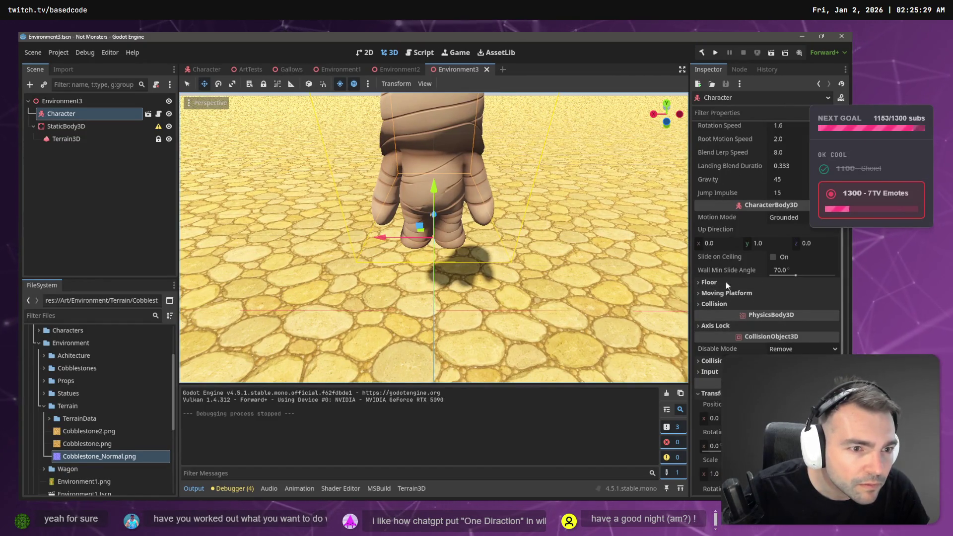
scroll(764, 231, down, 2)
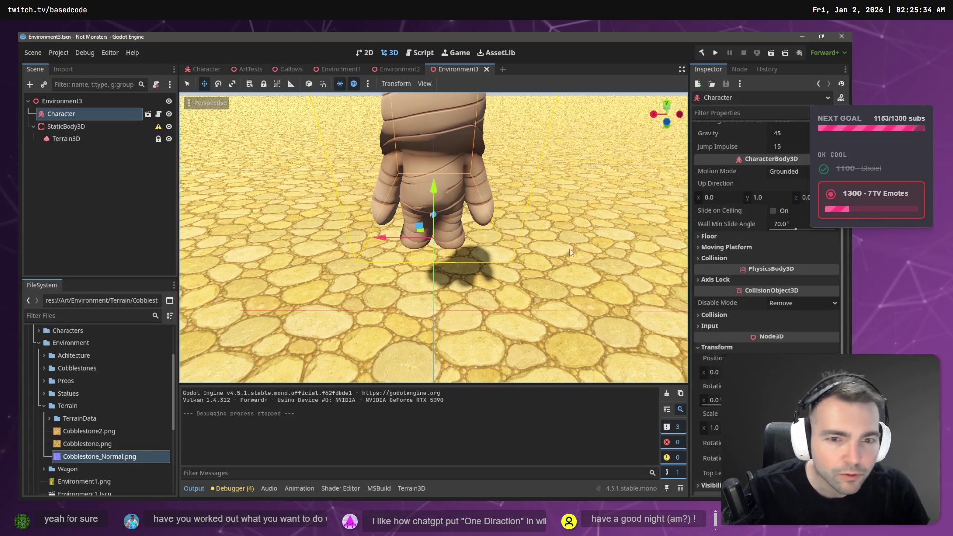
Select the Terrain3D node and expand its Material settings in the Inspector
click(64, 138)
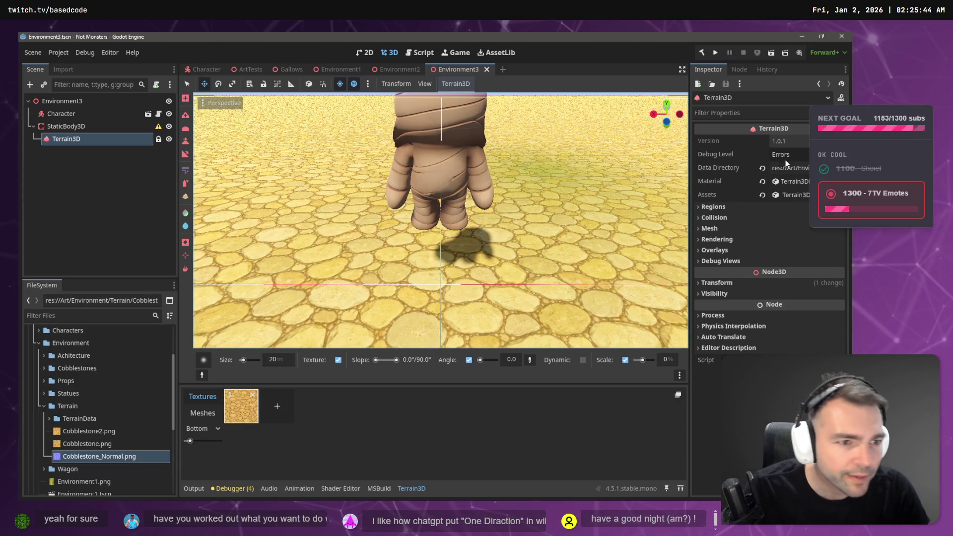
click(719, 208)
click(719, 207)
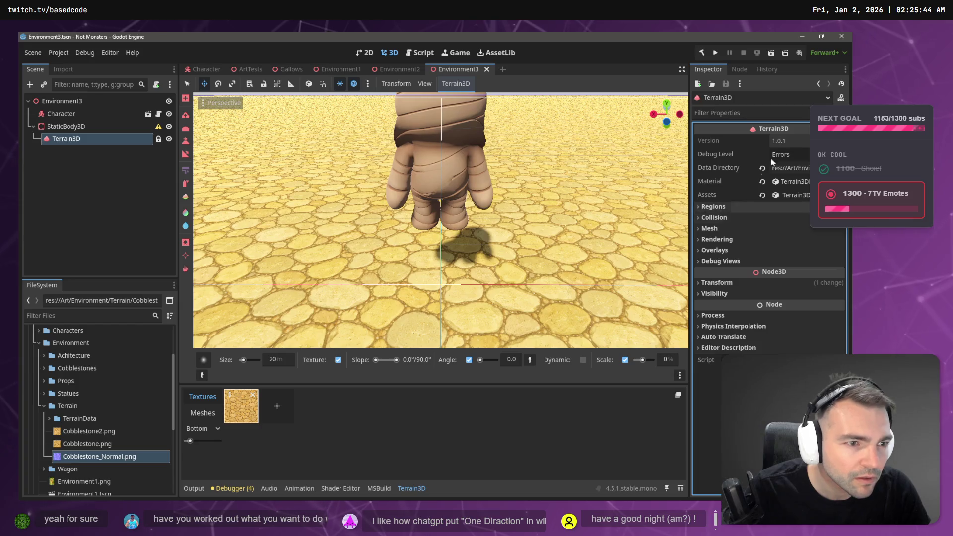
click(798, 183)
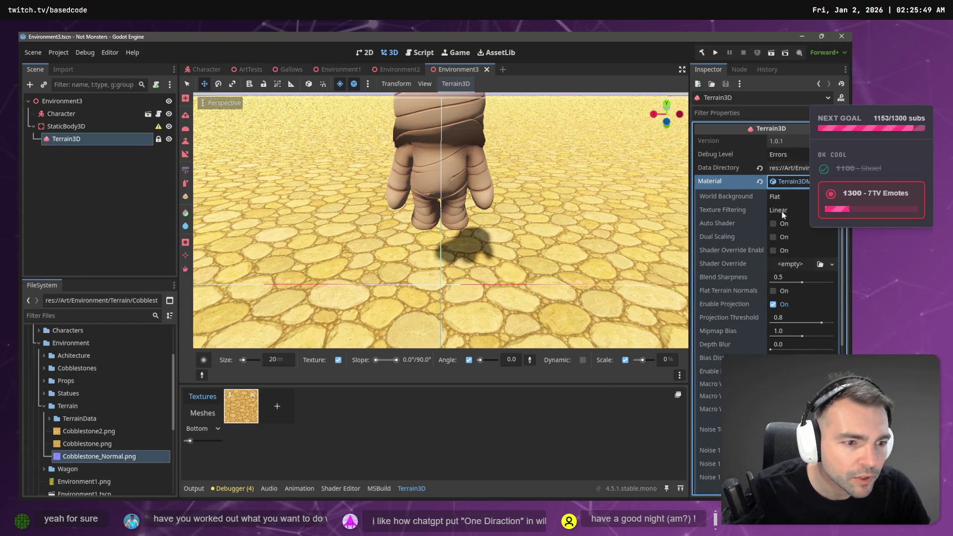